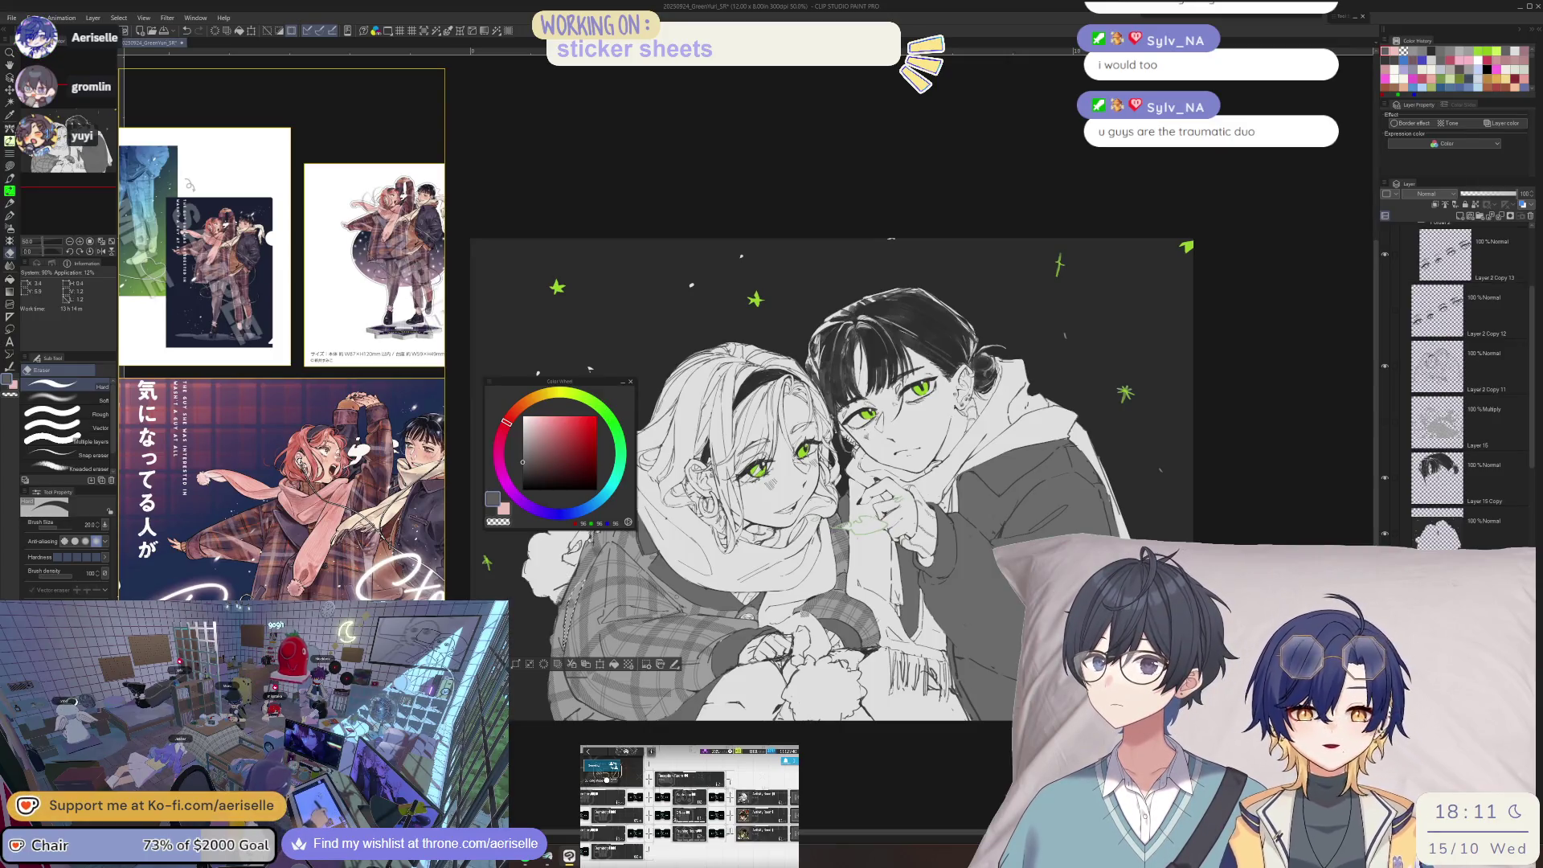
- Tilt the canvas view of the two-character illustration a little, then a little further
key(minus)
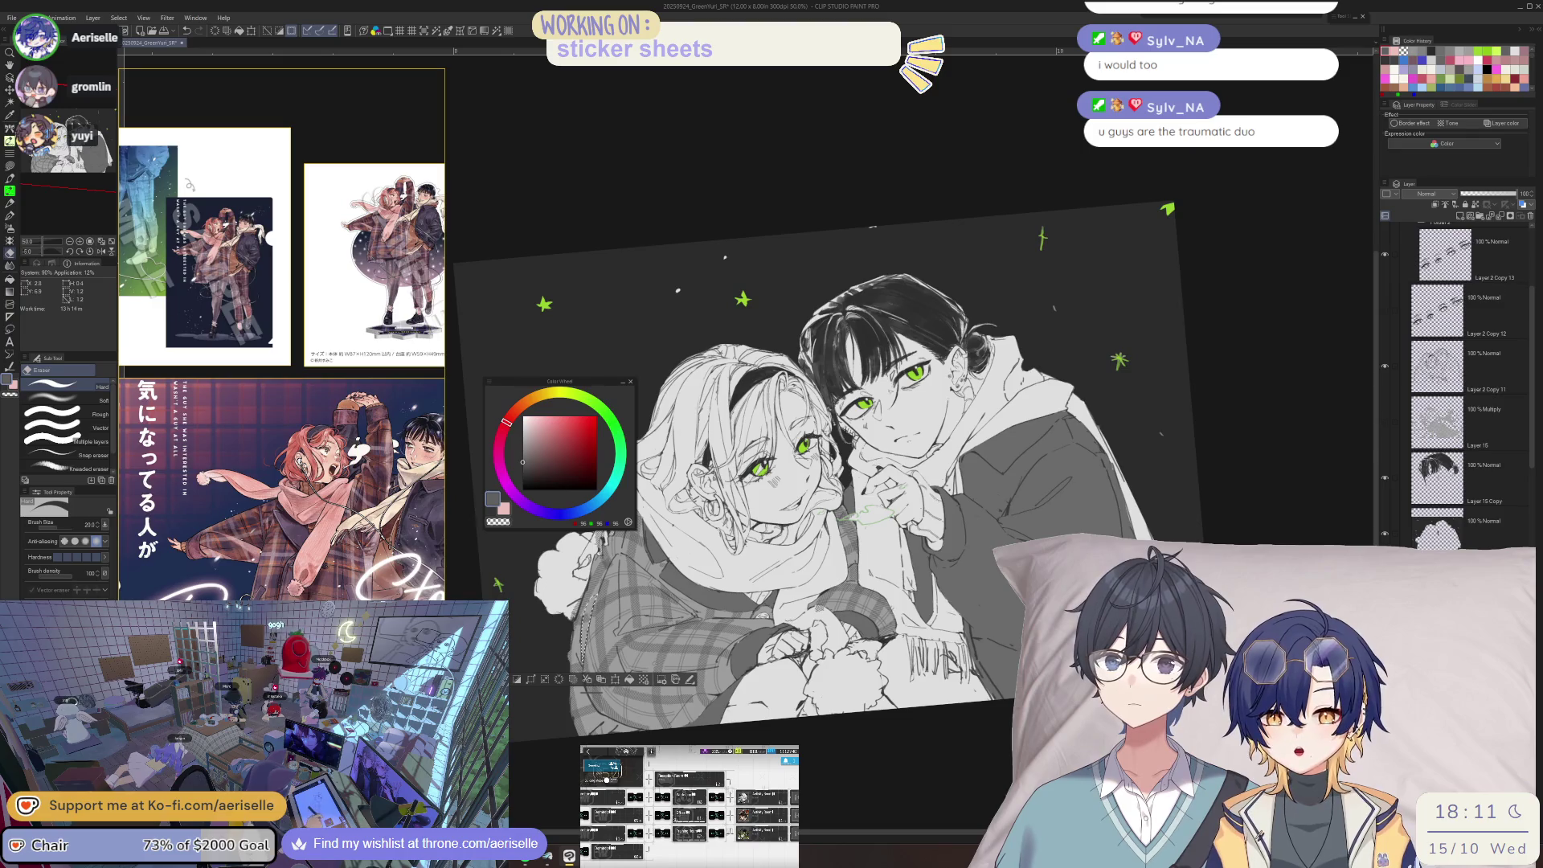
click(645, 679)
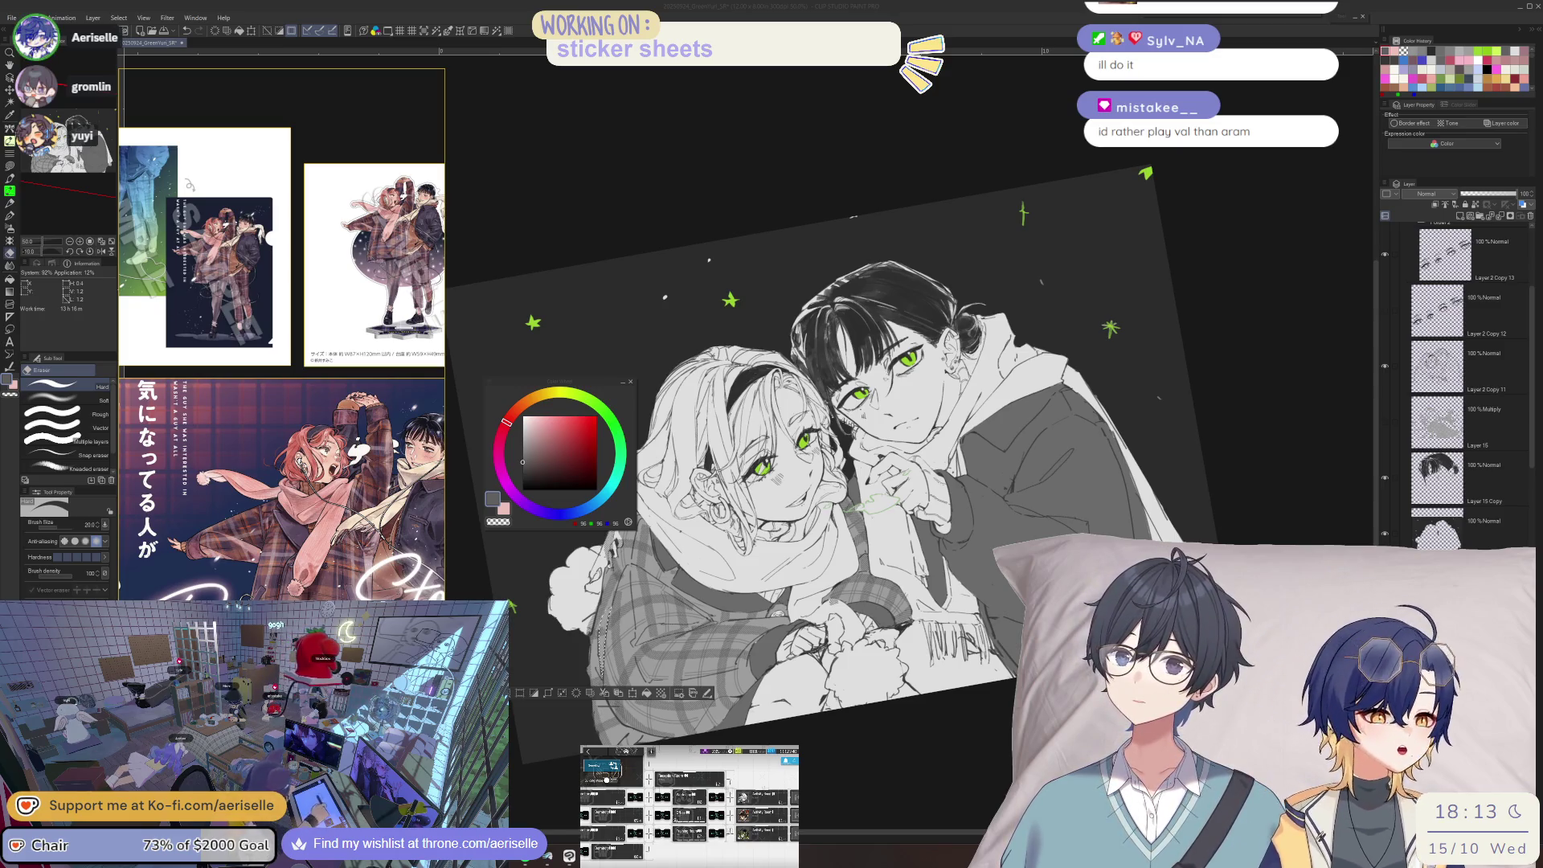
- Mirror and rotate the view, zooming in on the girl's plaid jacket
key(h)
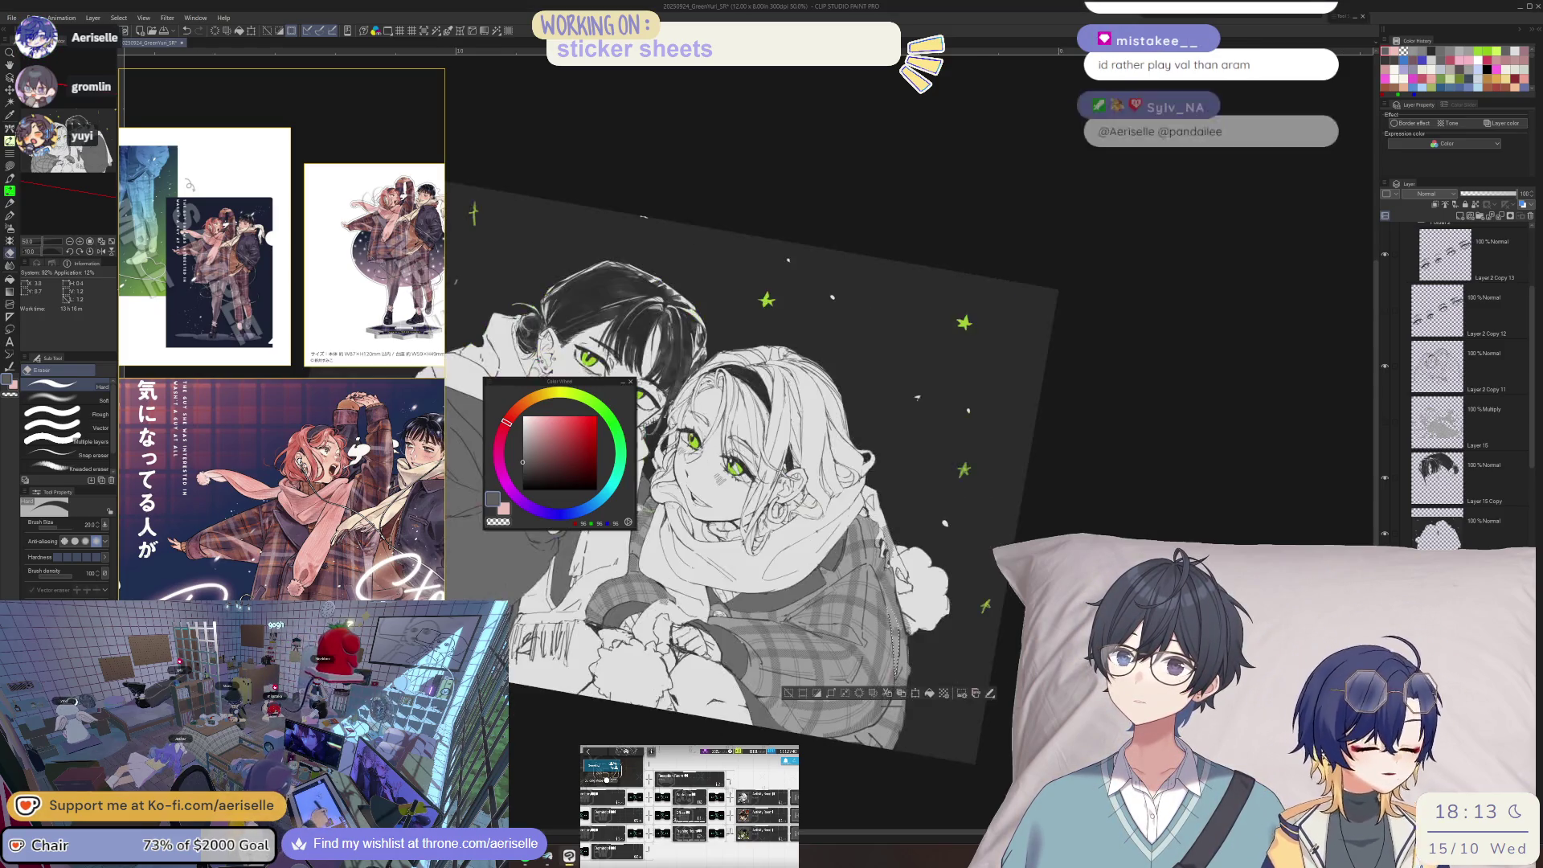
key(minus)
key(minus)
key(minus)
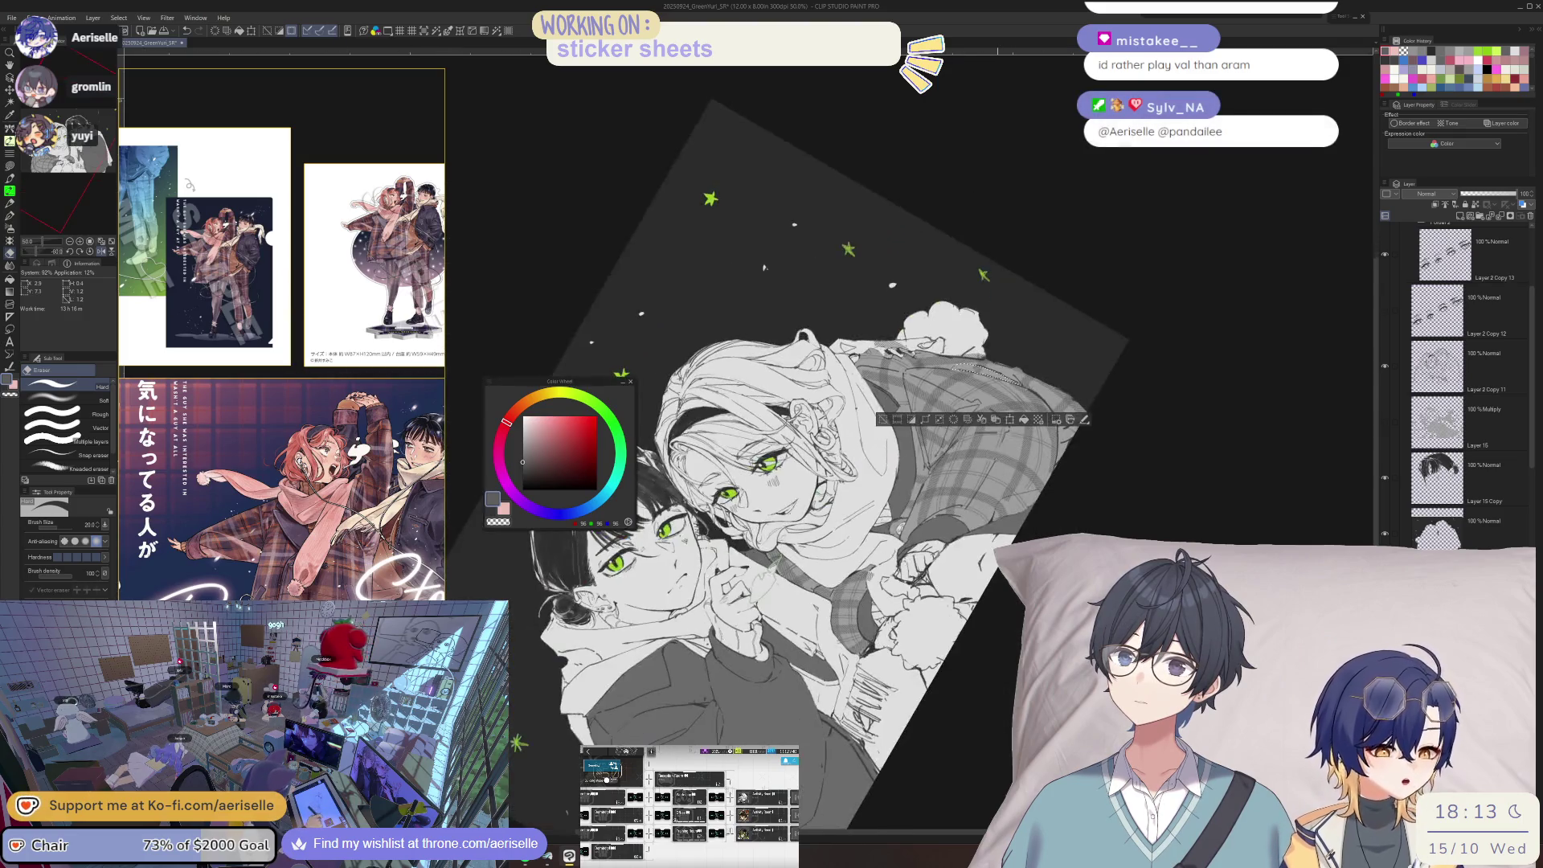
key(asciicircum)
key(asciicircum)
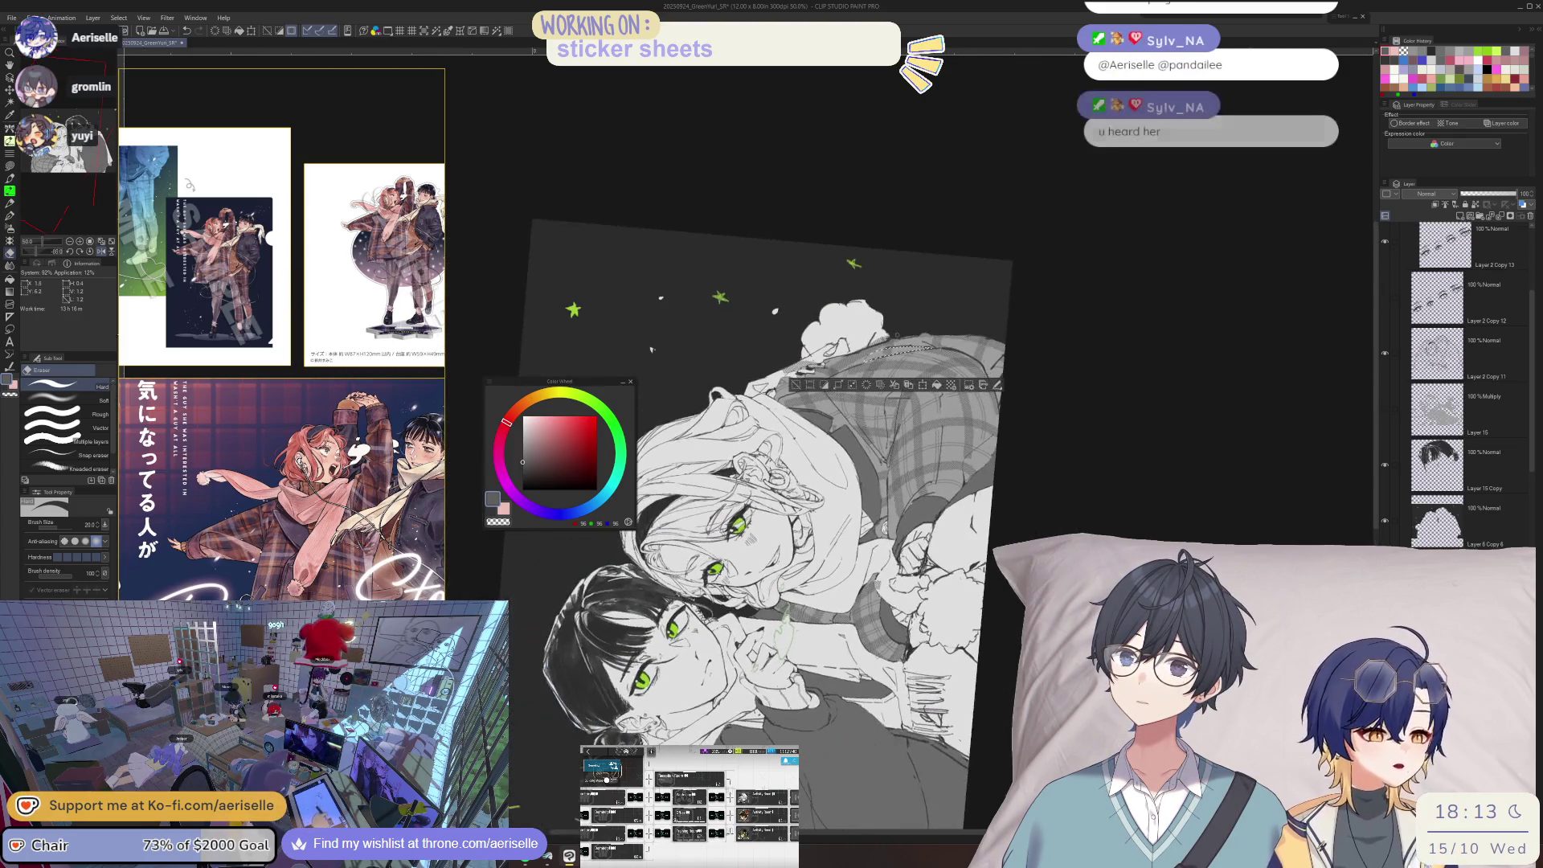
scroll(893, 339, up, 3)
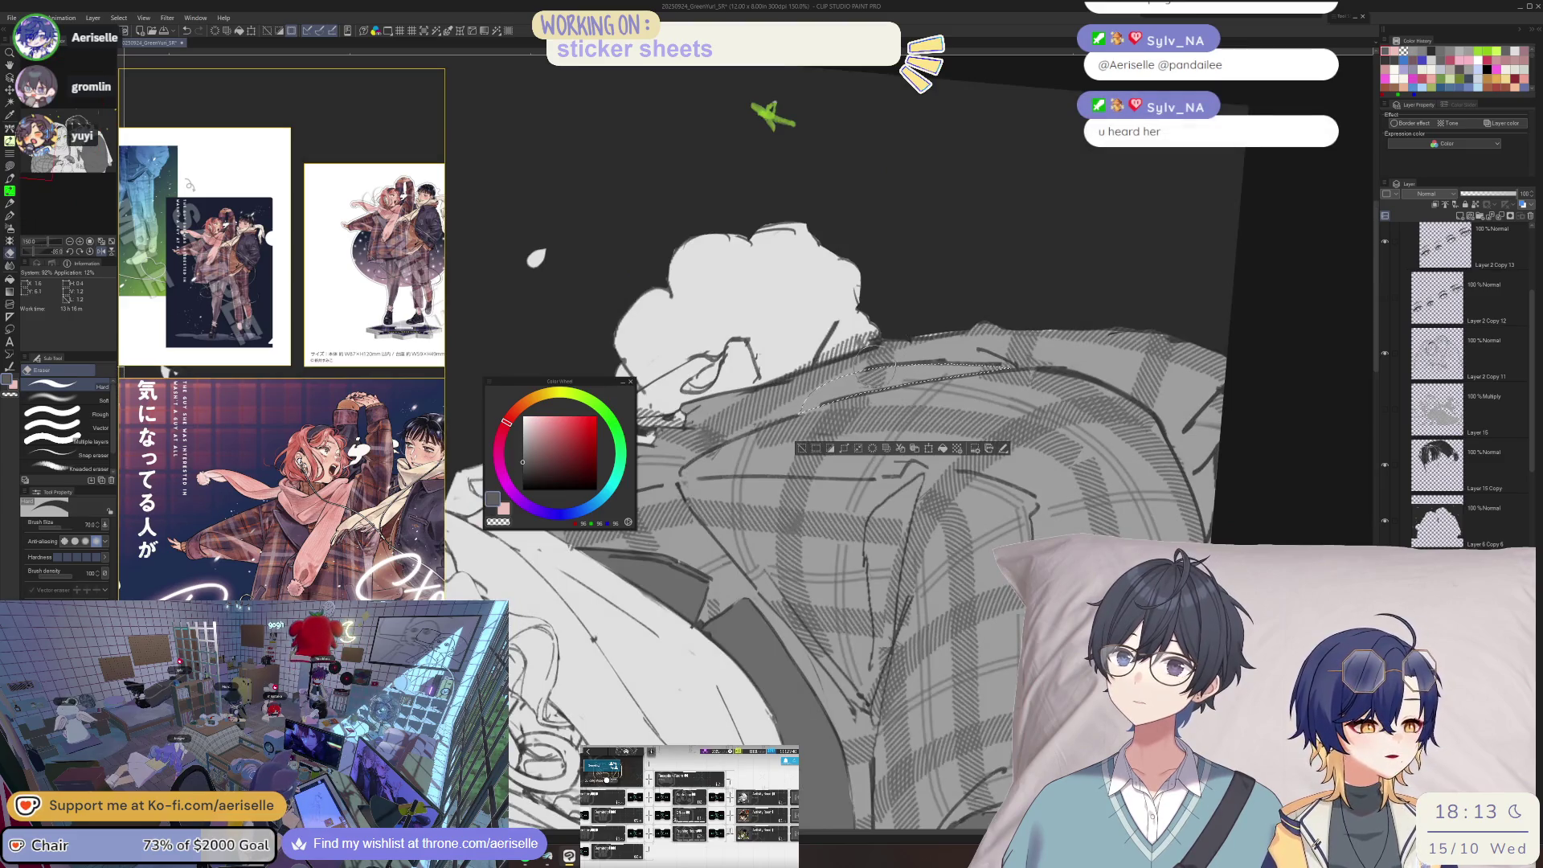
drag(912, 346, 906, 511)
- Paint plaid on the jacket with the Decoration brush, touching it up with the hard eraser
key(b)
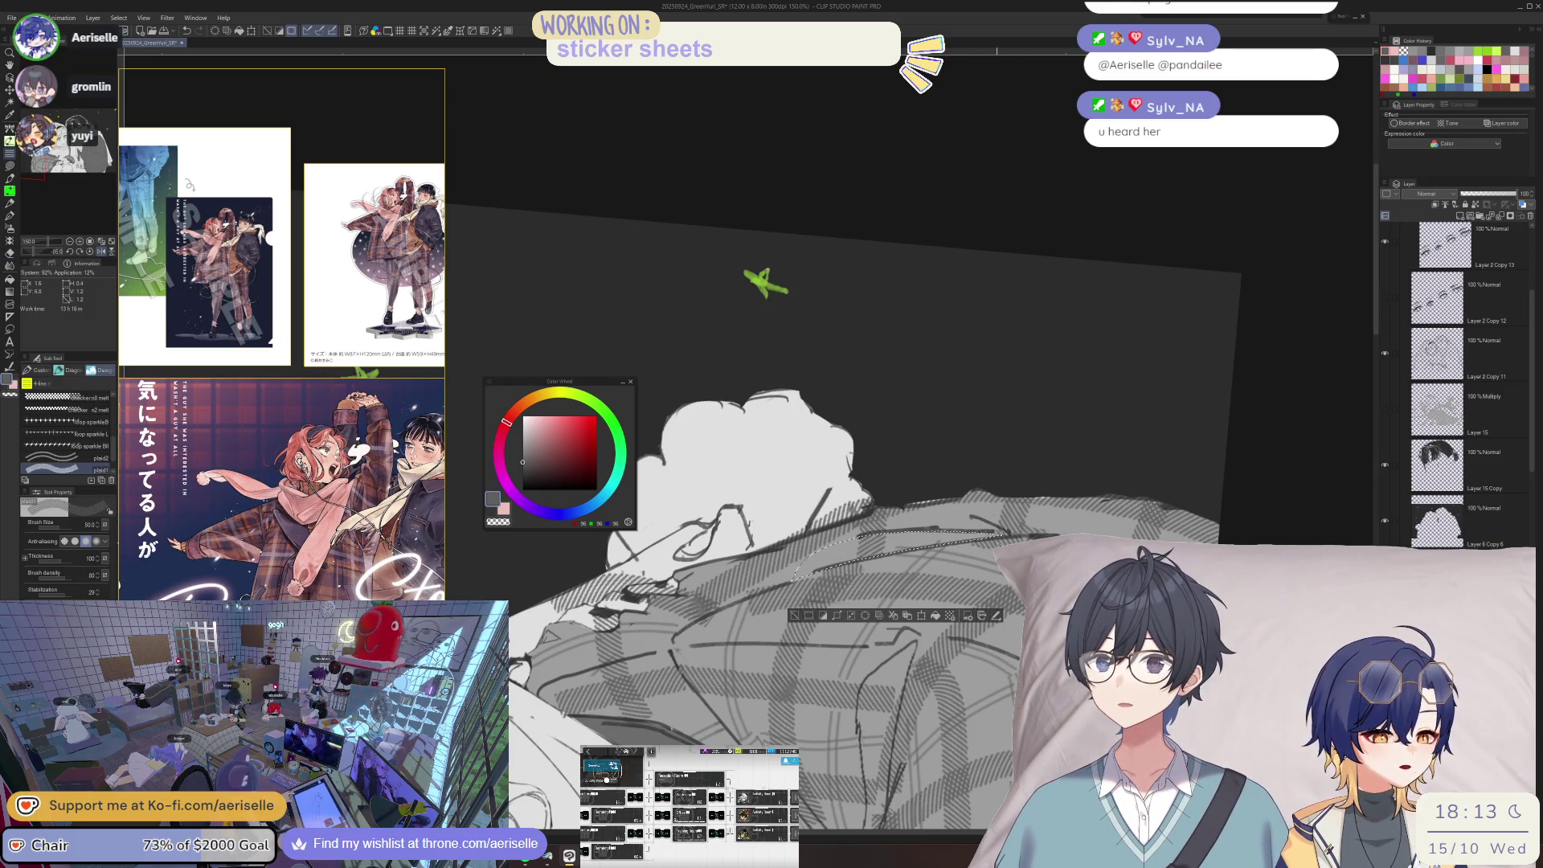
drag(577, 354, 559, 553)
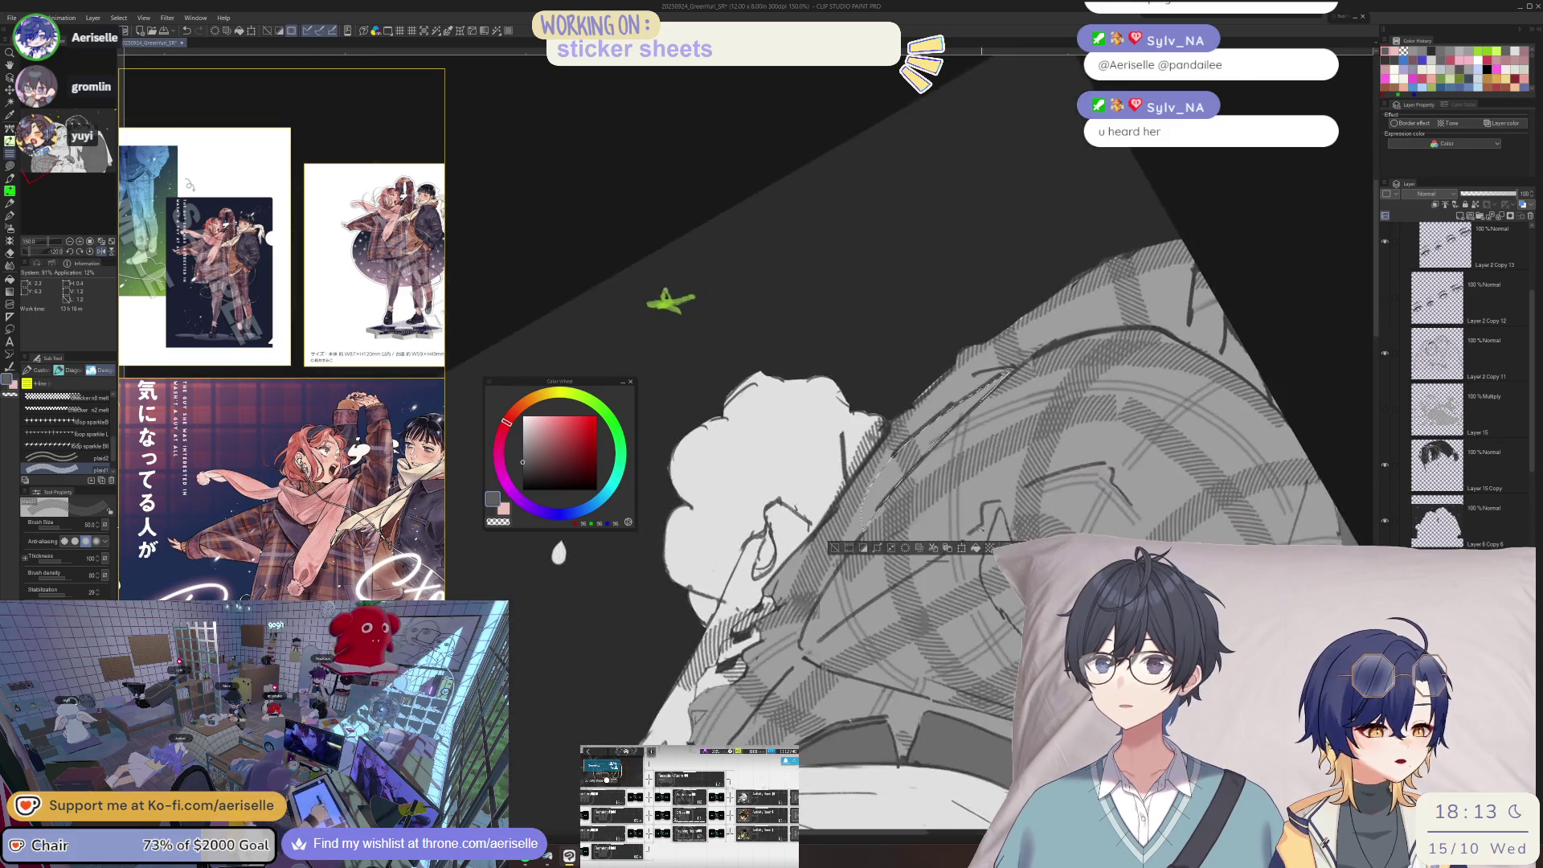
mouse_move(962, 419)
mouse_down()
mouse_move(875, 534)
mouse_move(932, 498)
mouse_move(675, 303)
mouse_move(862, 543)
mouse_up()
key(e)
key(b)
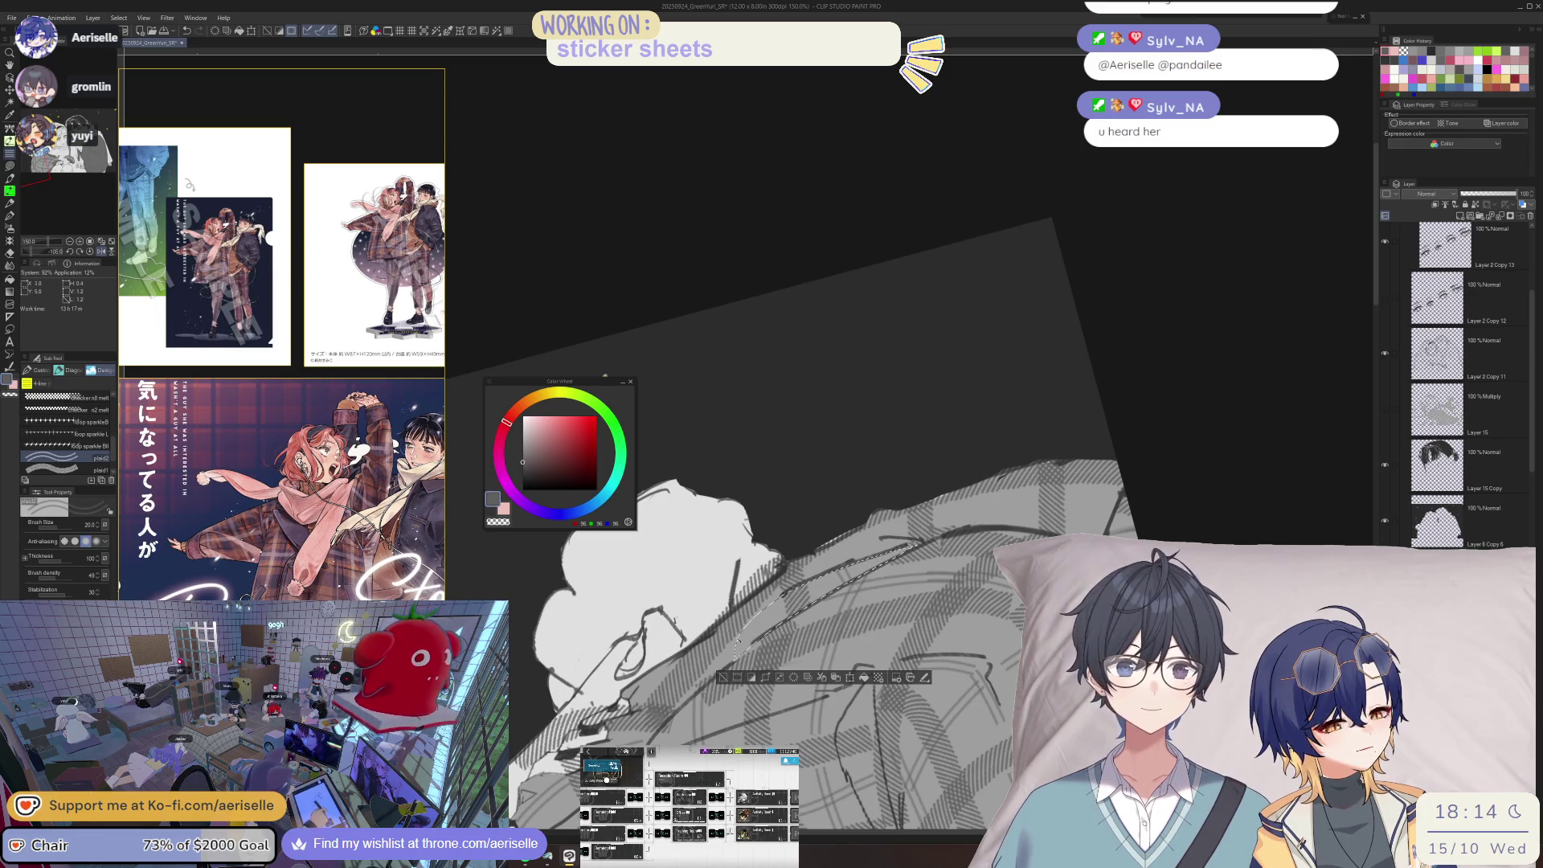
- Clear the selection and rotate the view between the green stars and the jacket
key(ctrl+d)
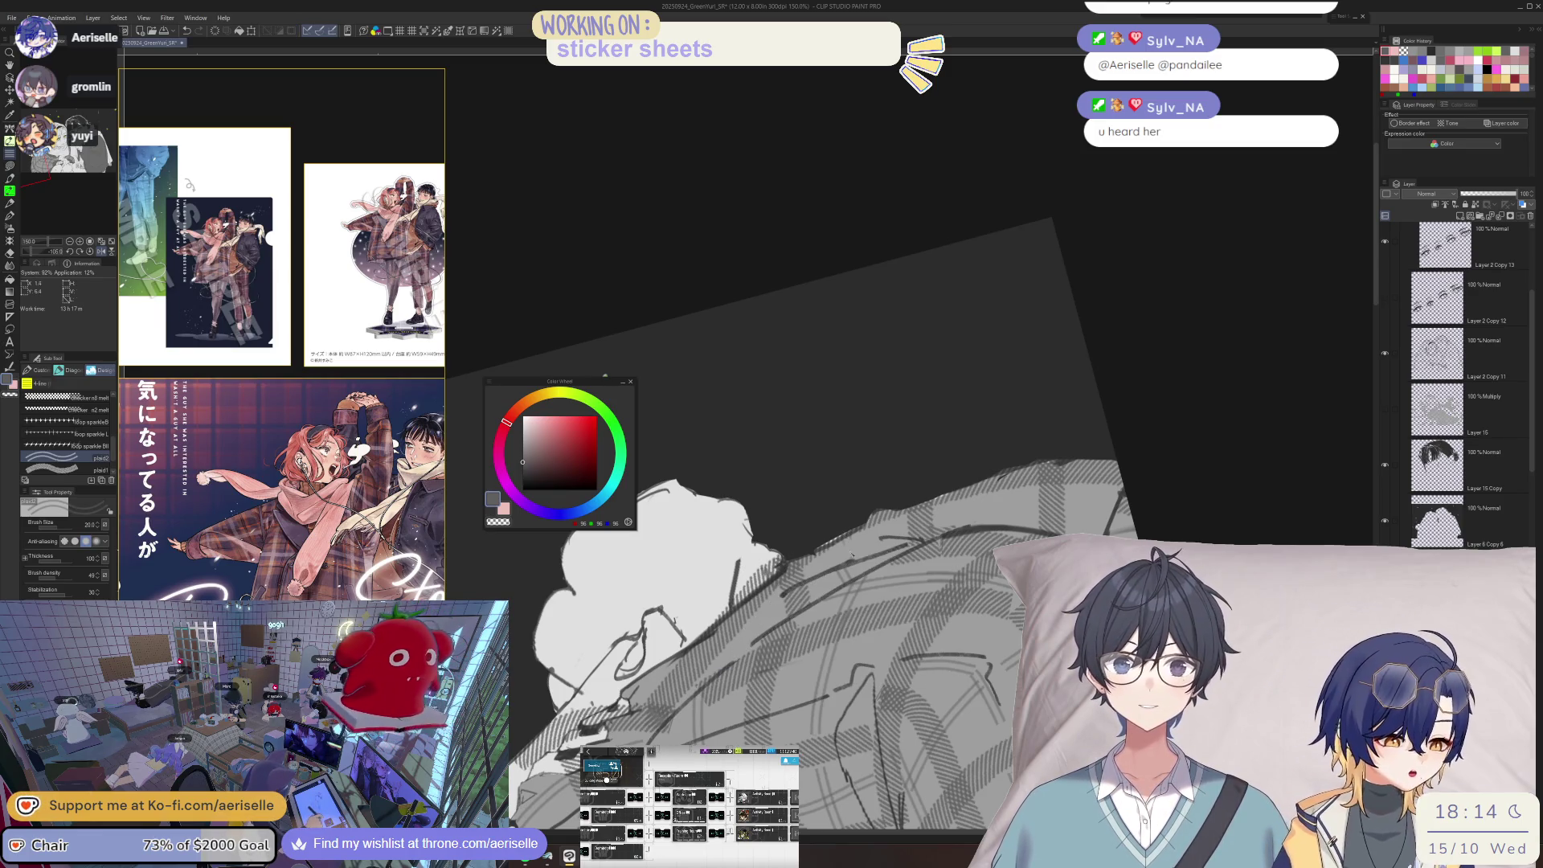
mouse_move(854, 562)
mouse_down()
mouse_move(743, 572)
mouse_move(868, 572)
mouse_move(975, 546)
mouse_up()
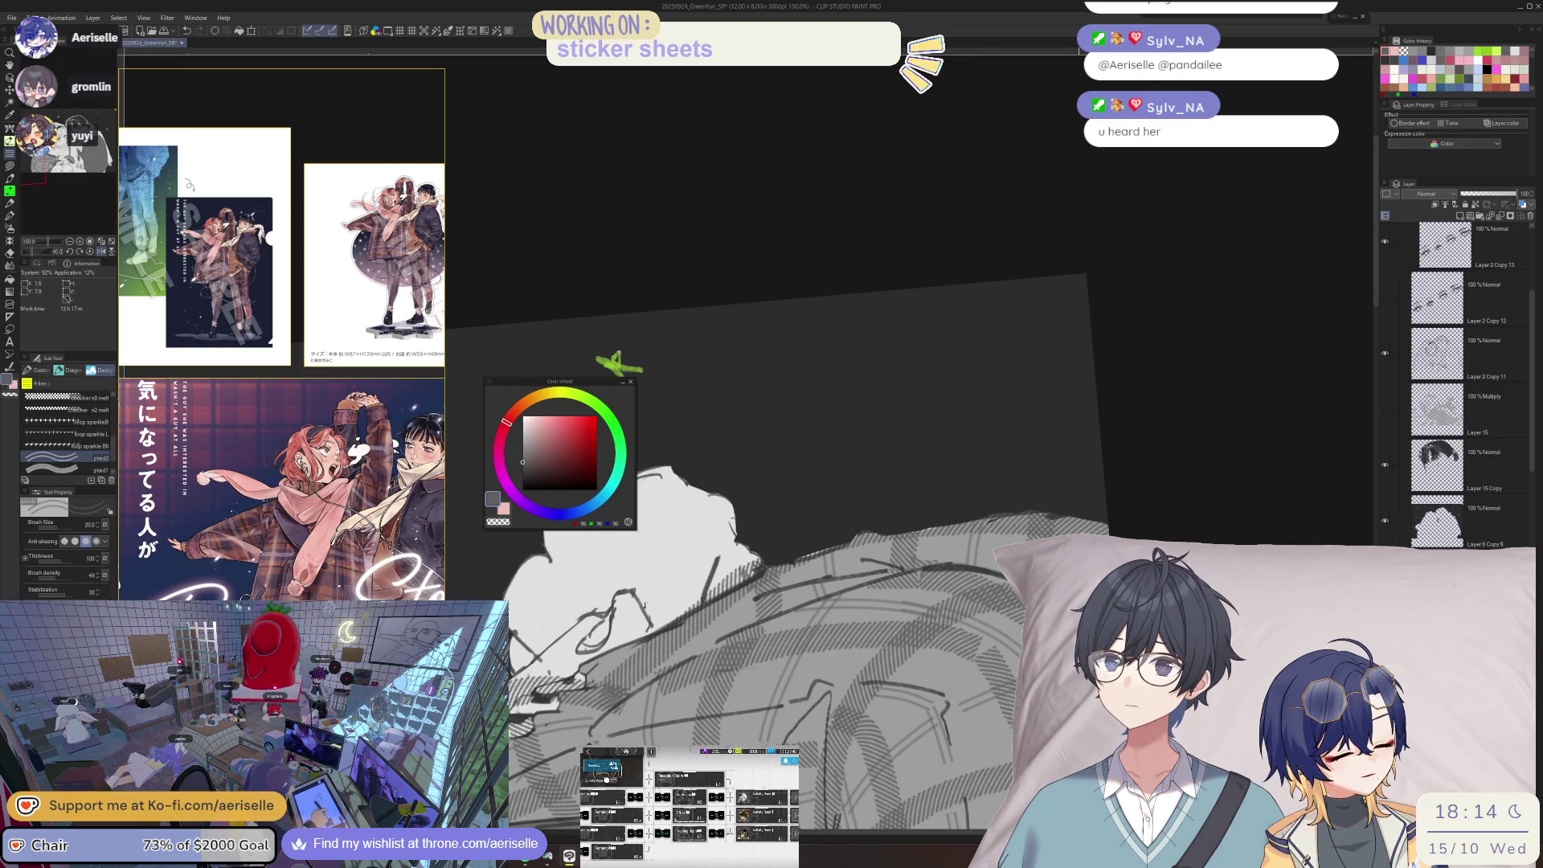
drag(940, 522, 828, 338)
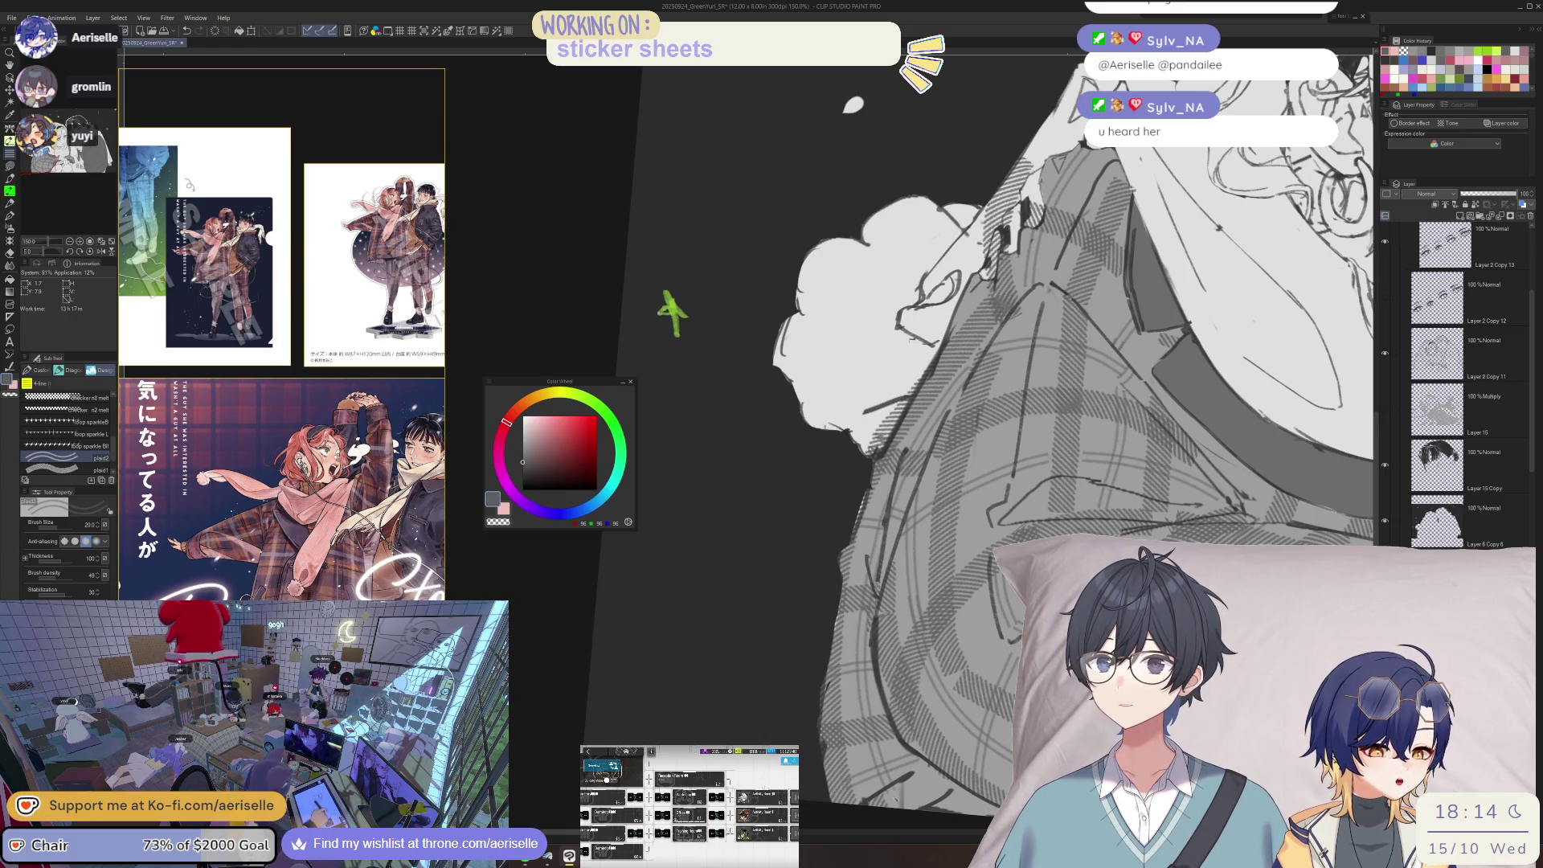
- Pan to the girl's face and turn the view so the plaid shirt by the collar shows
drag(973, 735, 912, 616)
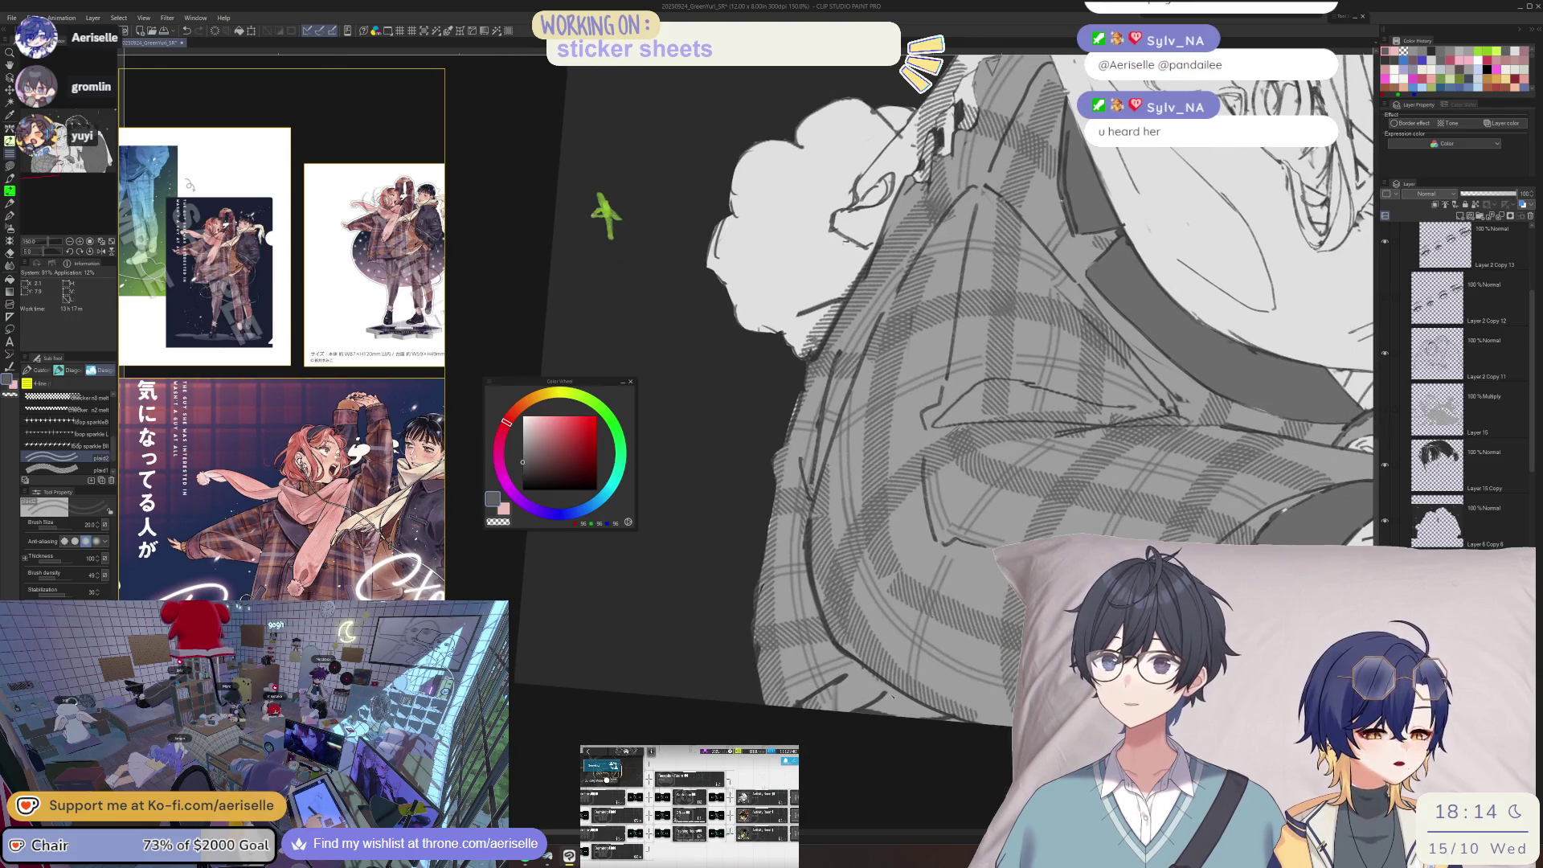
key(o)
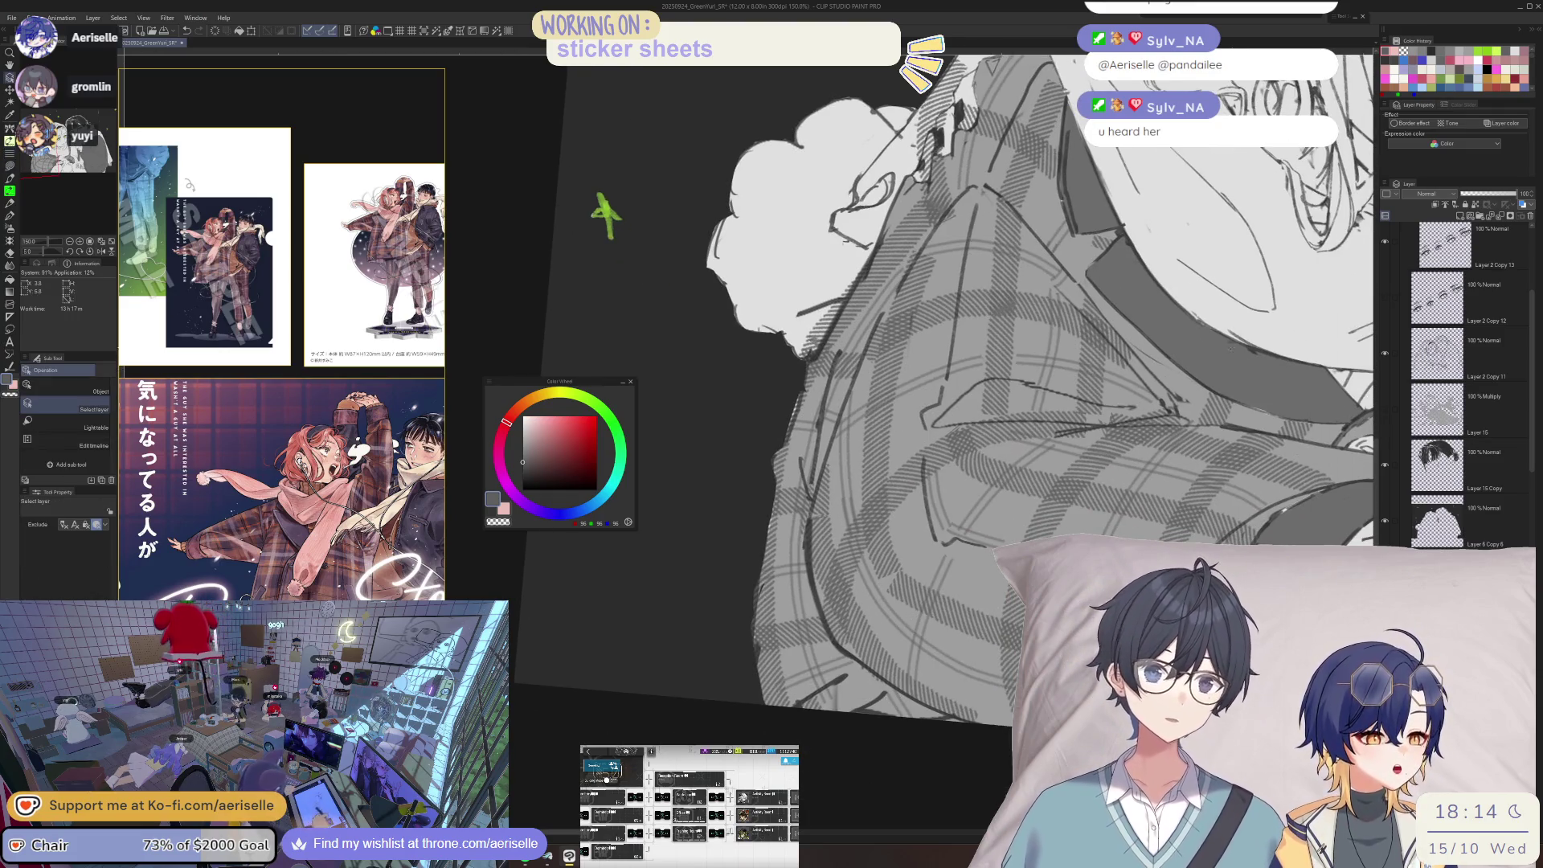
mouse_move(884, 402)
mouse_down()
mouse_move(1205, 482)
mouse_move(1045, 321)
mouse_up()
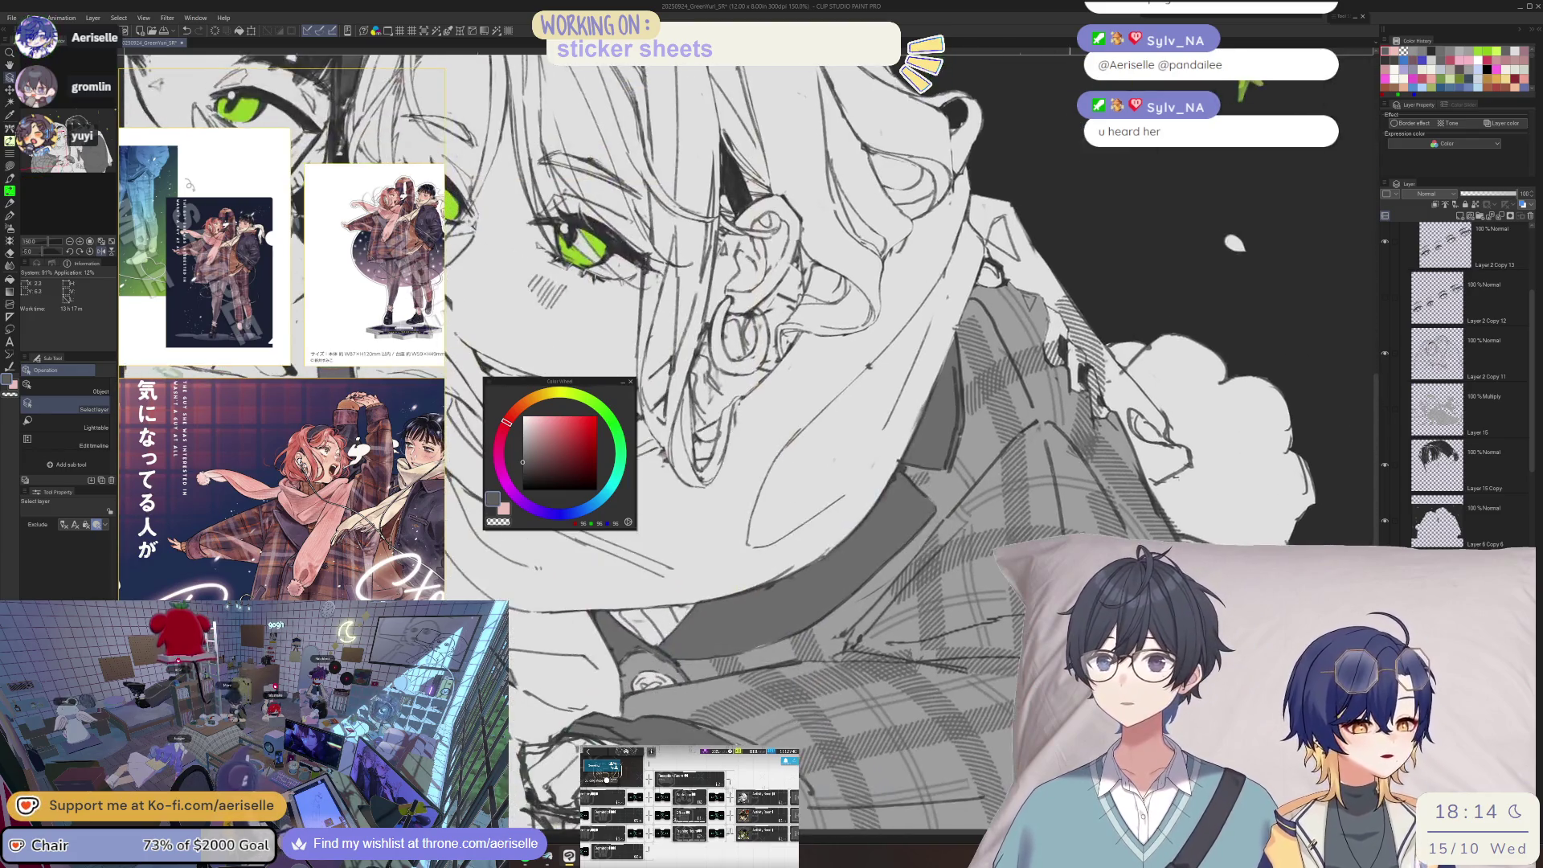
mouse_move(868, 364)
mouse_down()
mouse_move(948, 503)
mouse_move(964, 450)
mouse_move(803, 345)
mouse_move(828, 450)
mouse_up()
scroll(822, 603, up, 5)
- Lasso a small shirt patch and set the plaid1 brush to size 50, density 80
key(m)
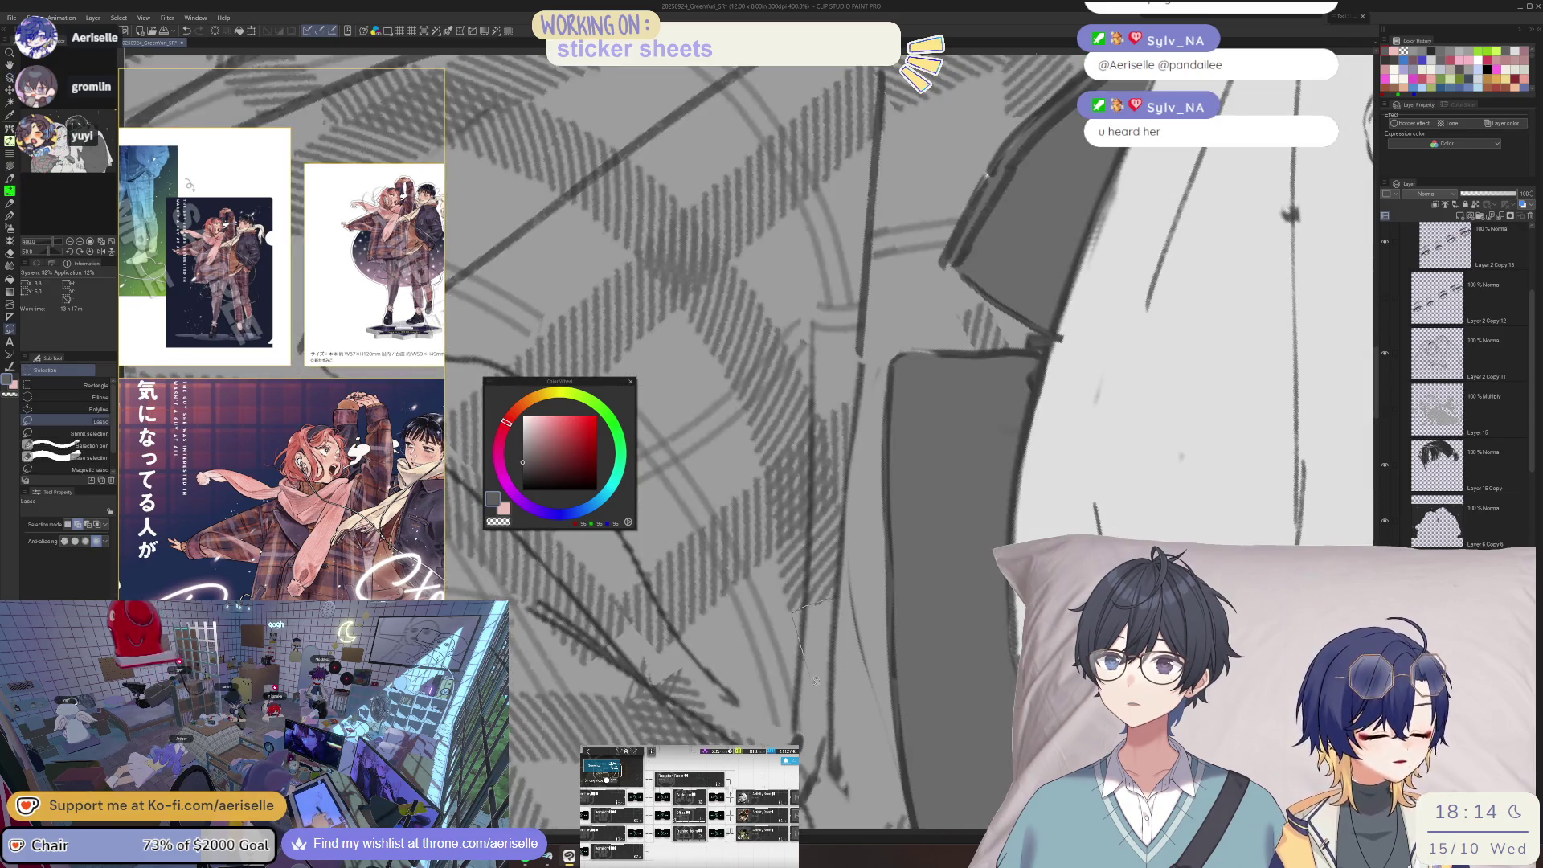
drag(835, 698, 835, 631)
key(b)
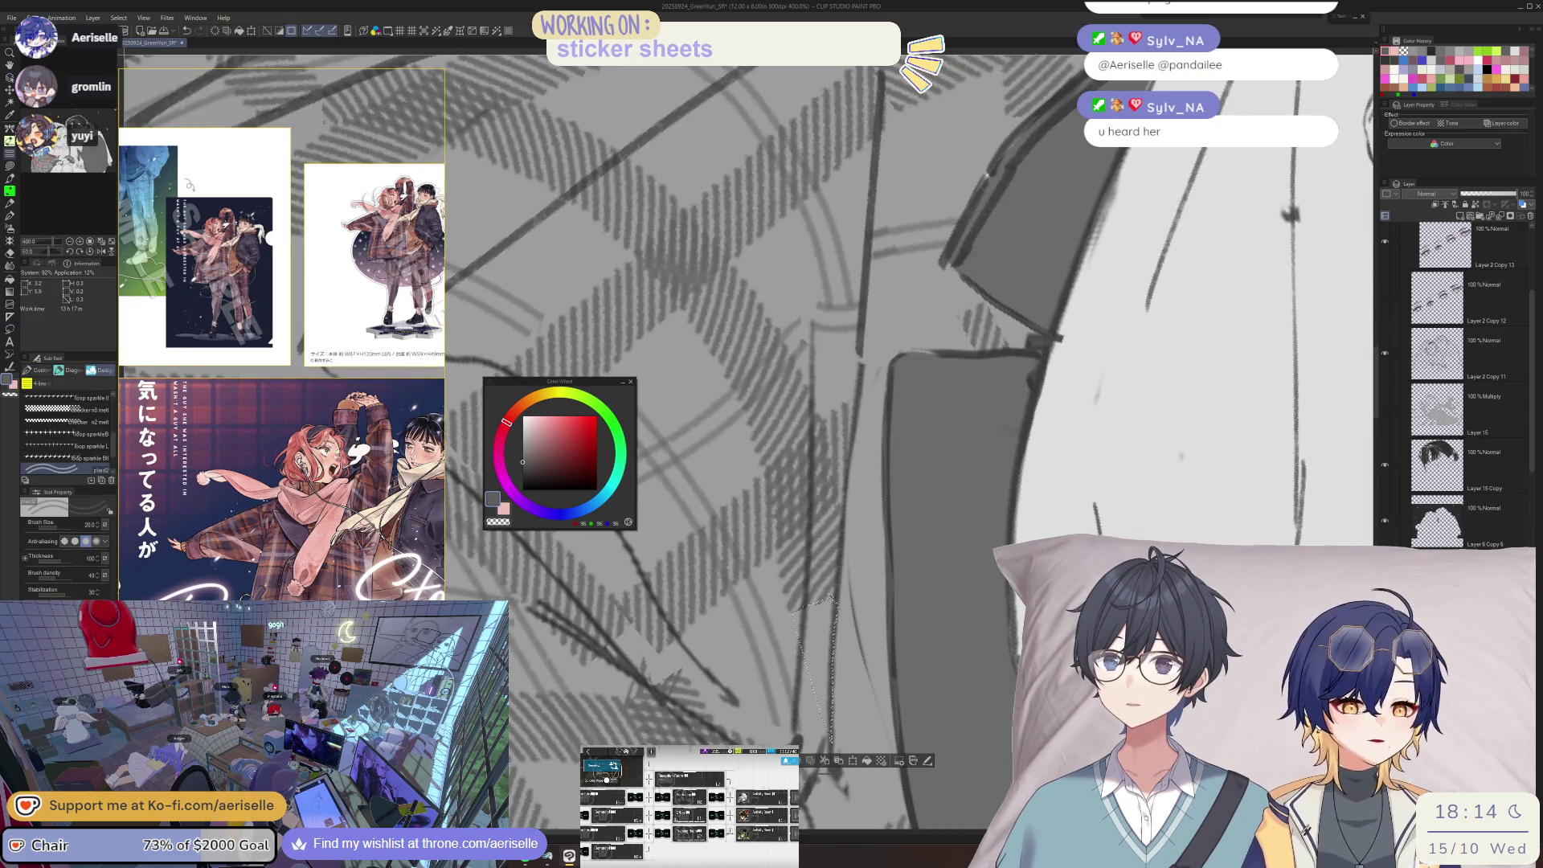
key(period)
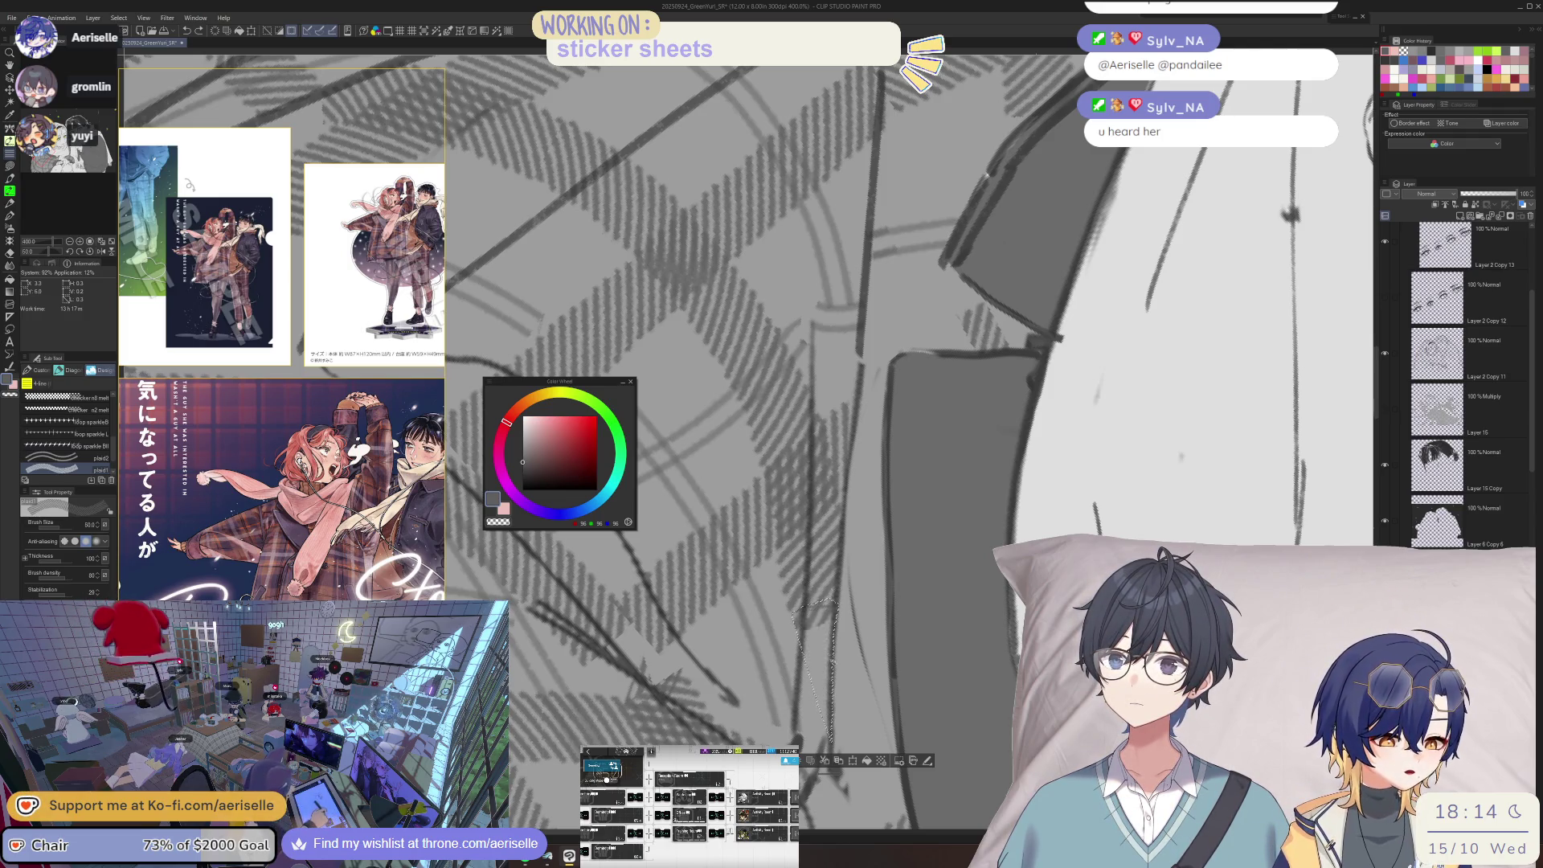
key(ctrl+minus)
key(ctrl+minus)
key(ctrl+minus)
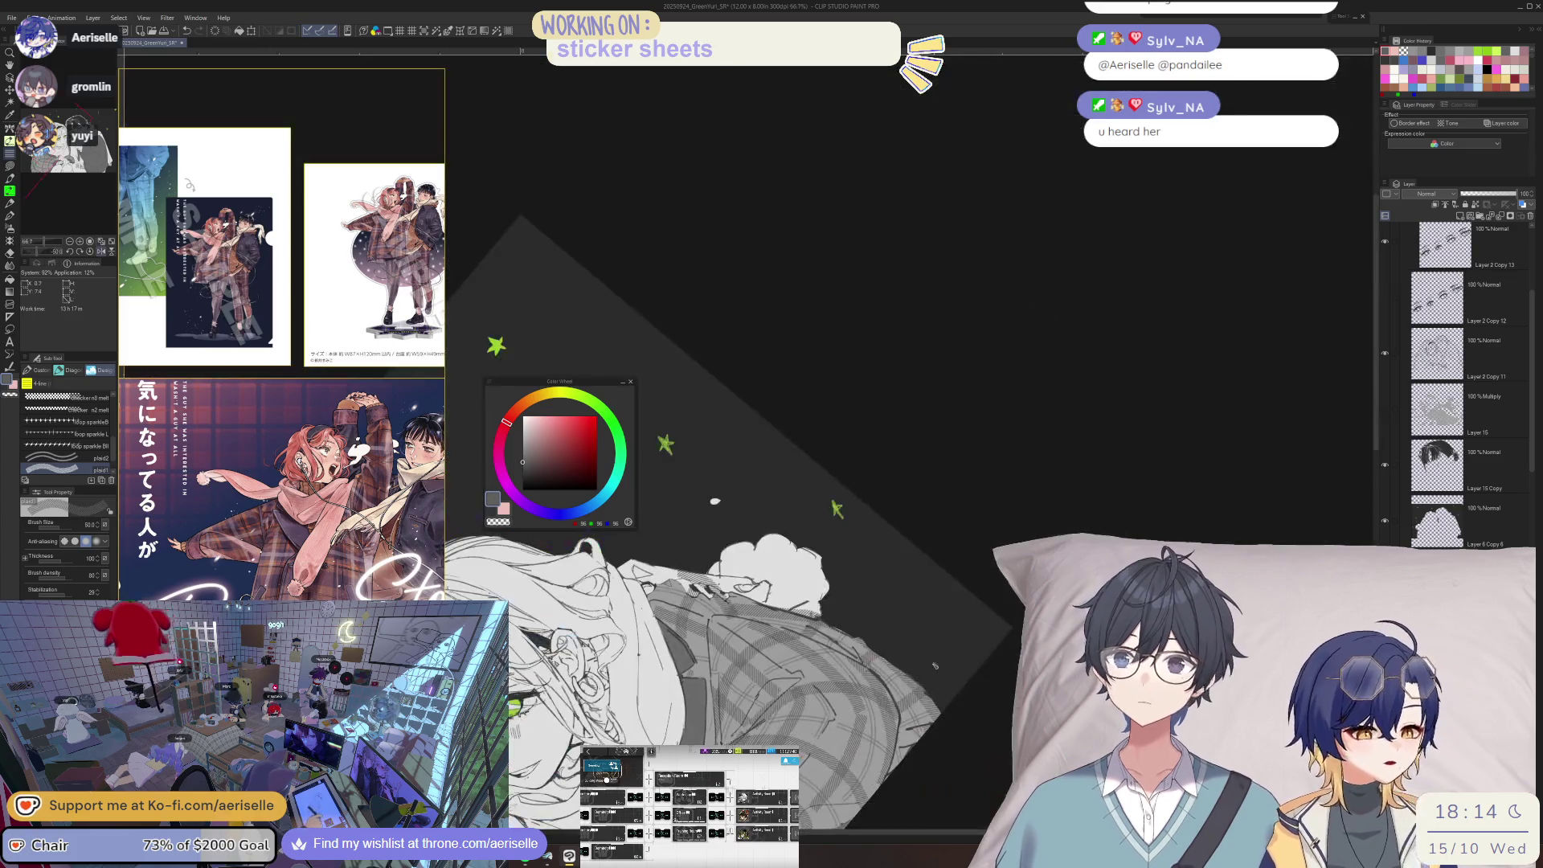
- Reset the view rotation, tilt it, and zoom in on the girl's face
key(ctrl+at)
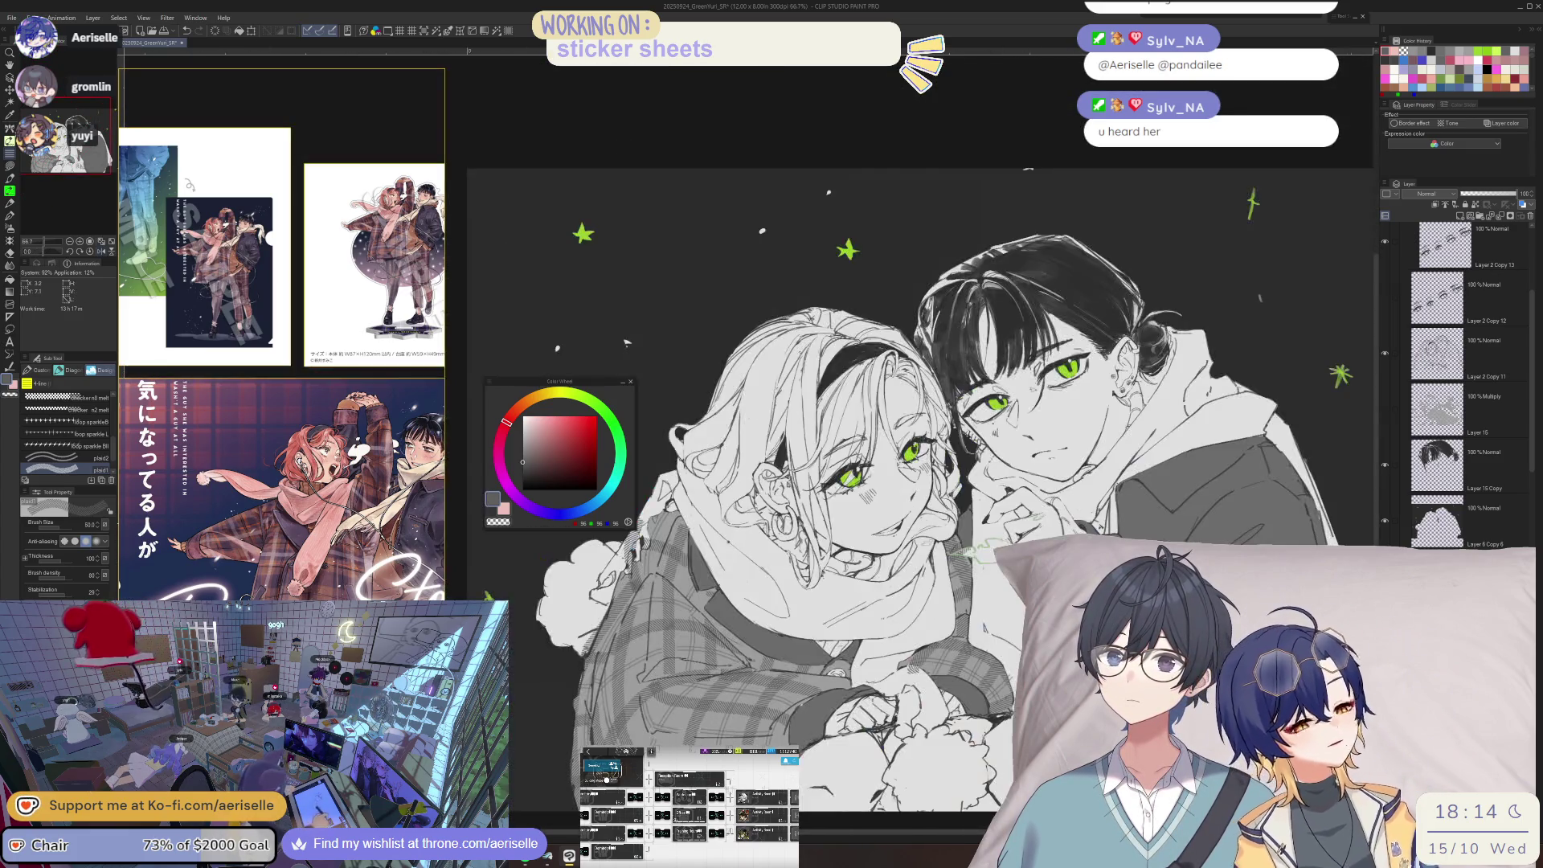
key(asciicircum)
key(asciicircum)
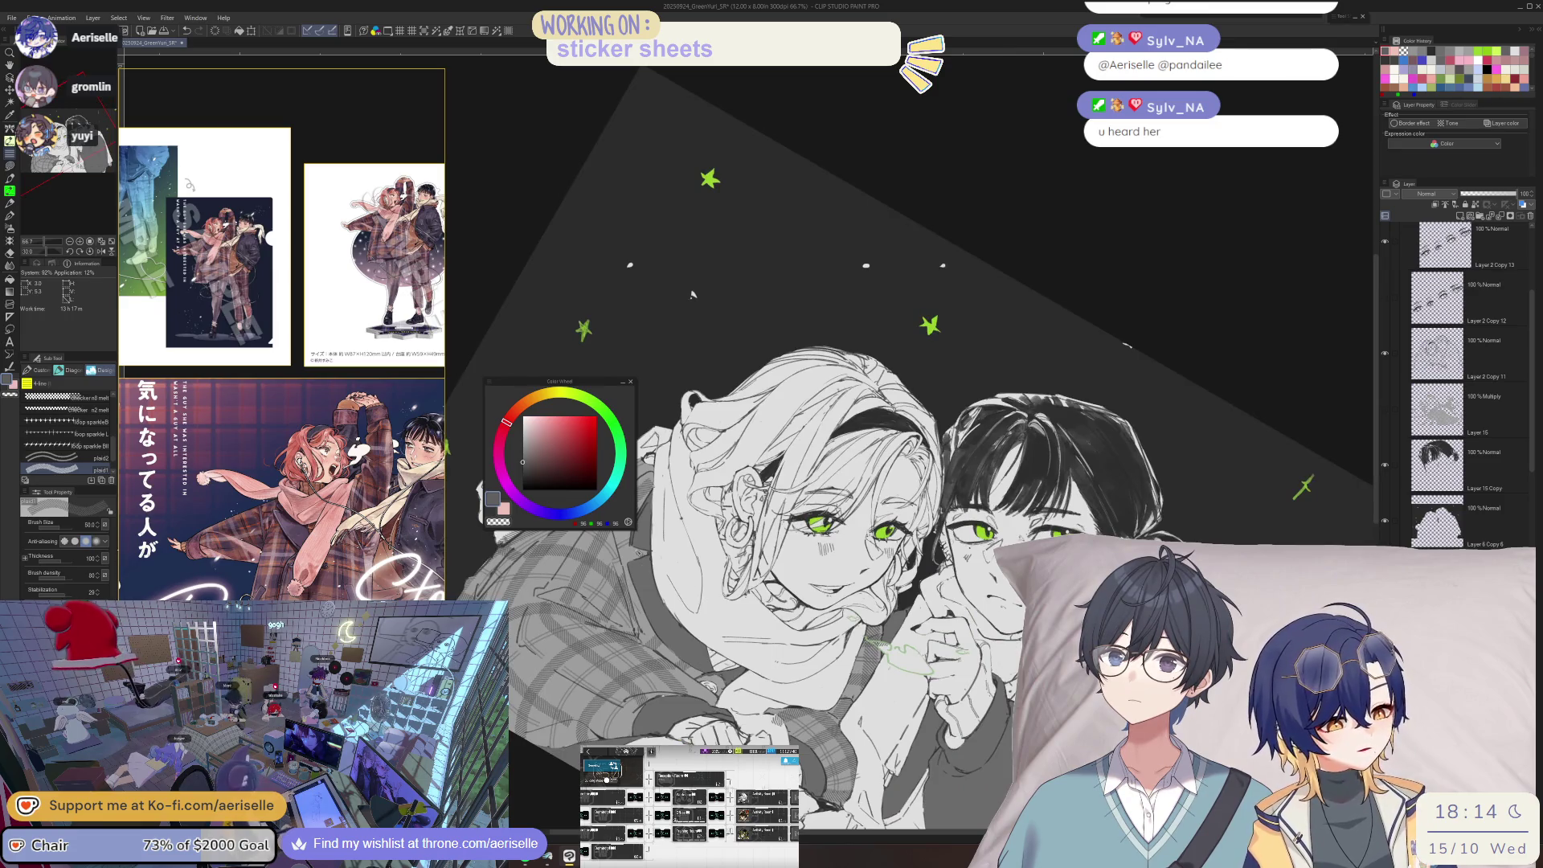
key(ctrl+plus)
key(ctrl+plus)
key(ctrl+plus)
key(minus)
key(minus)
key(minus)
key(e)
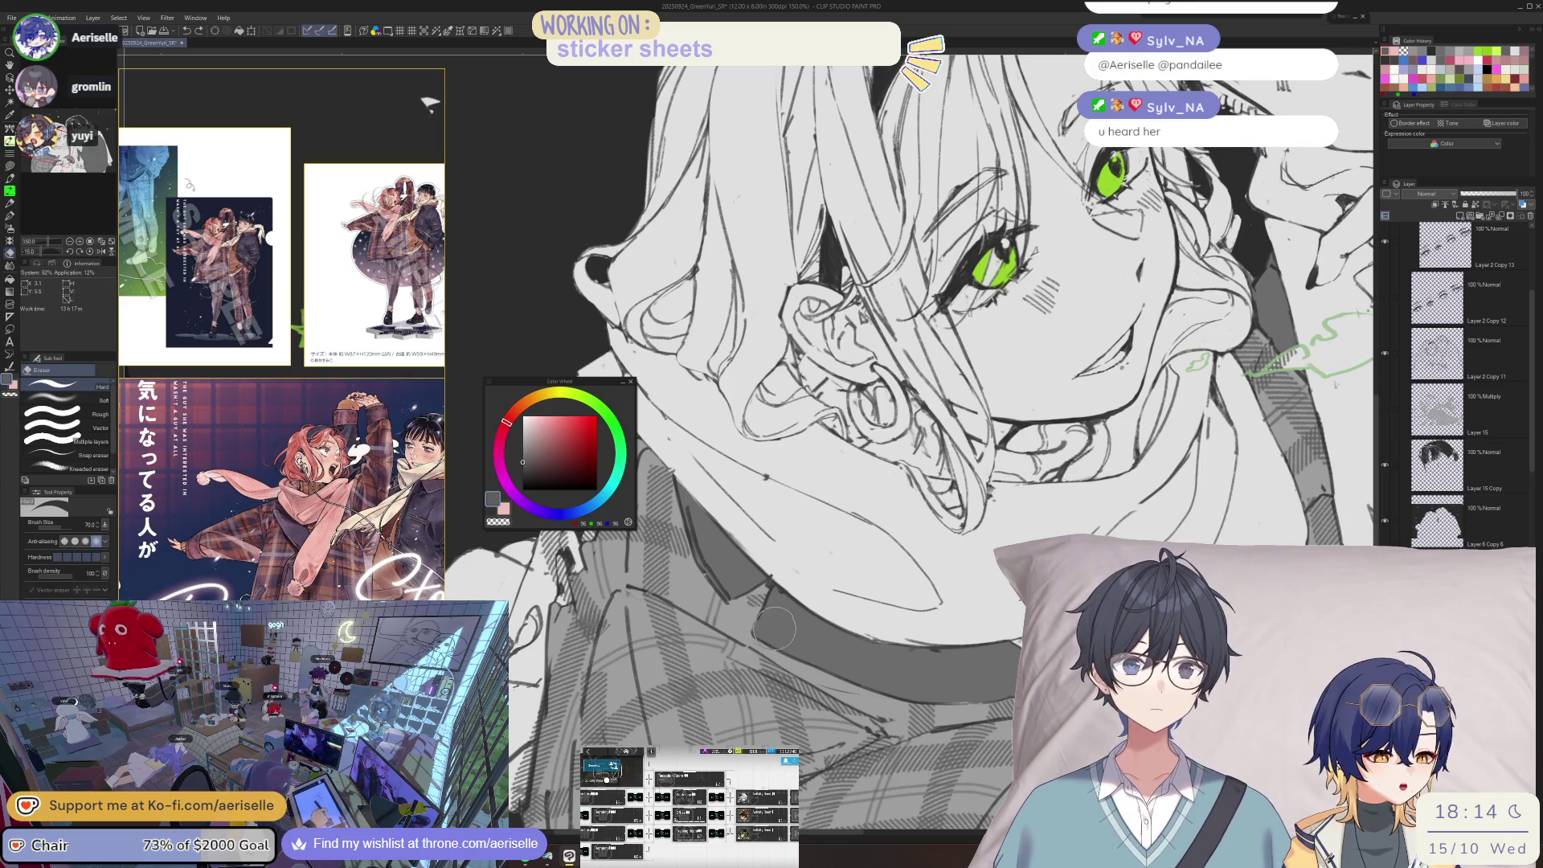
- Pick the coat's layer directly on the canvas and return to the Decoration brush
key(o)
scroll(763, 618, up, 8)
scroll(755, 599, down, 8)
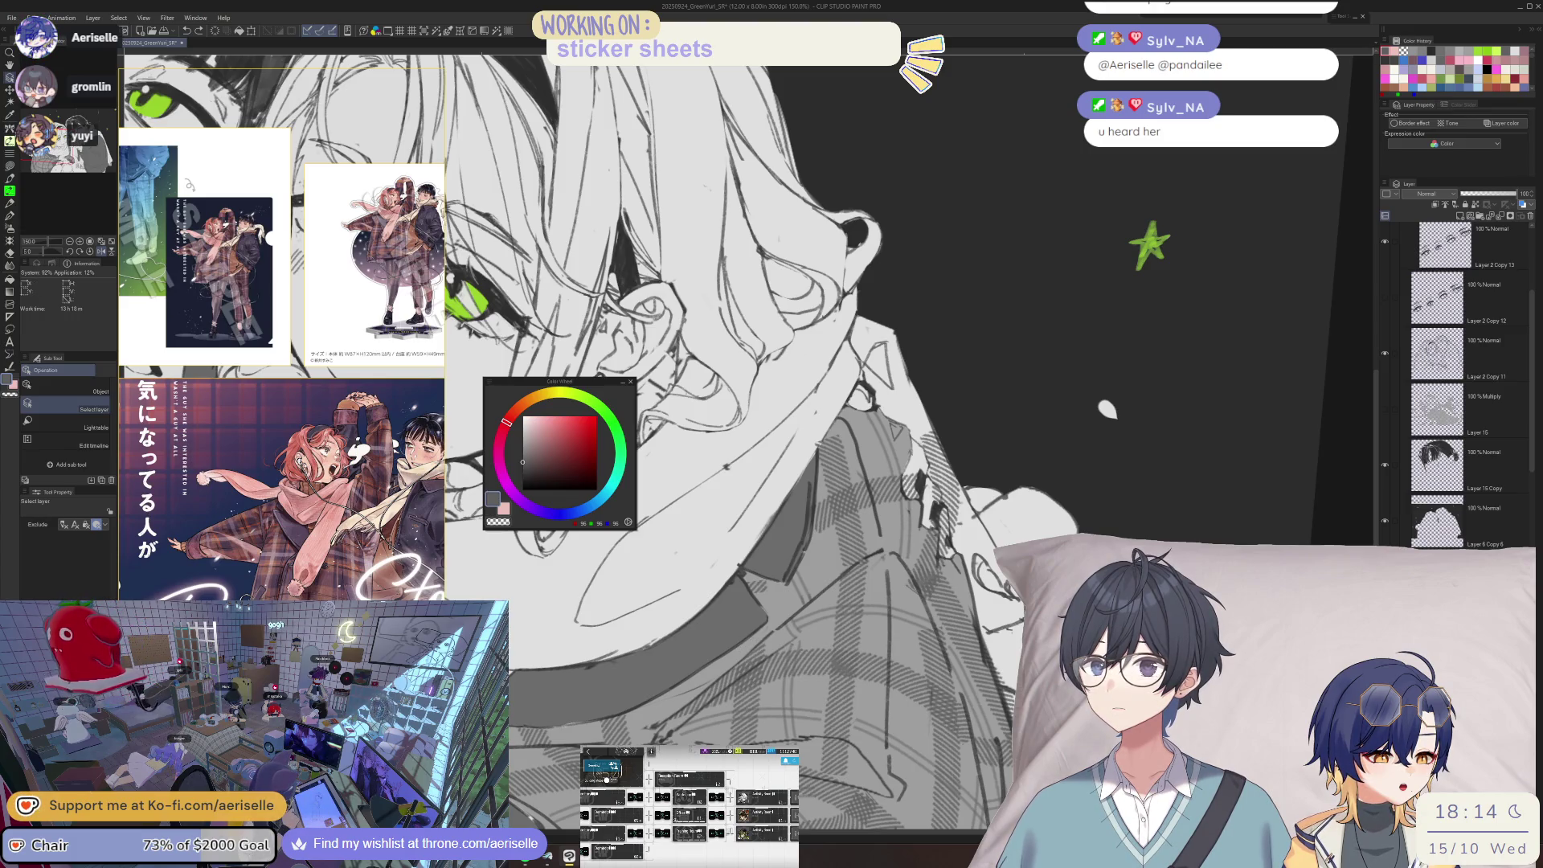
click(687, 706)
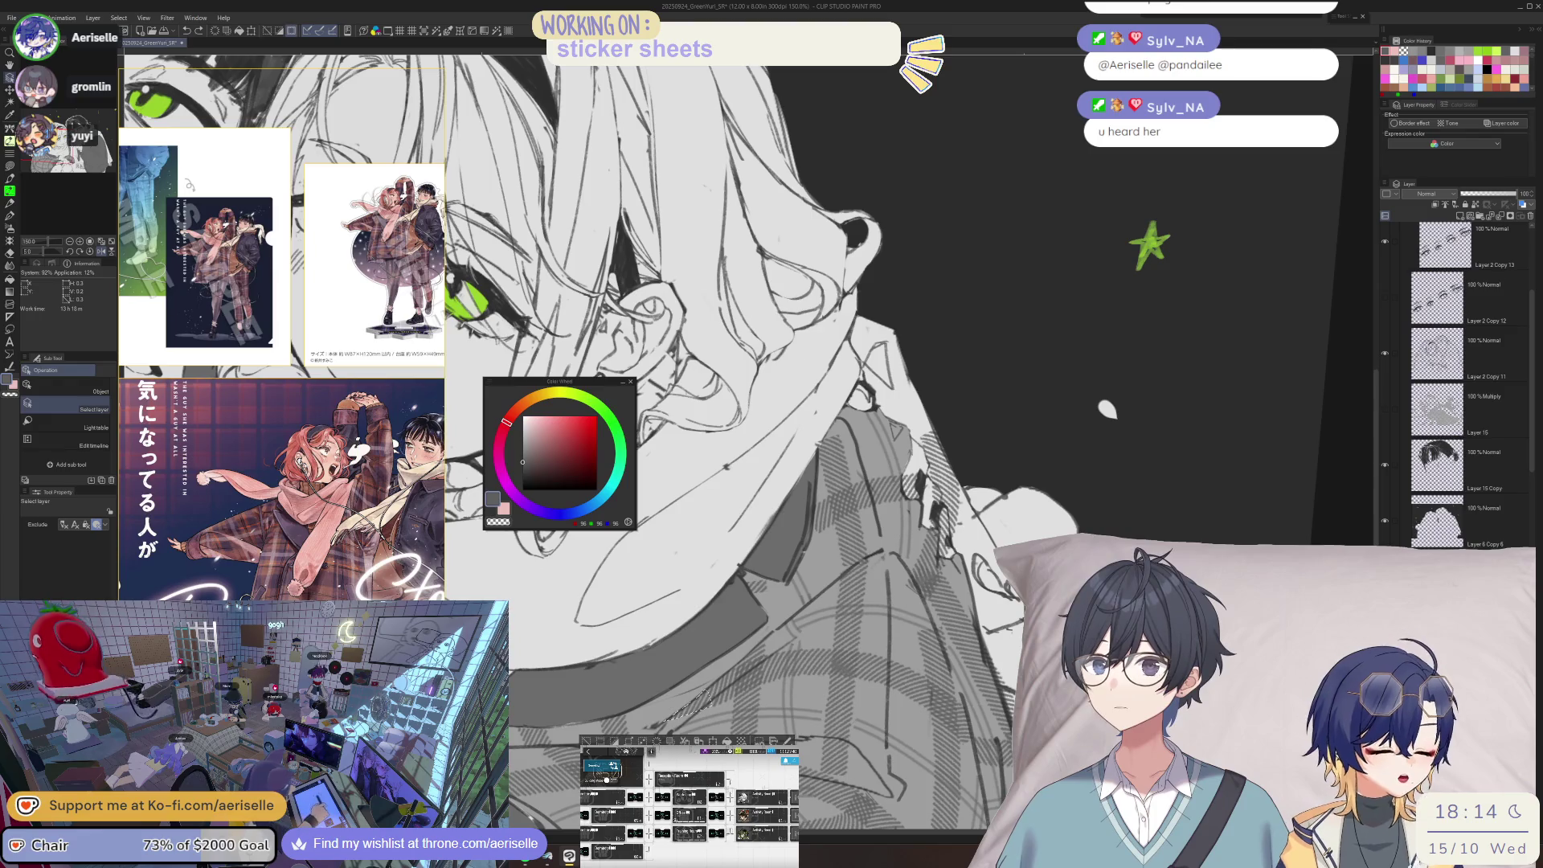
scroll(1454, 386, down, 3)
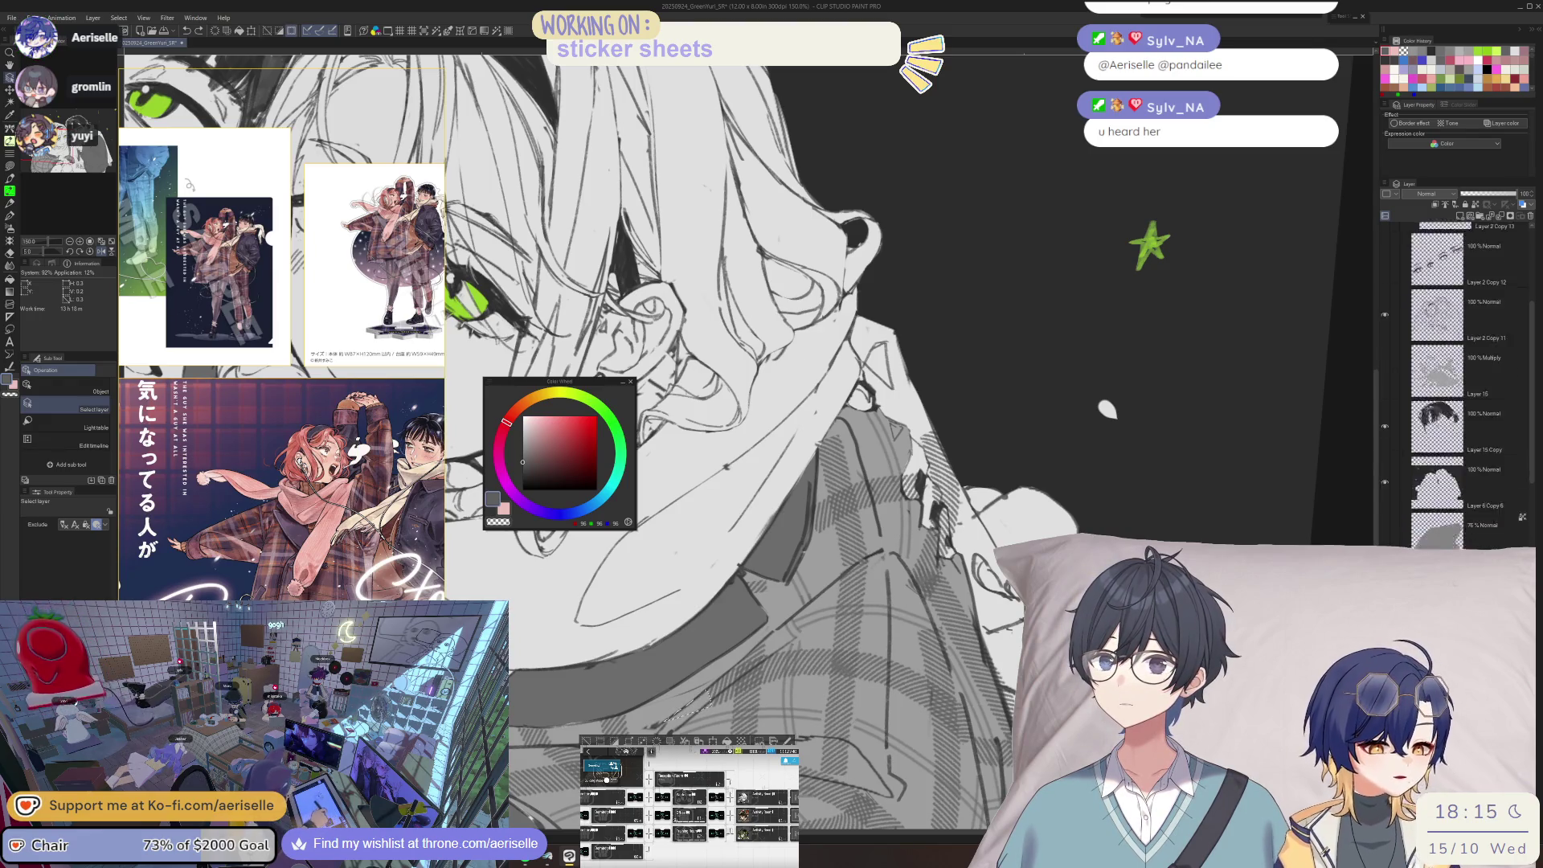
drag(1107, 409, 541, 145)
key(b)
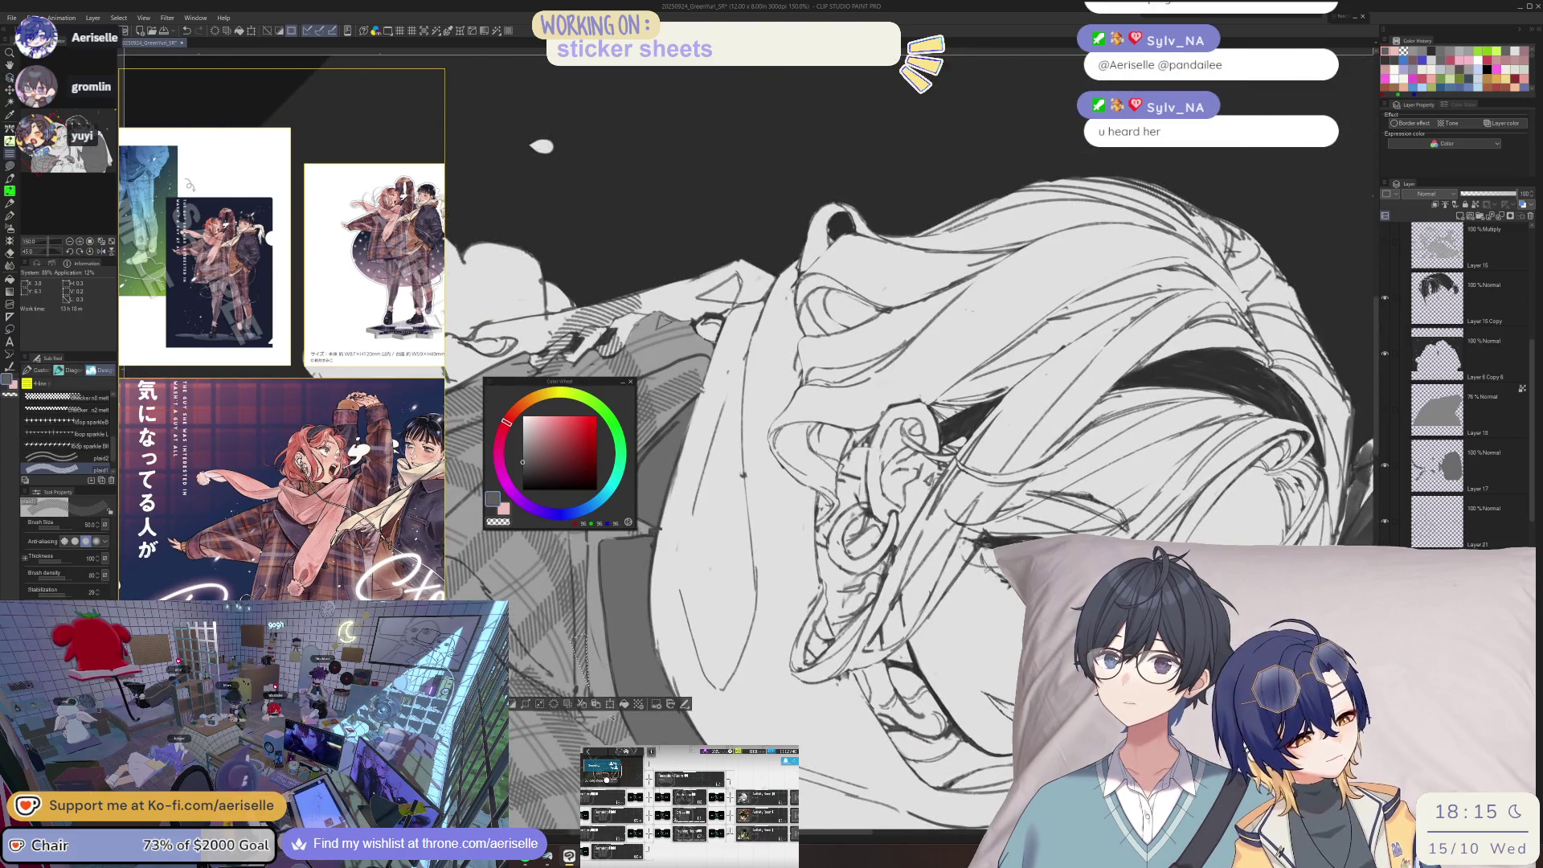
- Bring the plaid jacket into view and lasso two adjoining areas of it
drag(578, 639, 611, 718)
mouse_move(1361, 145)
mouse_down()
mouse_move(1248, 231)
mouse_move(1129, 207)
mouse_move(930, 636)
mouse_up()
scroll(799, 635, up, 1)
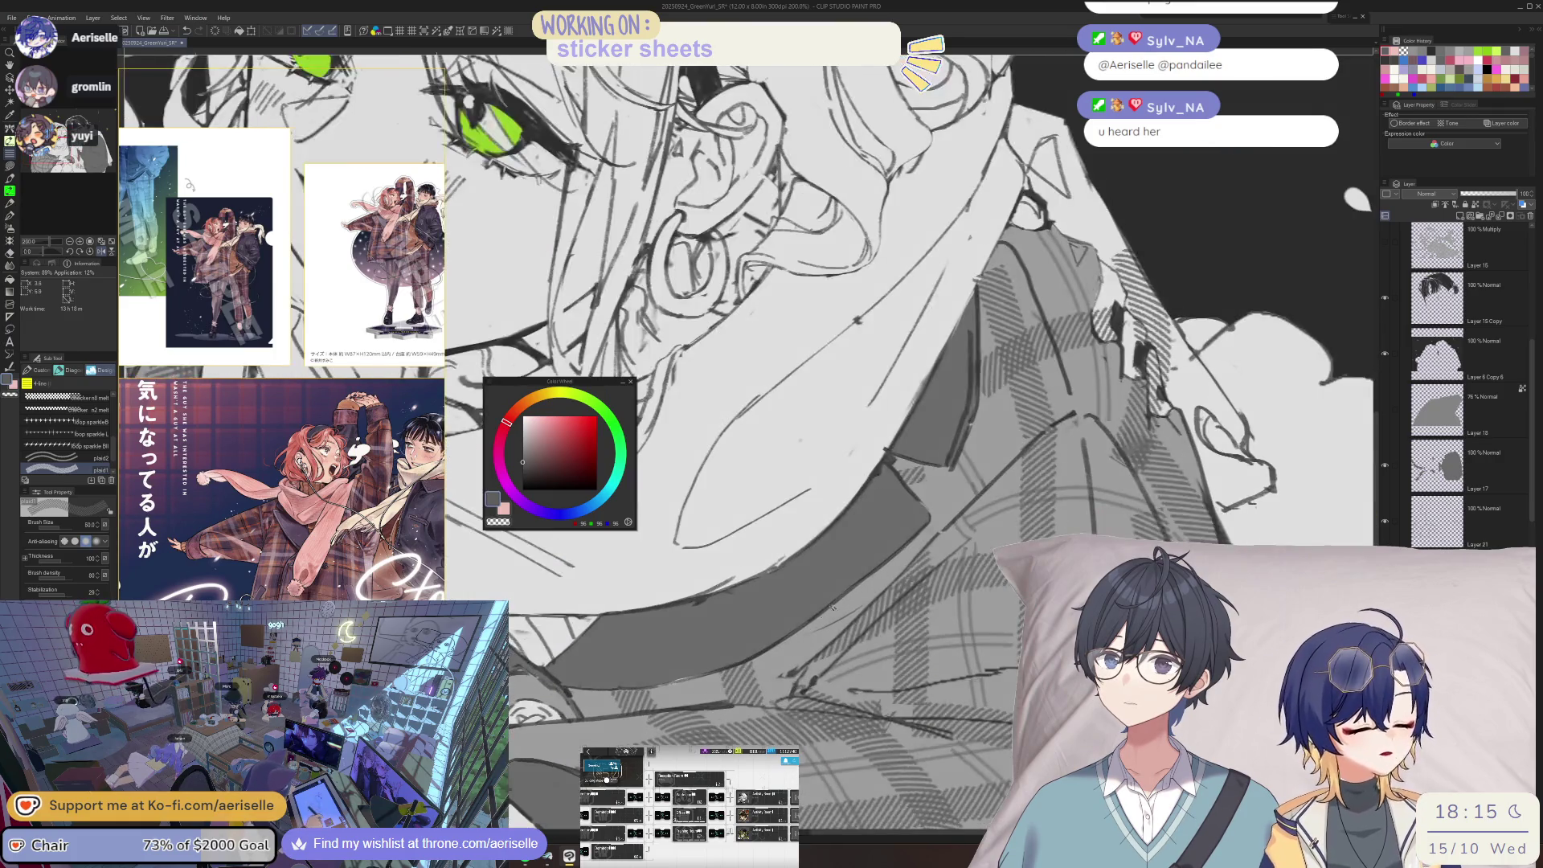
key(m)
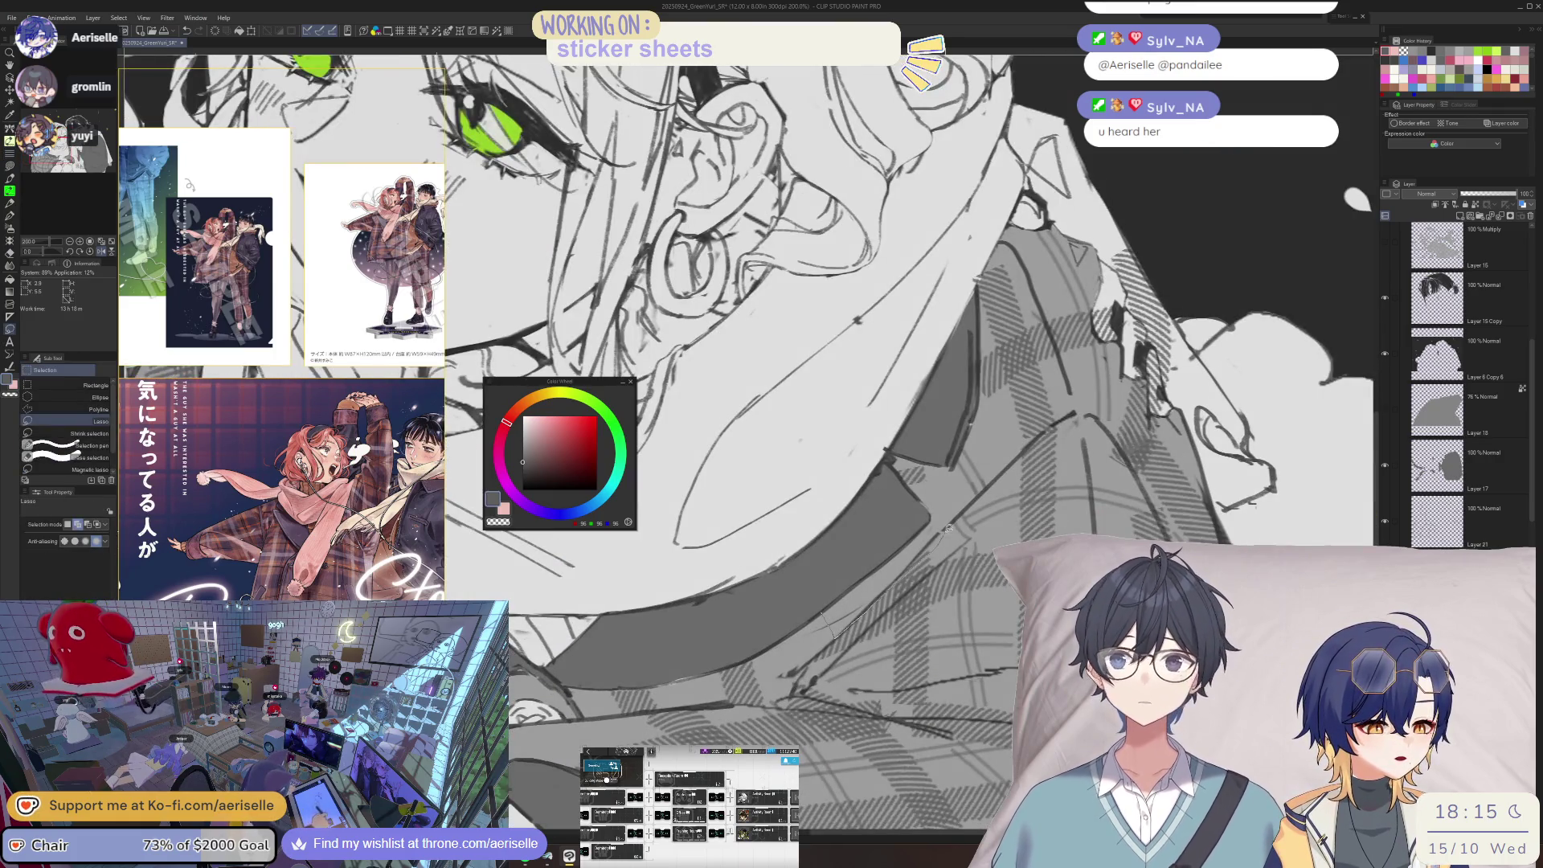
mouse_move(957, 518)
mouse_down()
mouse_move(802, 619)
mouse_move(894, 583)
mouse_up()
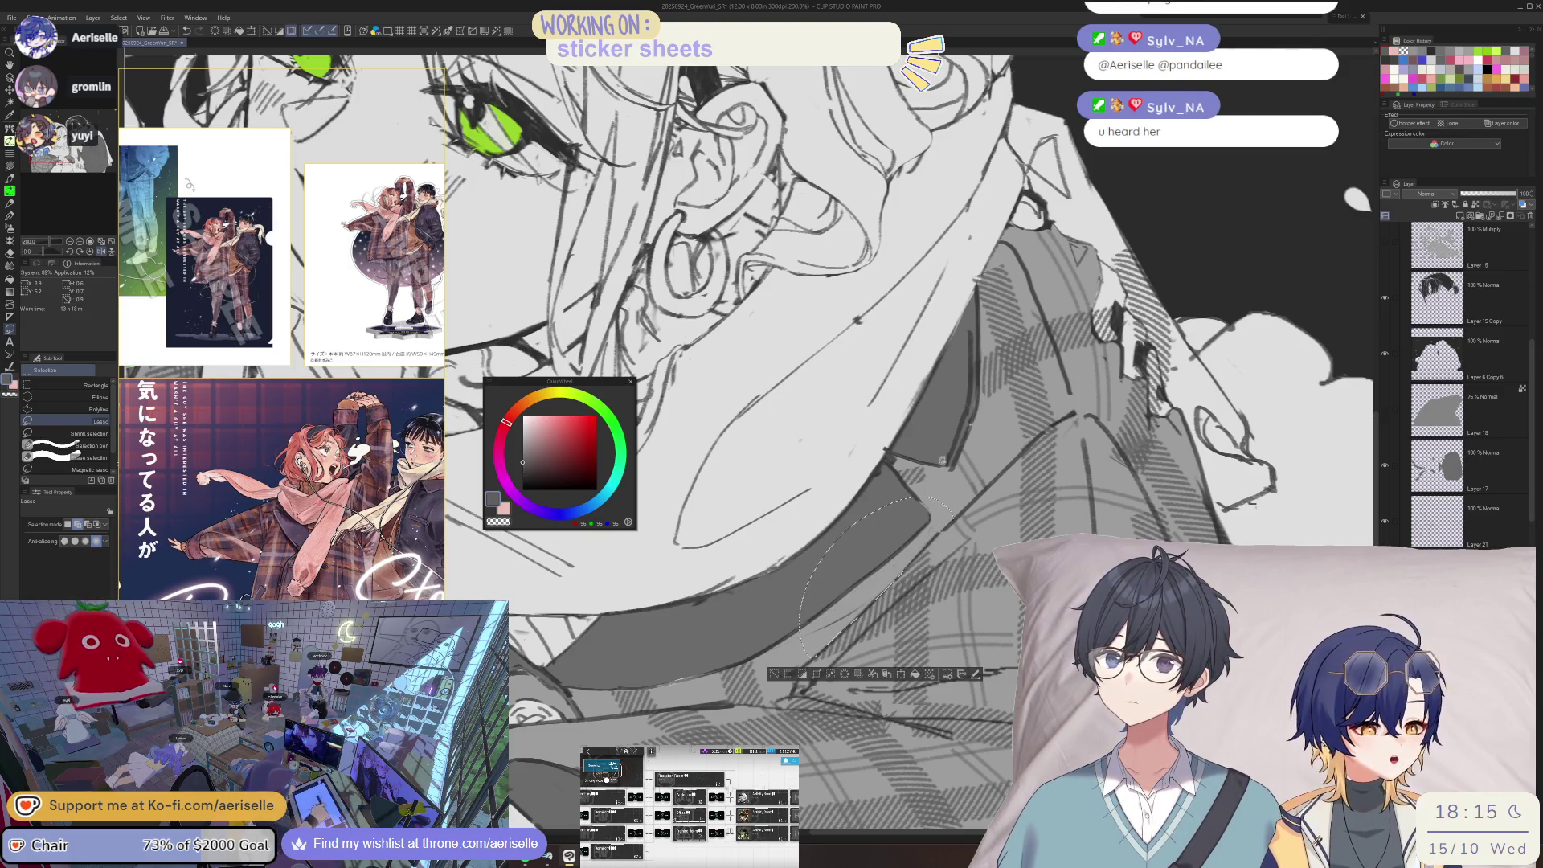
mouse_move(916, 531)
mouse_down()
mouse_move(888, 474)
mouse_move(932, 440)
mouse_move(958, 511)
mouse_move(707, 612)
mouse_up()
- Mirror the view and trace a lasso around the coat collar below the scarf
key(e)
key(h)
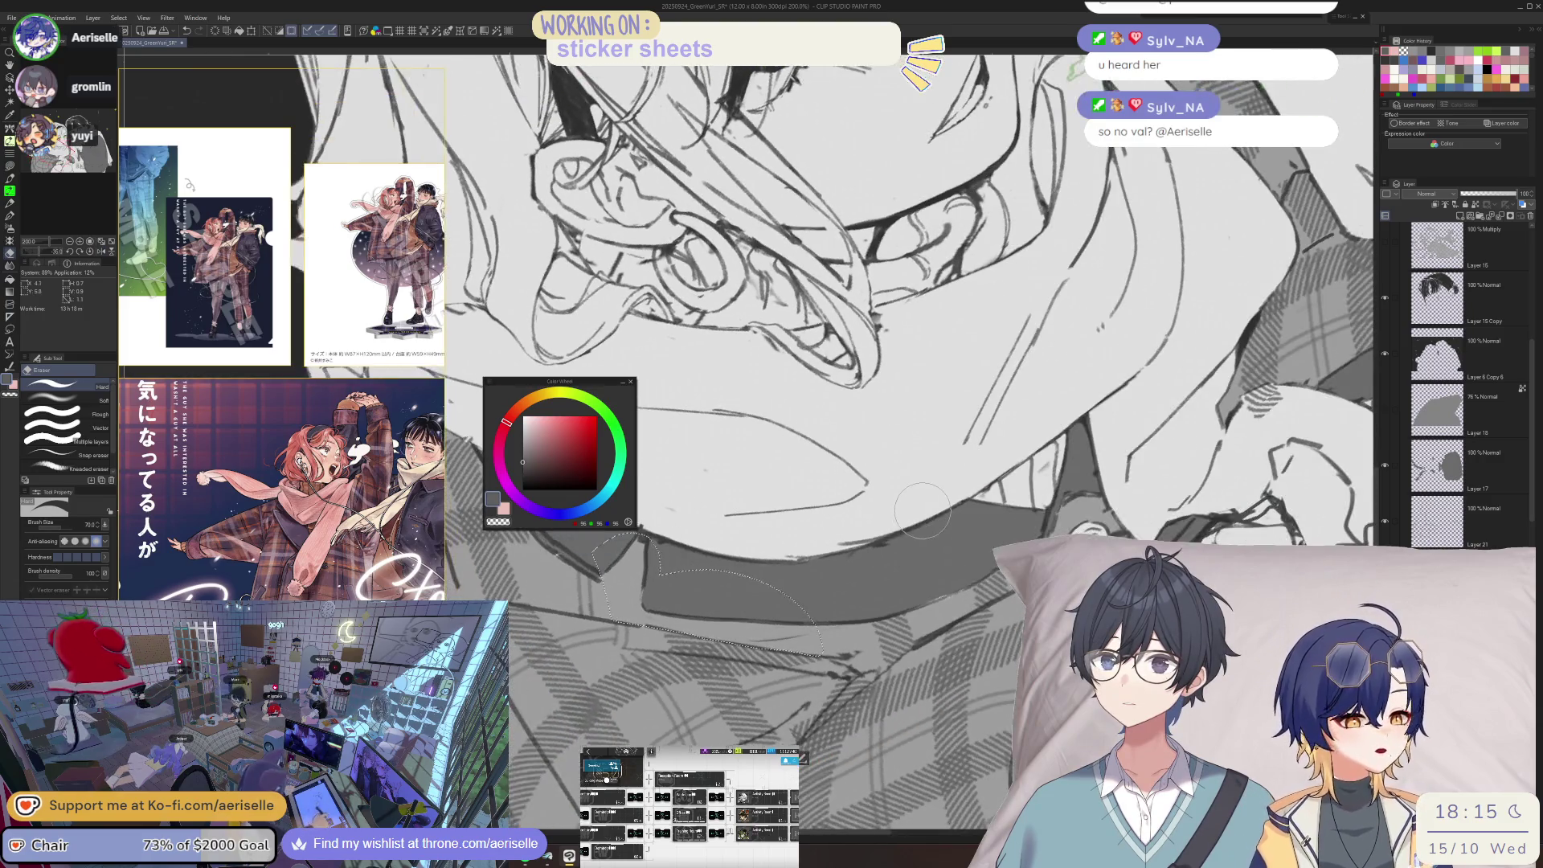
key(b)
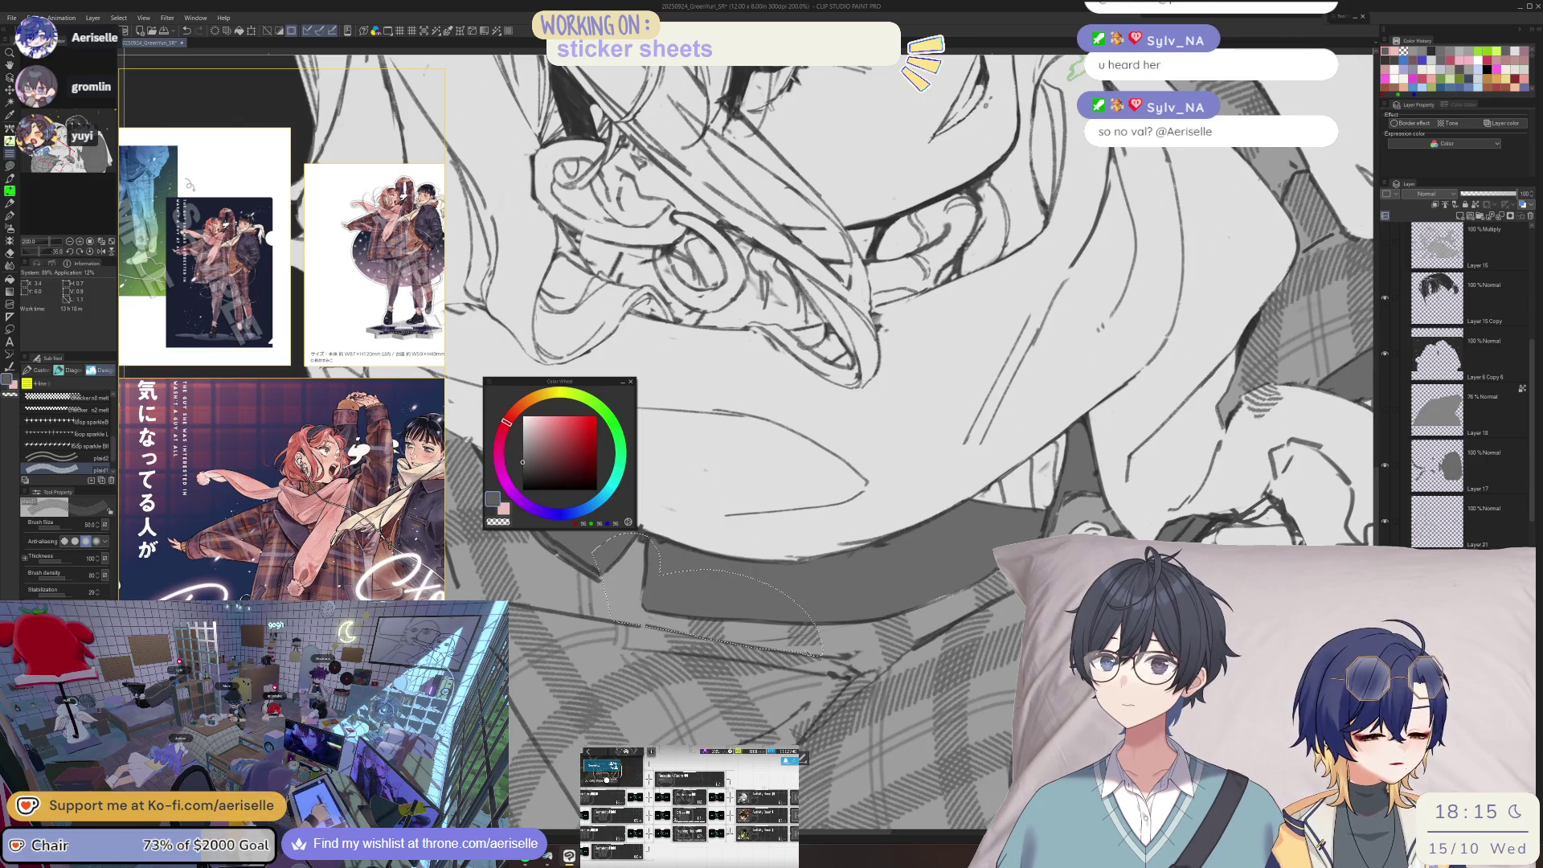
key(m)
drag(838, 643, 834, 631)
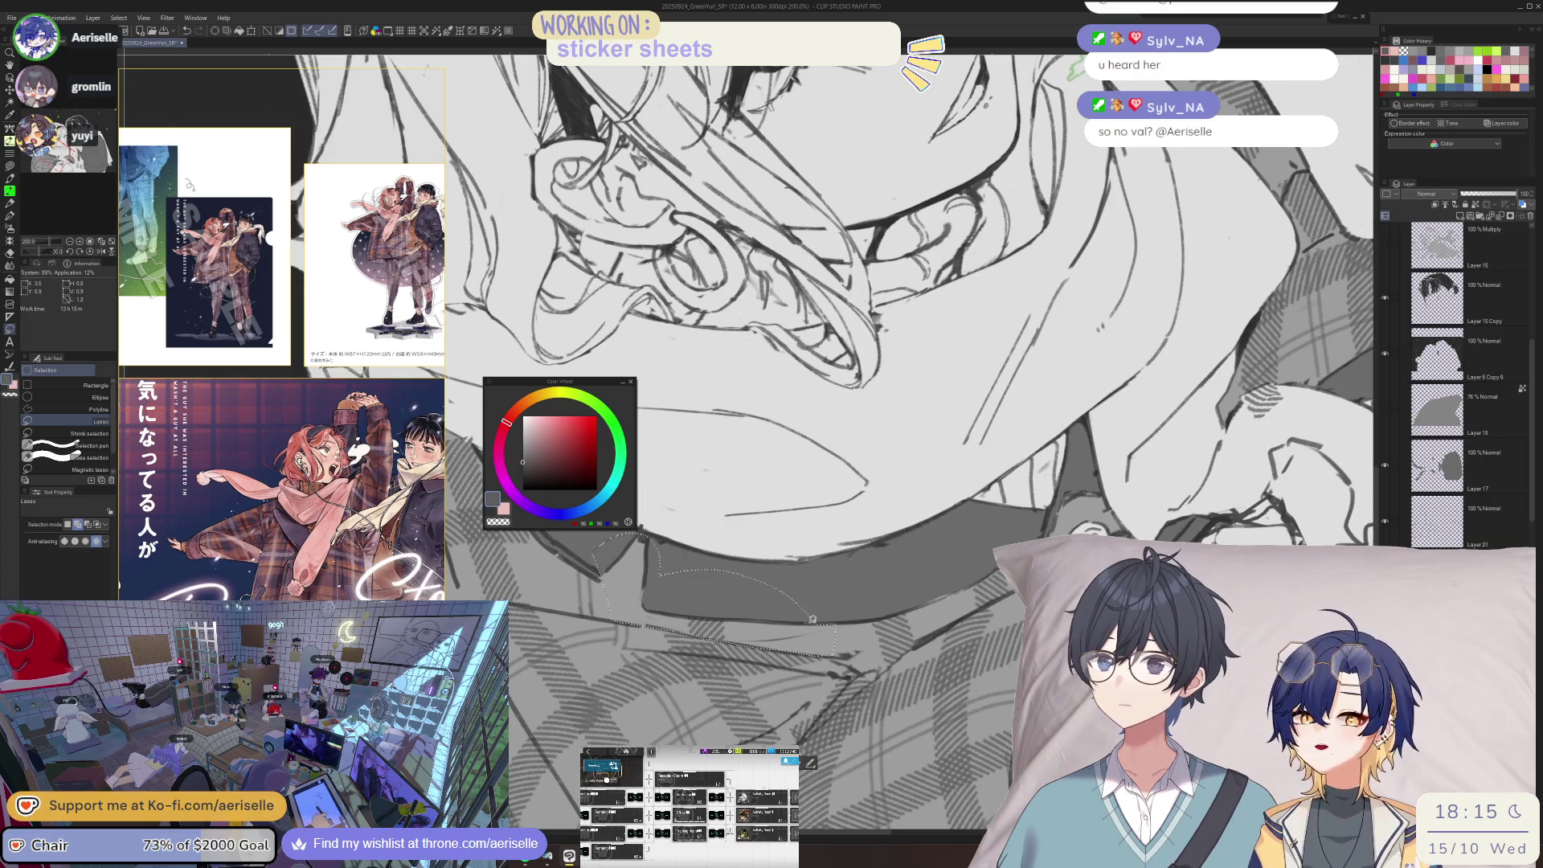
- Rotate the view, mirror it back and tilt it 40 degrees for painting
key(minus)
key(minus)
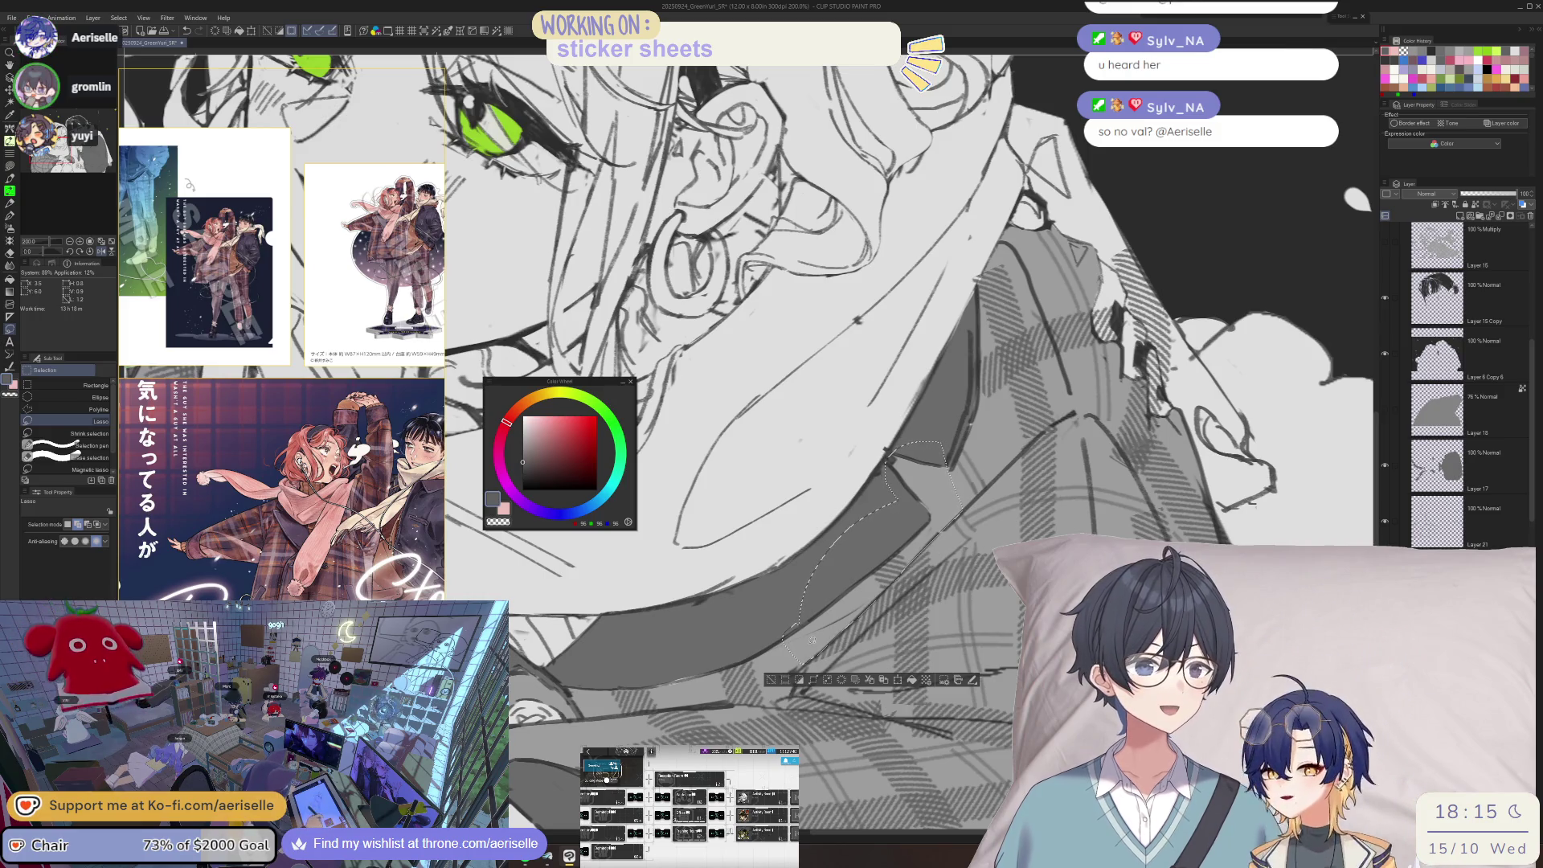
key(h)
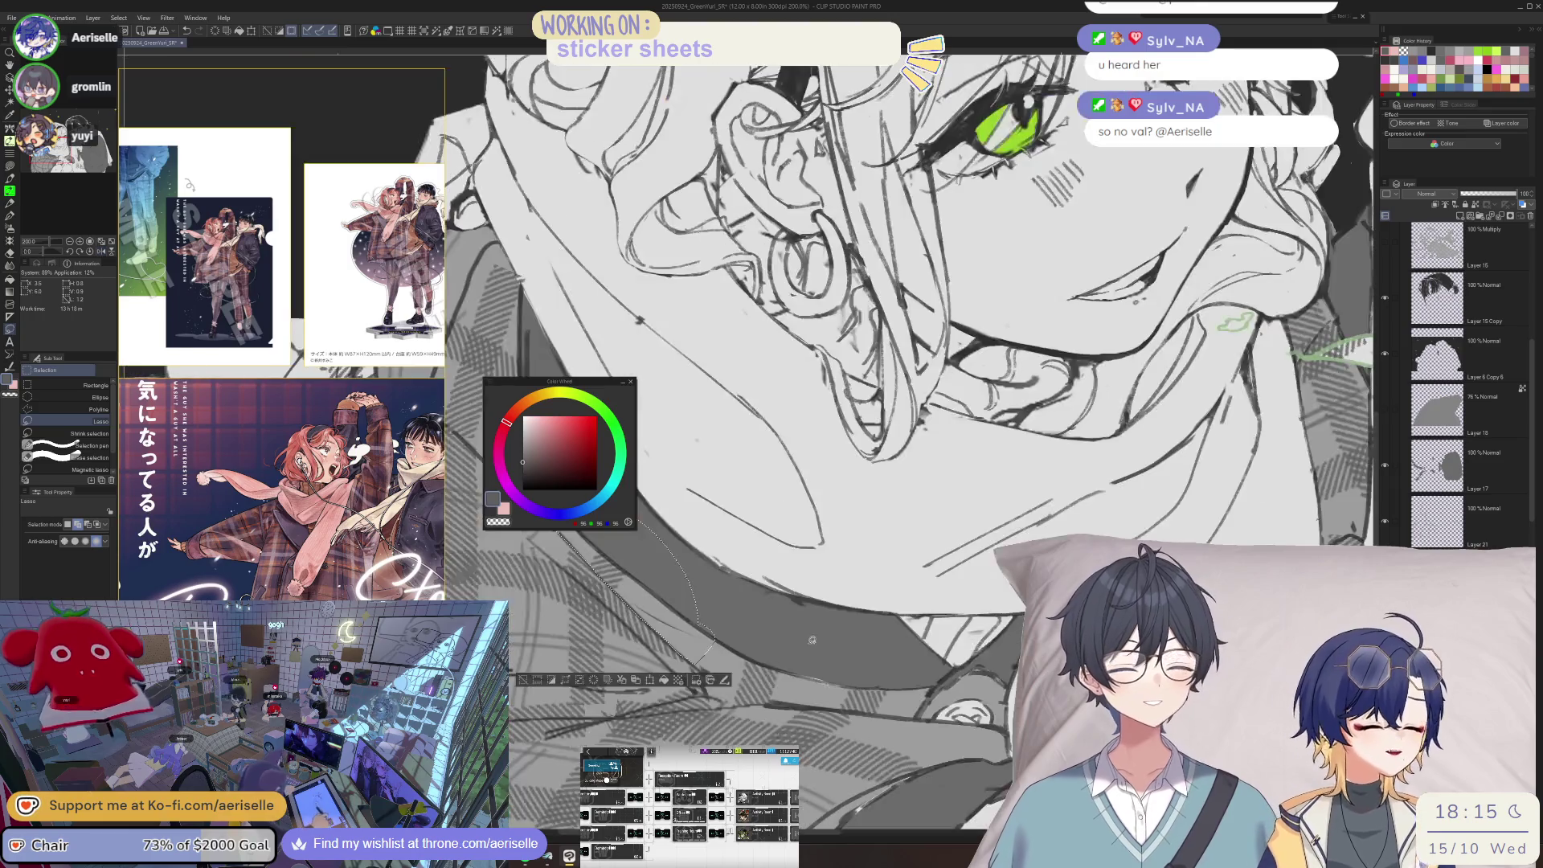
drag(851, 678, 838, 618)
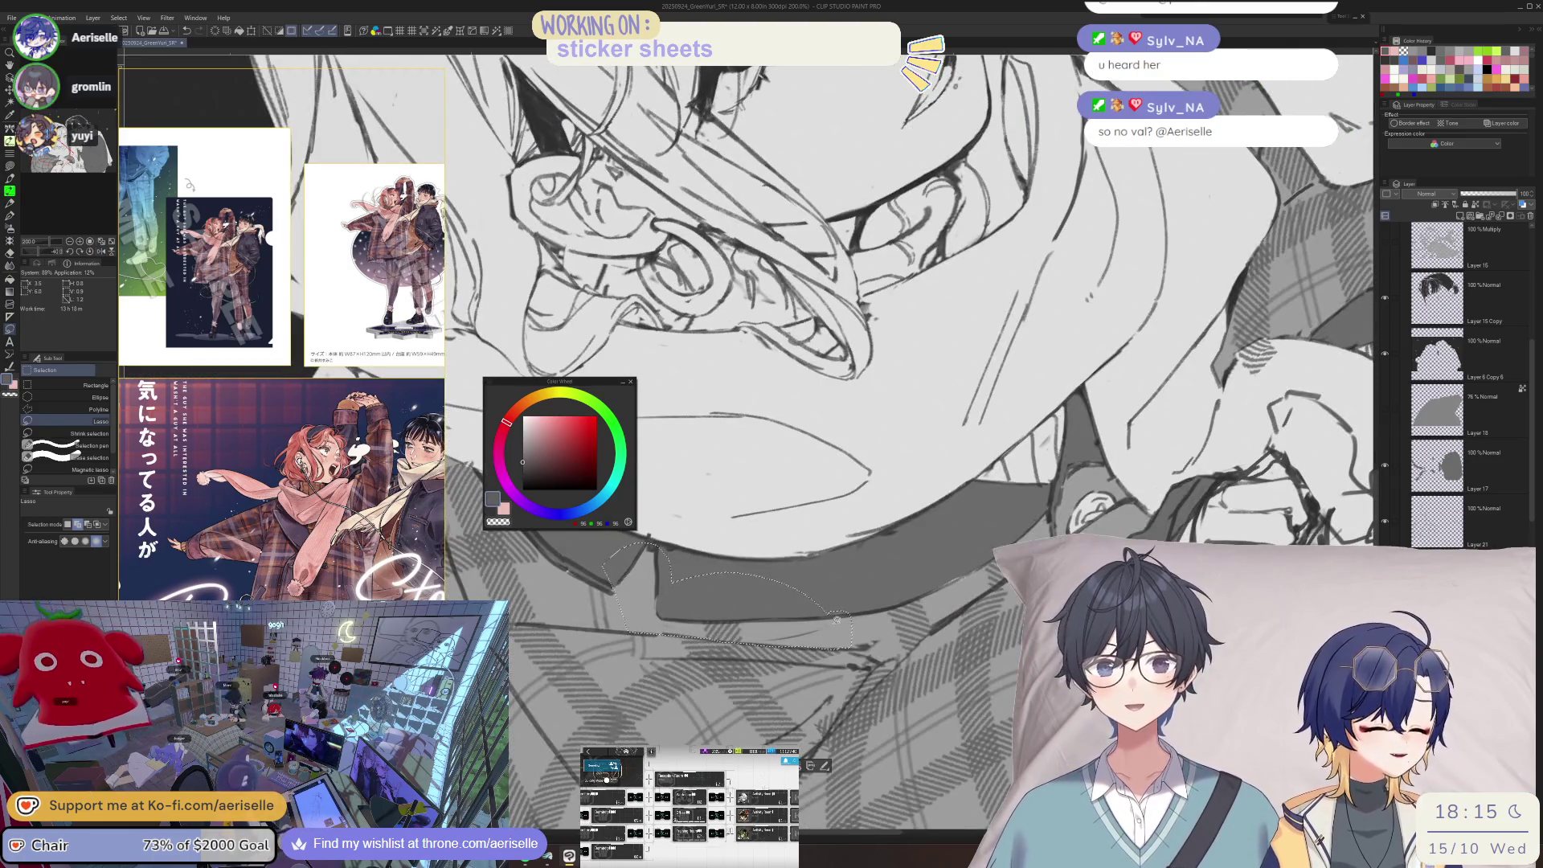
key(b)
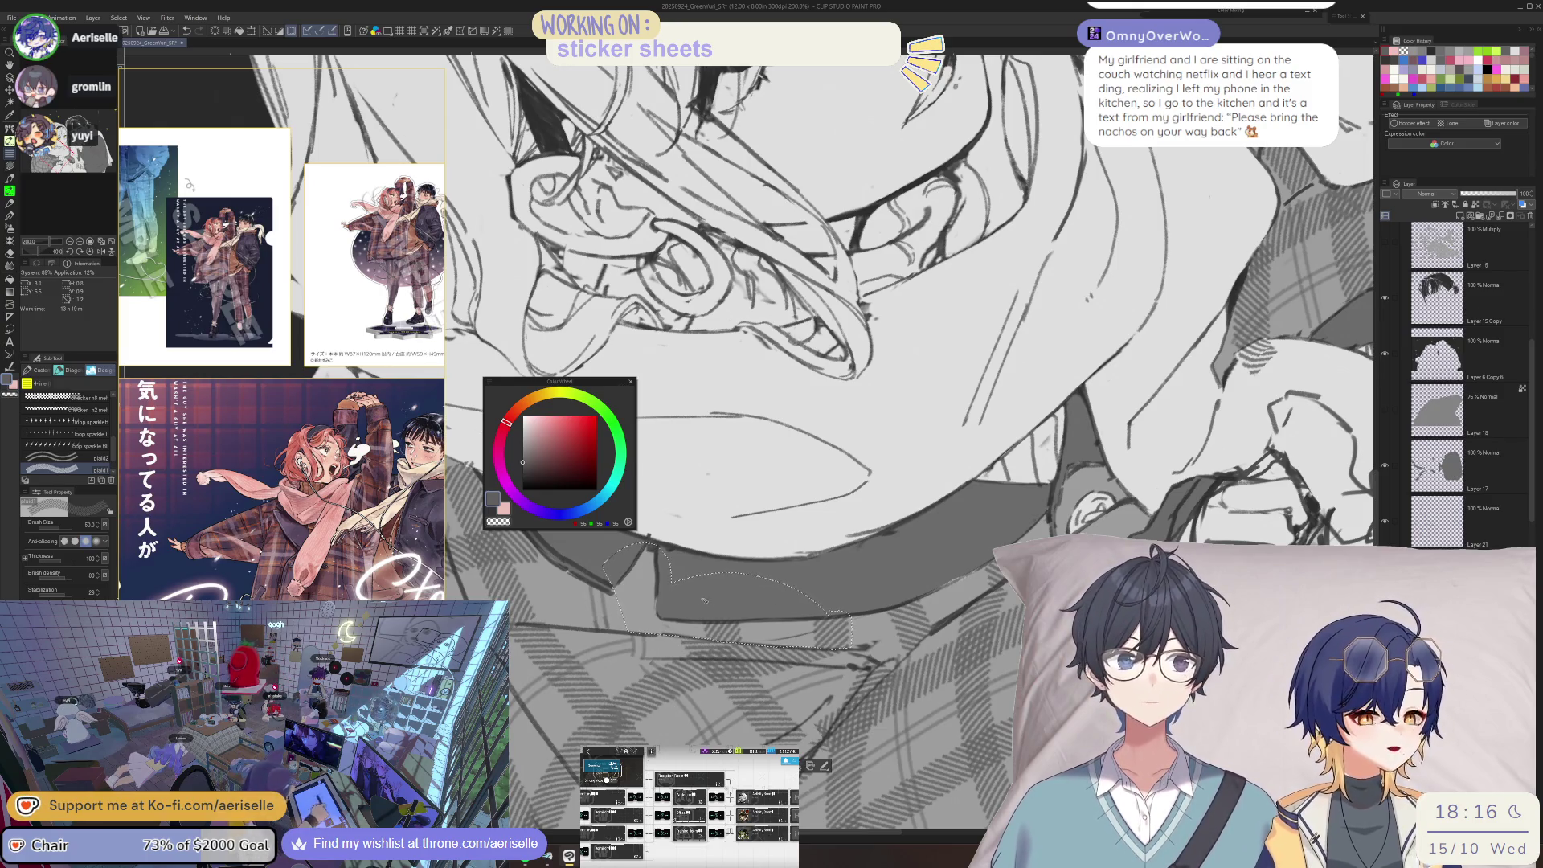
- Paint darker plaid shading inside the collar selection, then clear the selection
key(minus)
key(m)
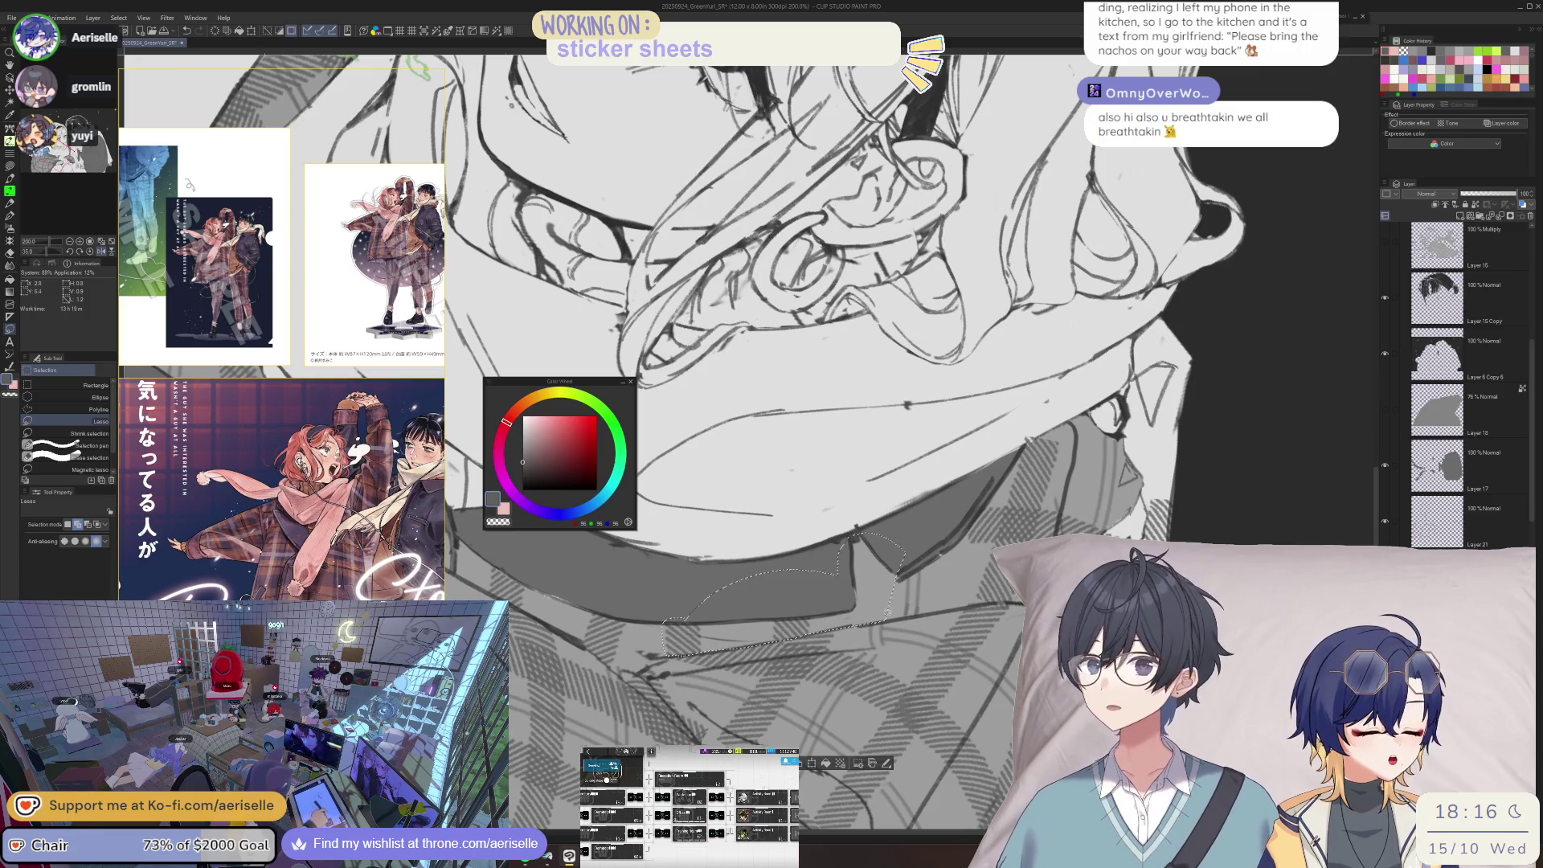
key(b)
mouse_move(864, 544)
mouse_down()
mouse_move(868, 619)
mouse_move(869, 579)
mouse_up()
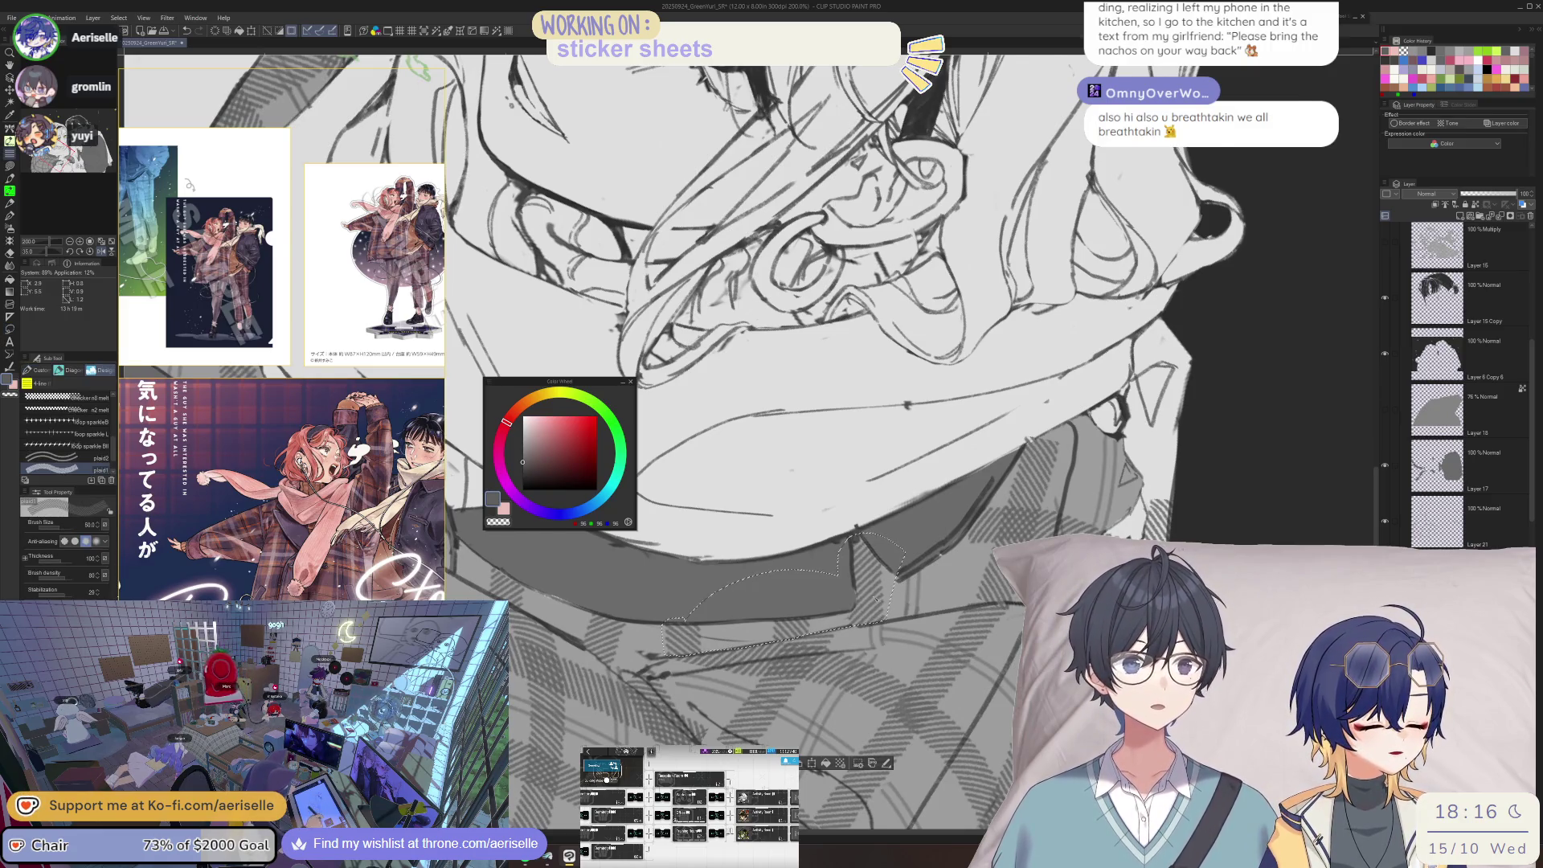
key(minus)
key(minus)
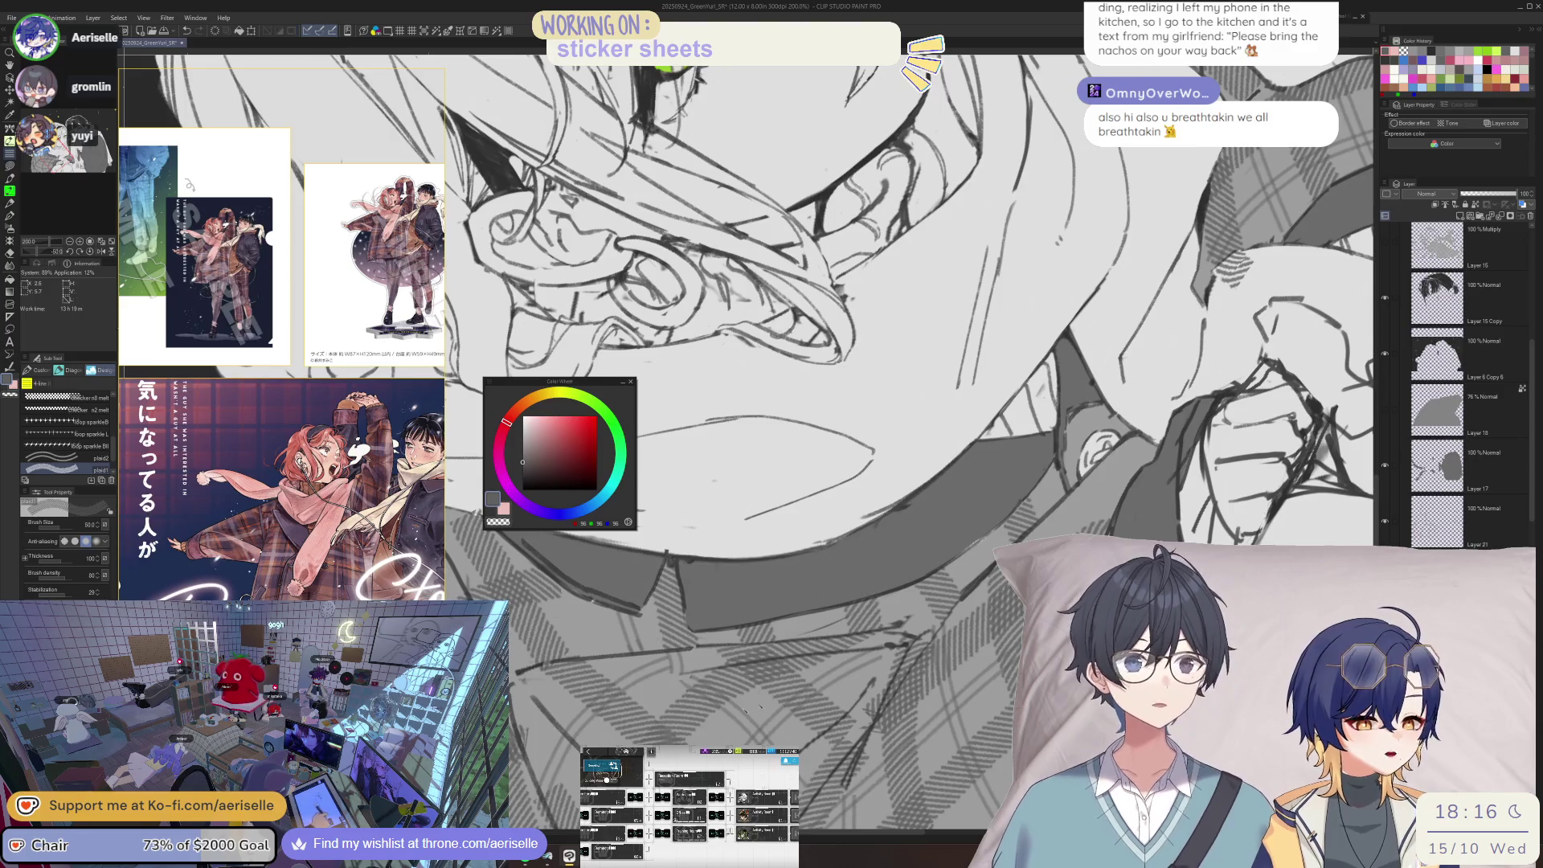
key(minus)
- Make Layer 21 active and switch to the second plaid brush
key(u)
ctrl+shift+click(932, 579)
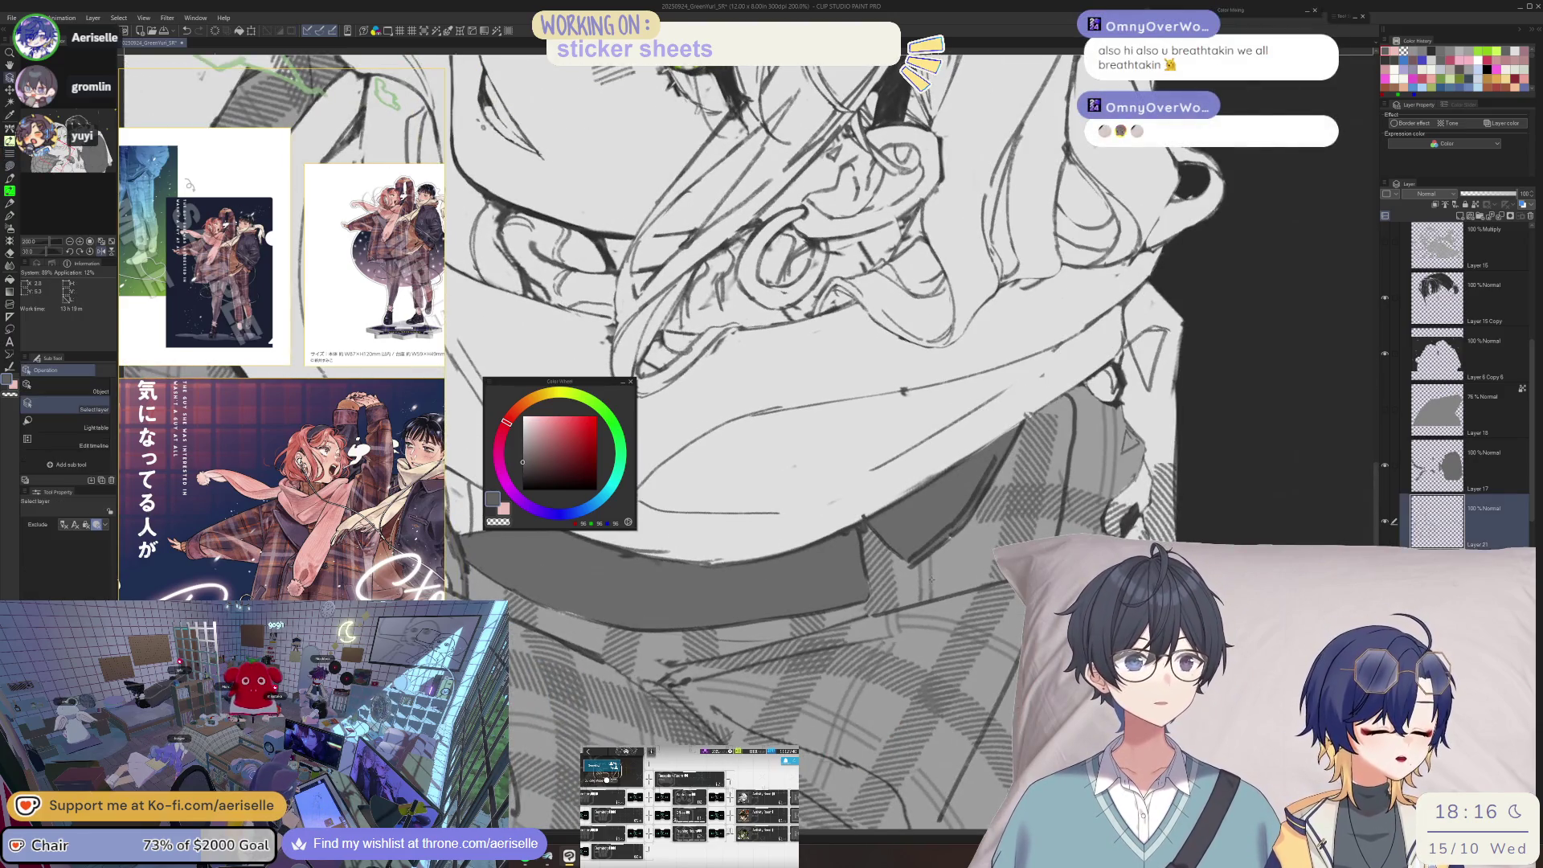
key(b)
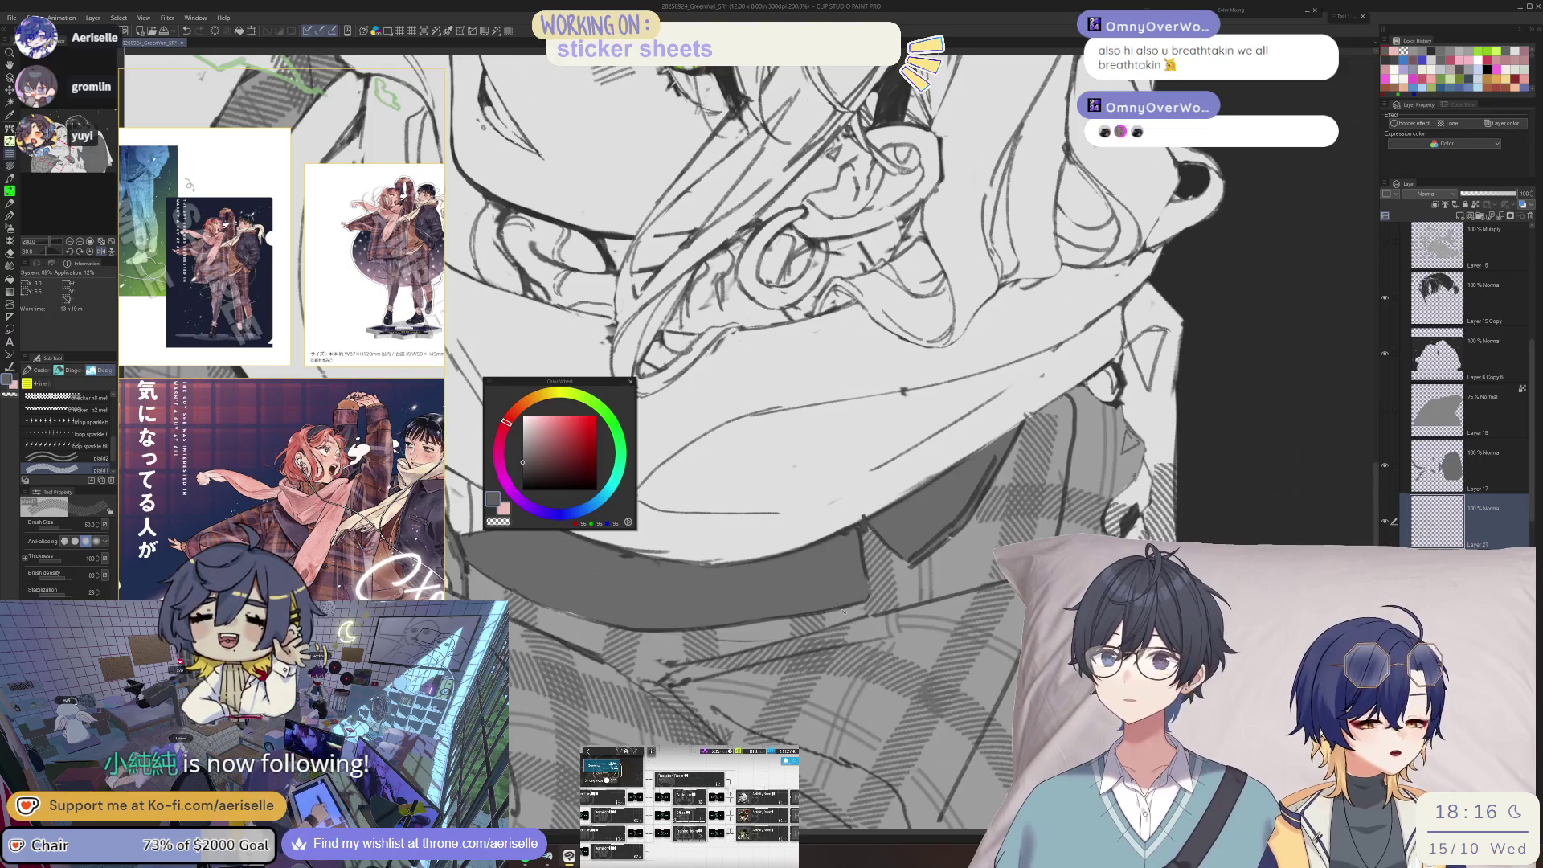
key(comma)
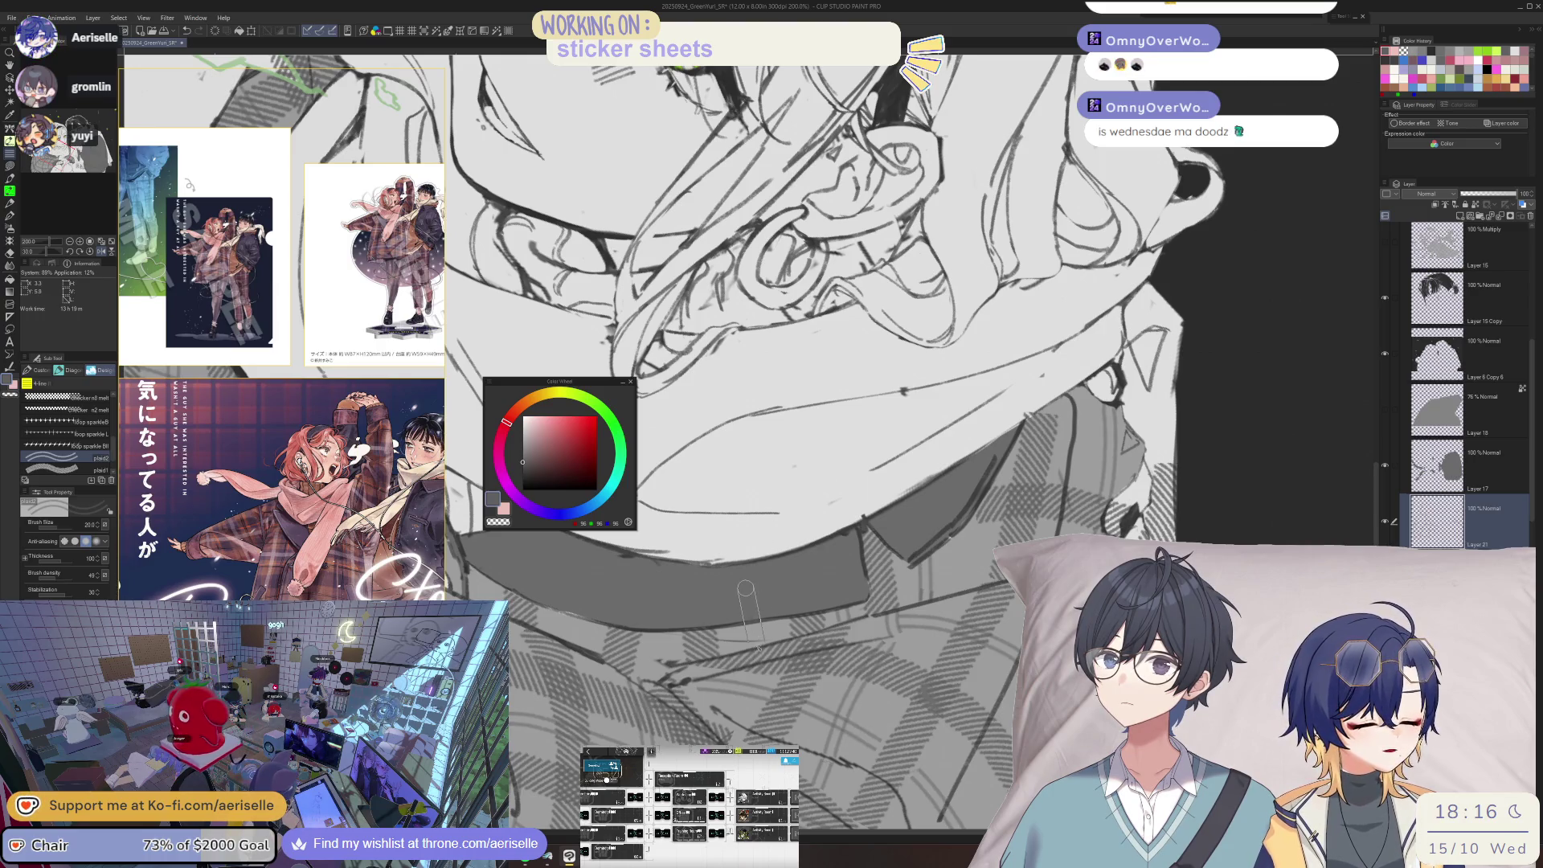
- Zoom out to the whole illustration, in on the face and scarf, and back out
key(ctrl+minus)
key(ctrl+minus)
key(ctrl+minus)
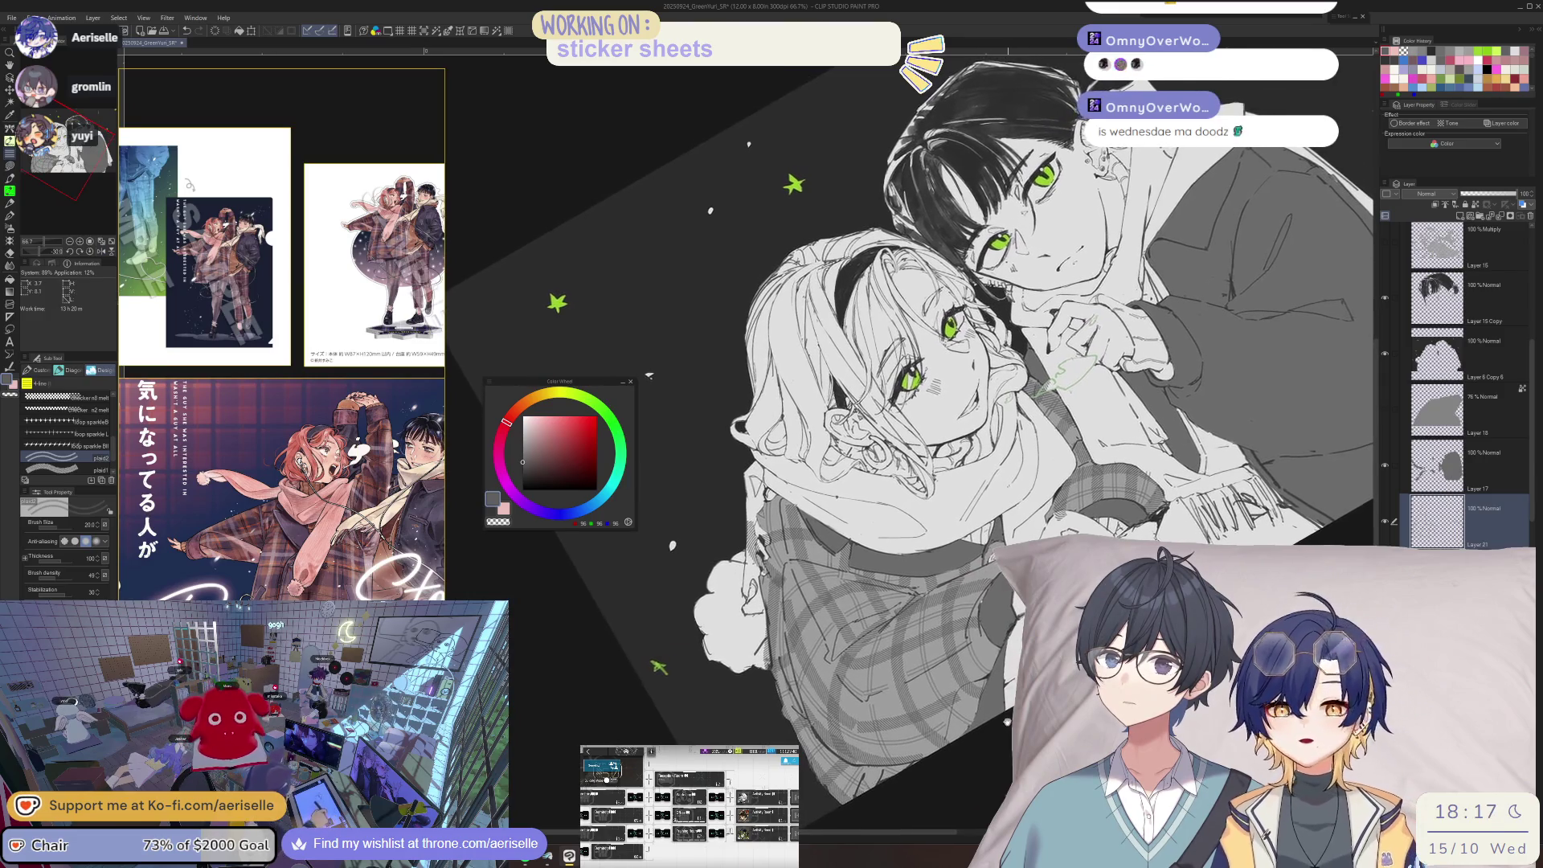
key(ctrl+minus)
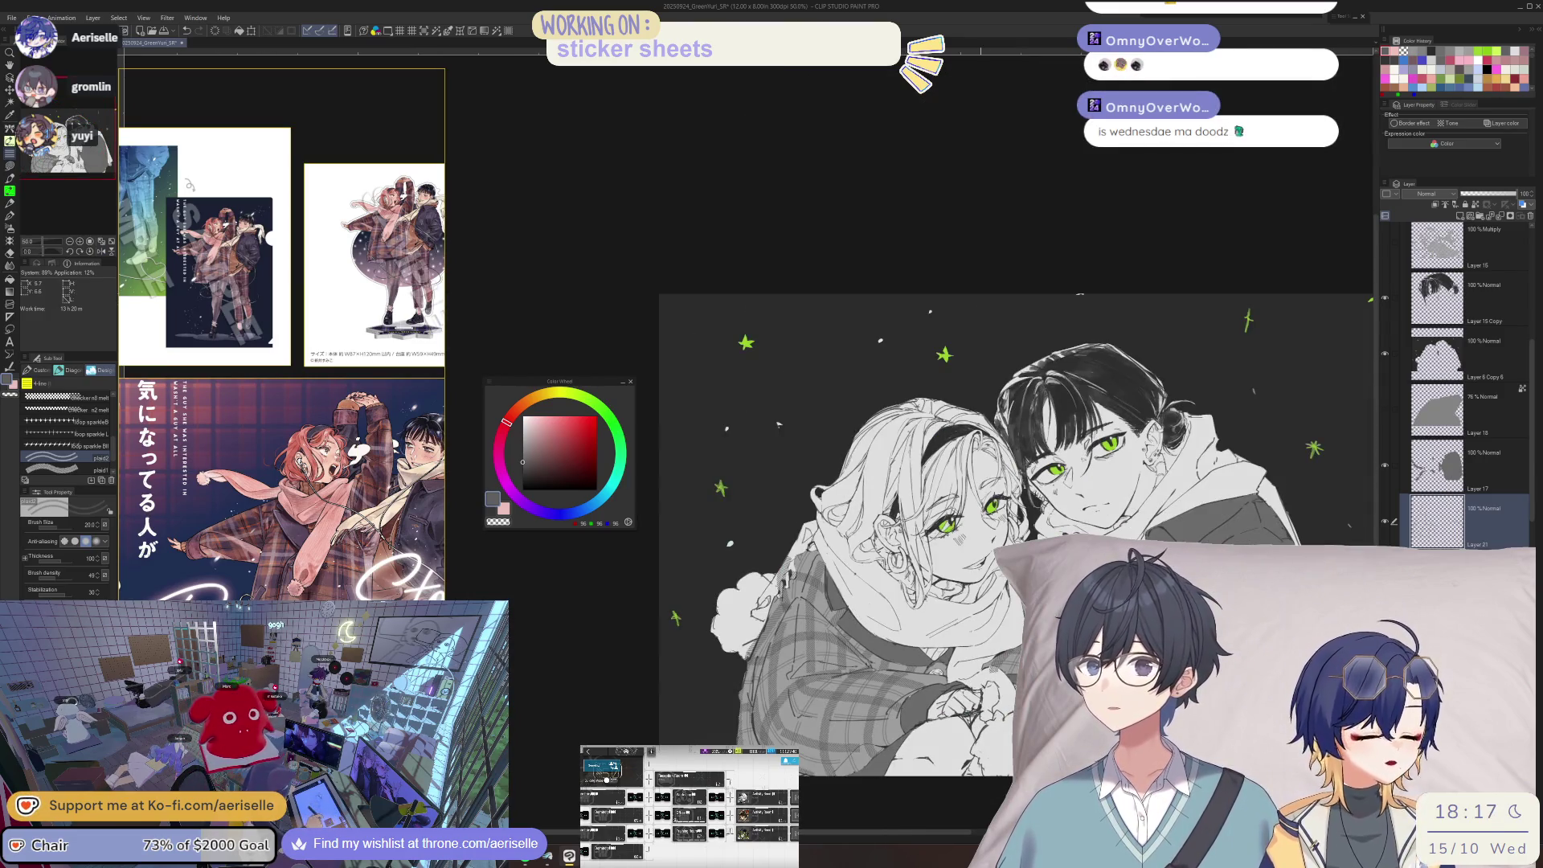
key(ctrl+plus)
key(ctrl+plus)
key(ctrl+plus)
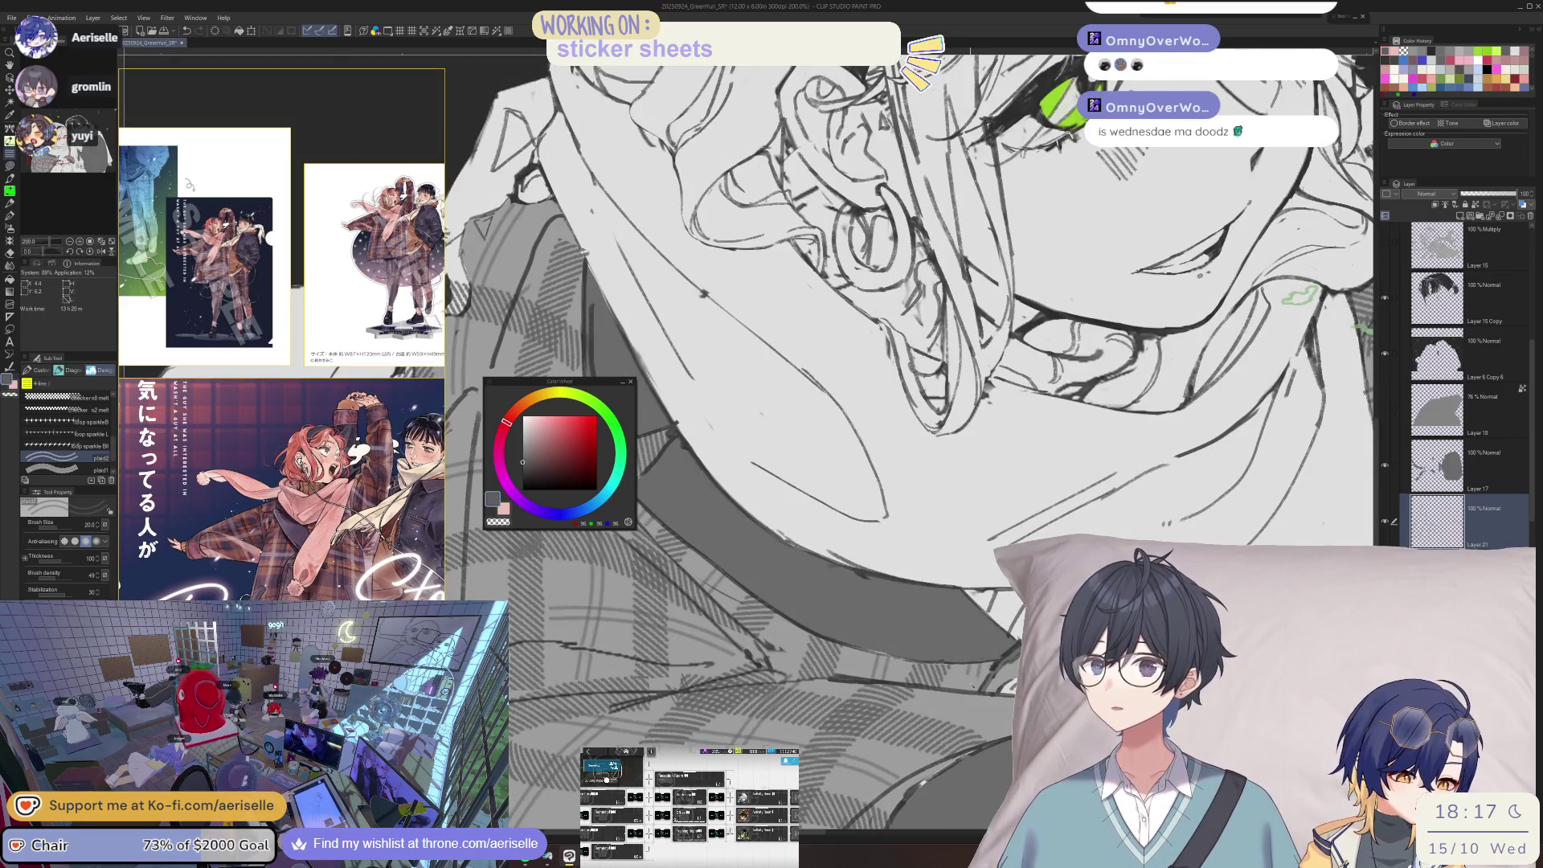
key(ctrl+minus)
key(ctrl+minus)
key(ctrl+minus)
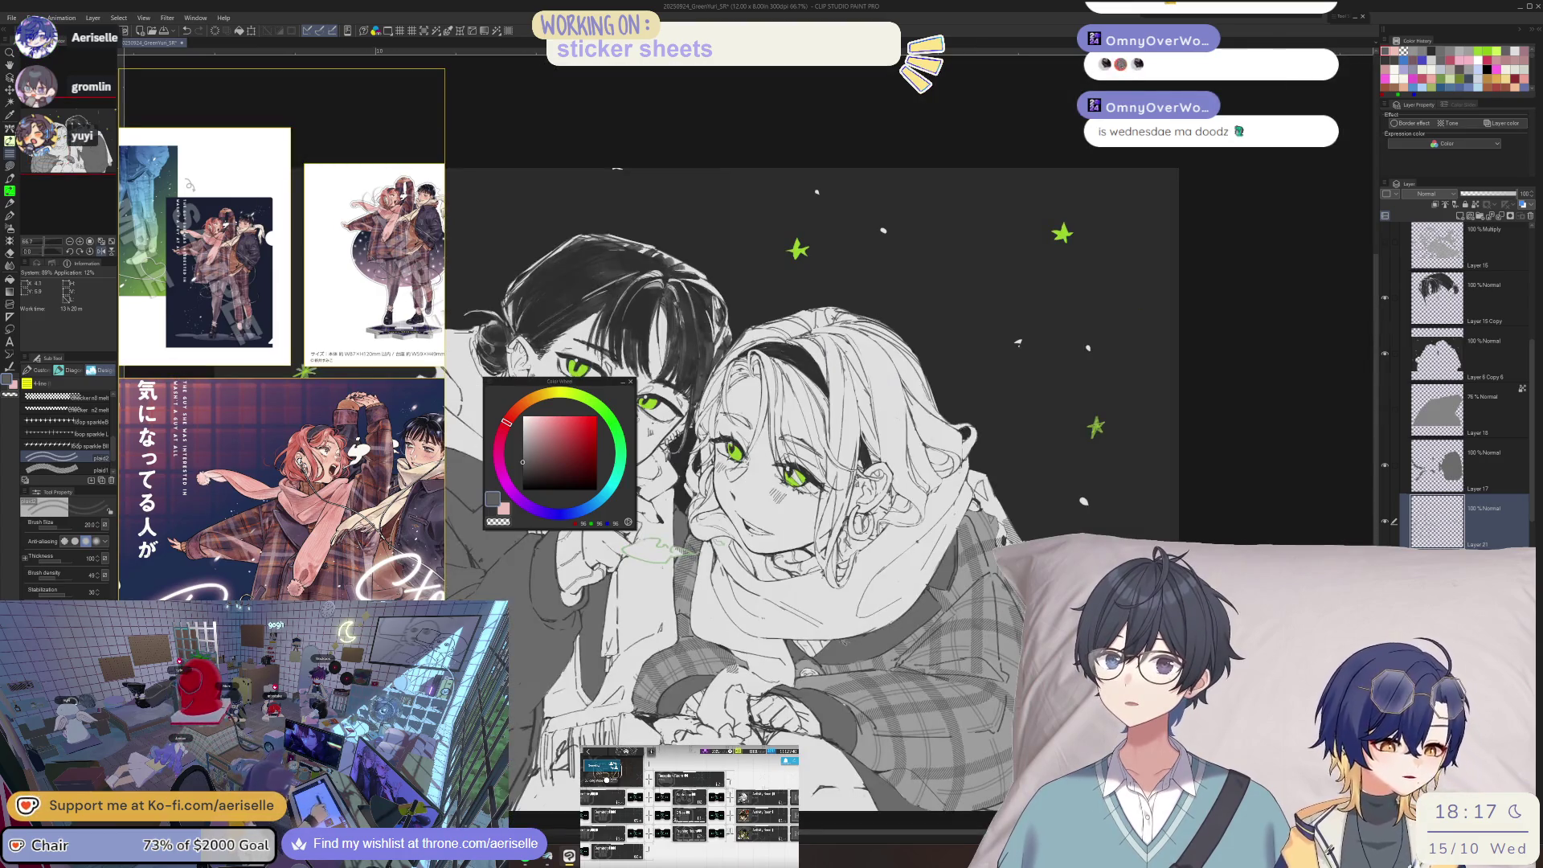
scroll(832, 667, up, 3)
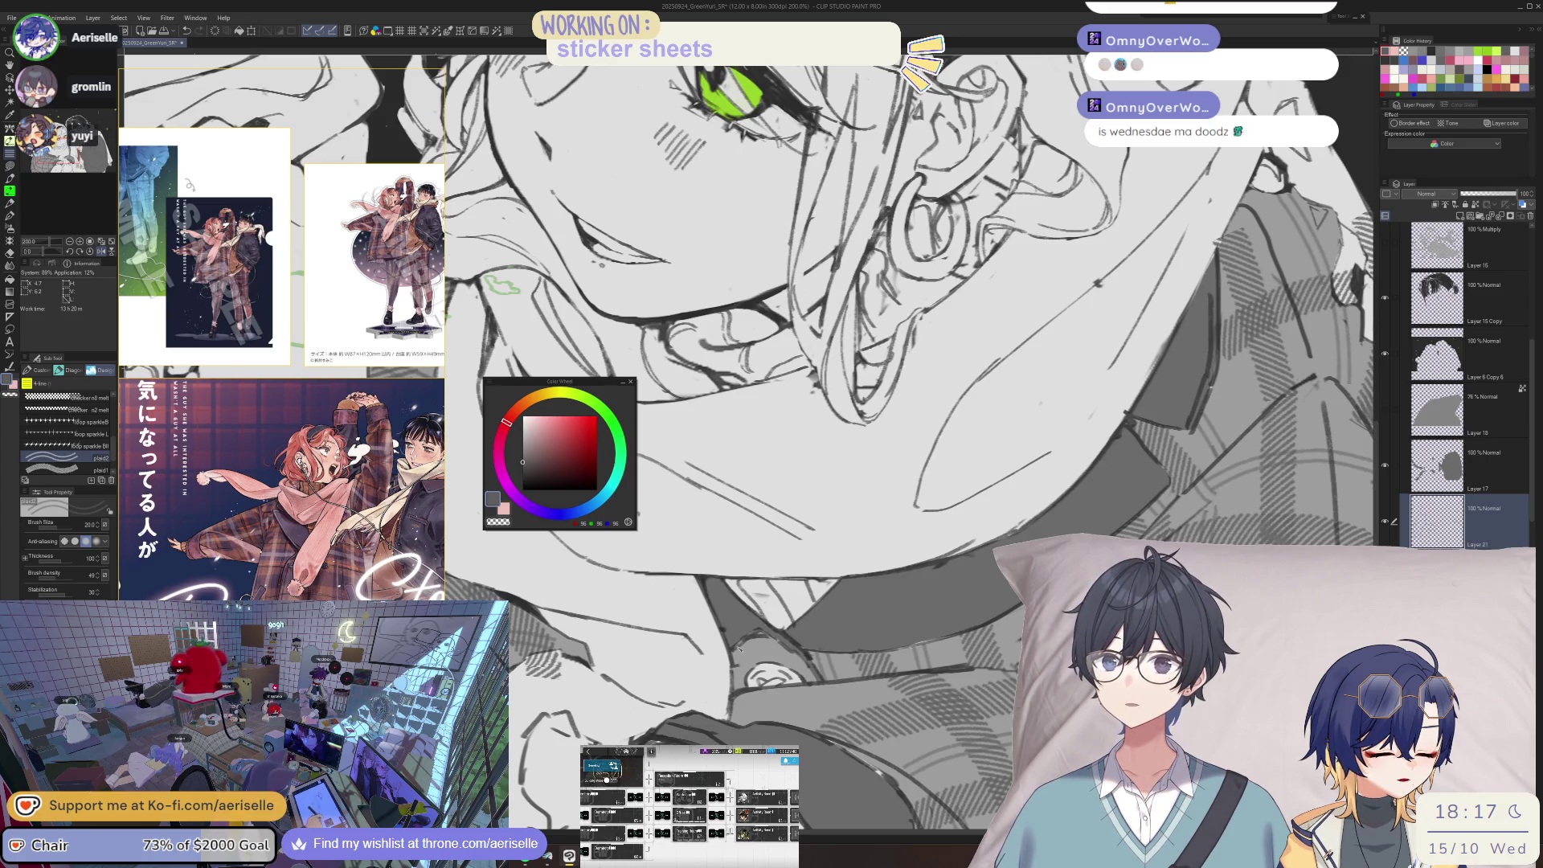
scroll(748, 662, down, 2)
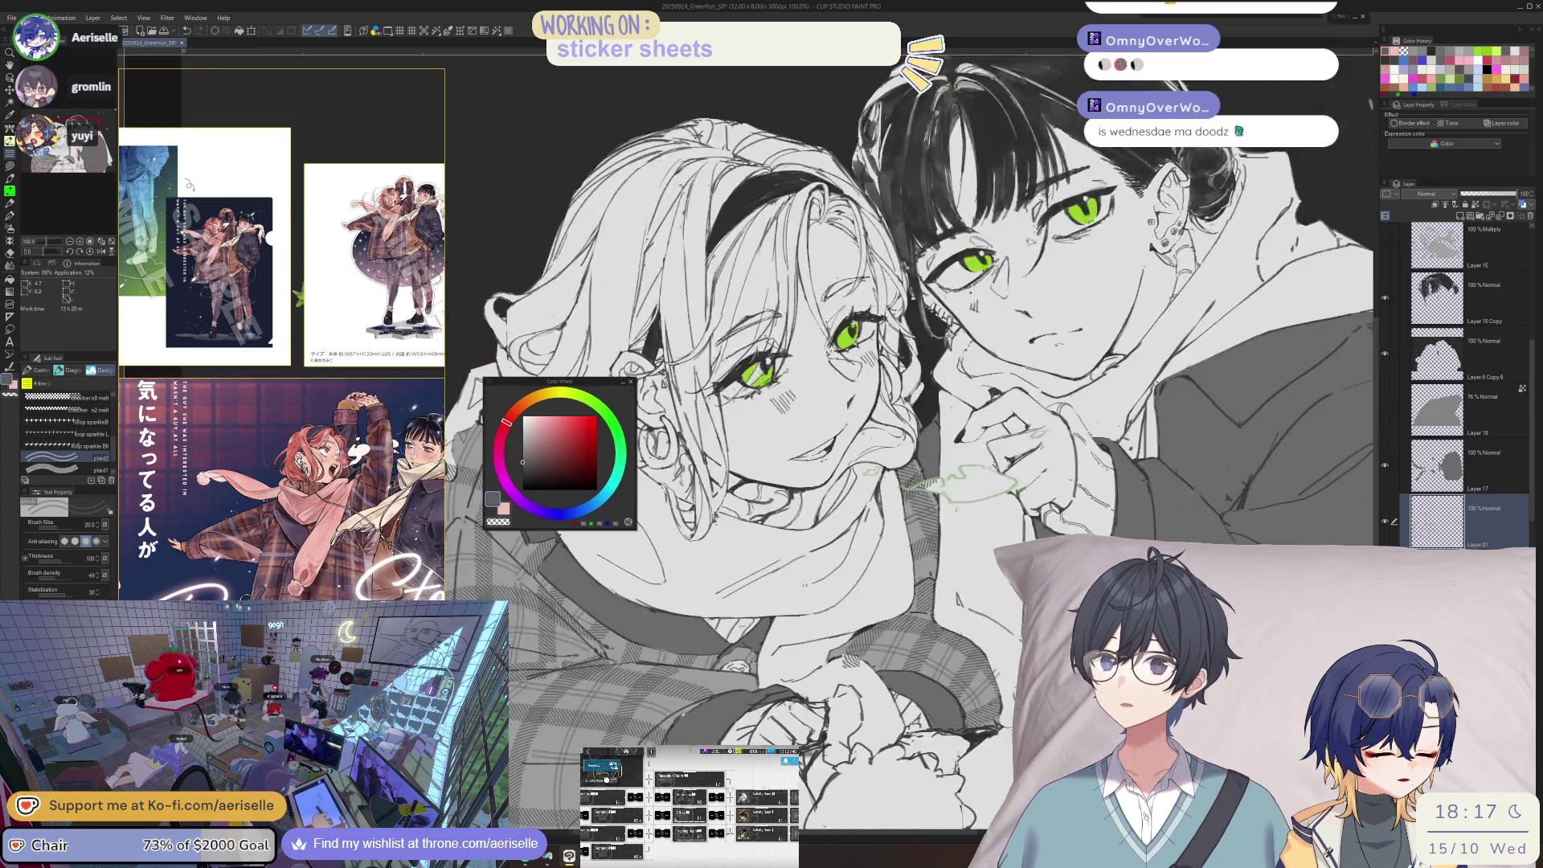
scroll(872, 631, up, 2)
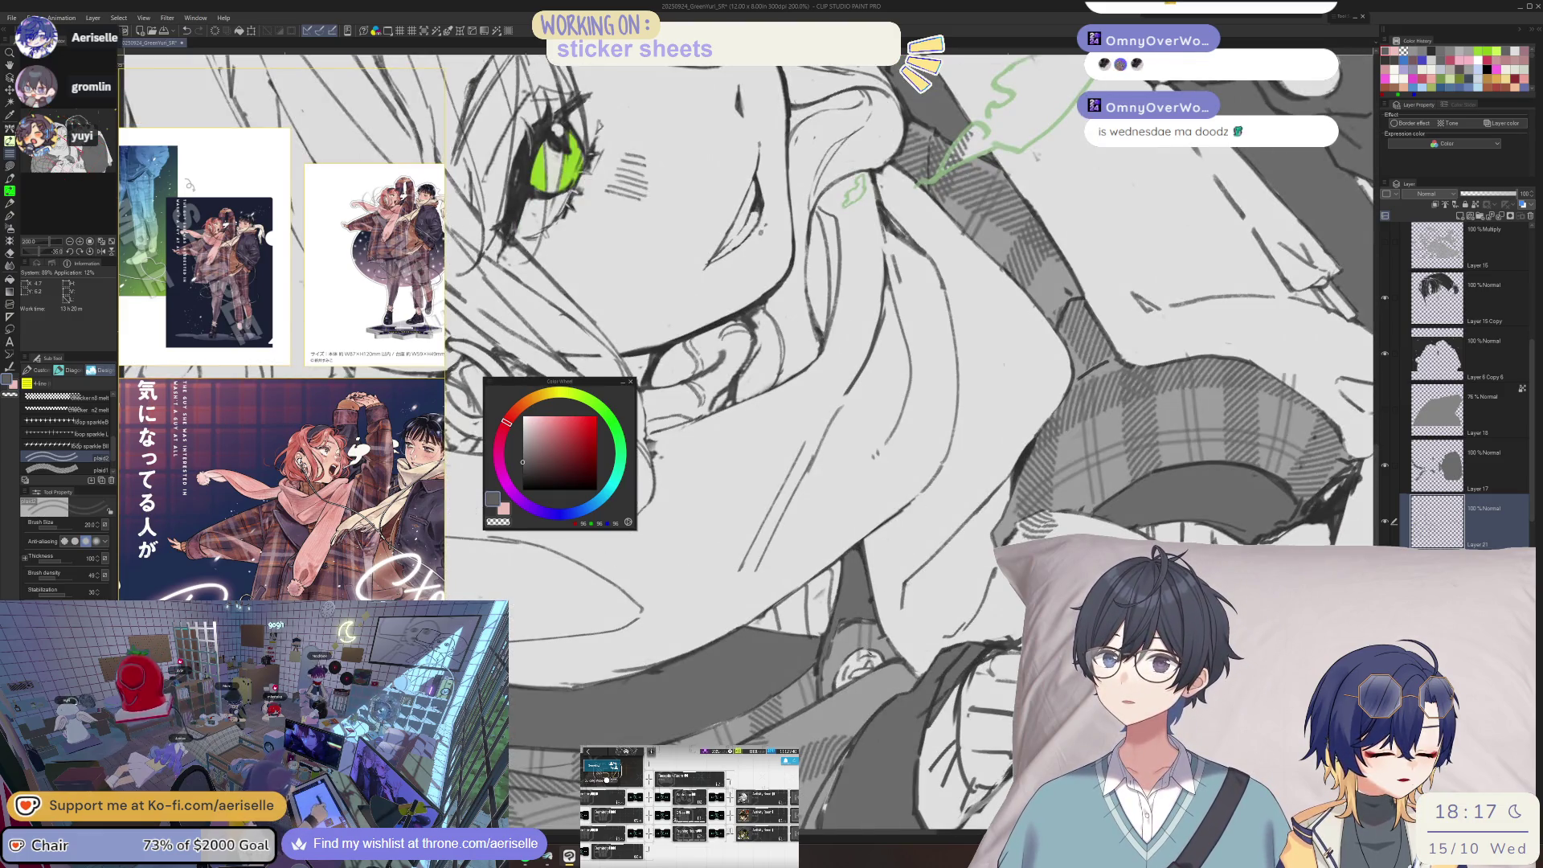
- Erase at a smaller size, then lasso another area near the coat collar
key(e)
drag(864, 657, 825, 693)
key(b)
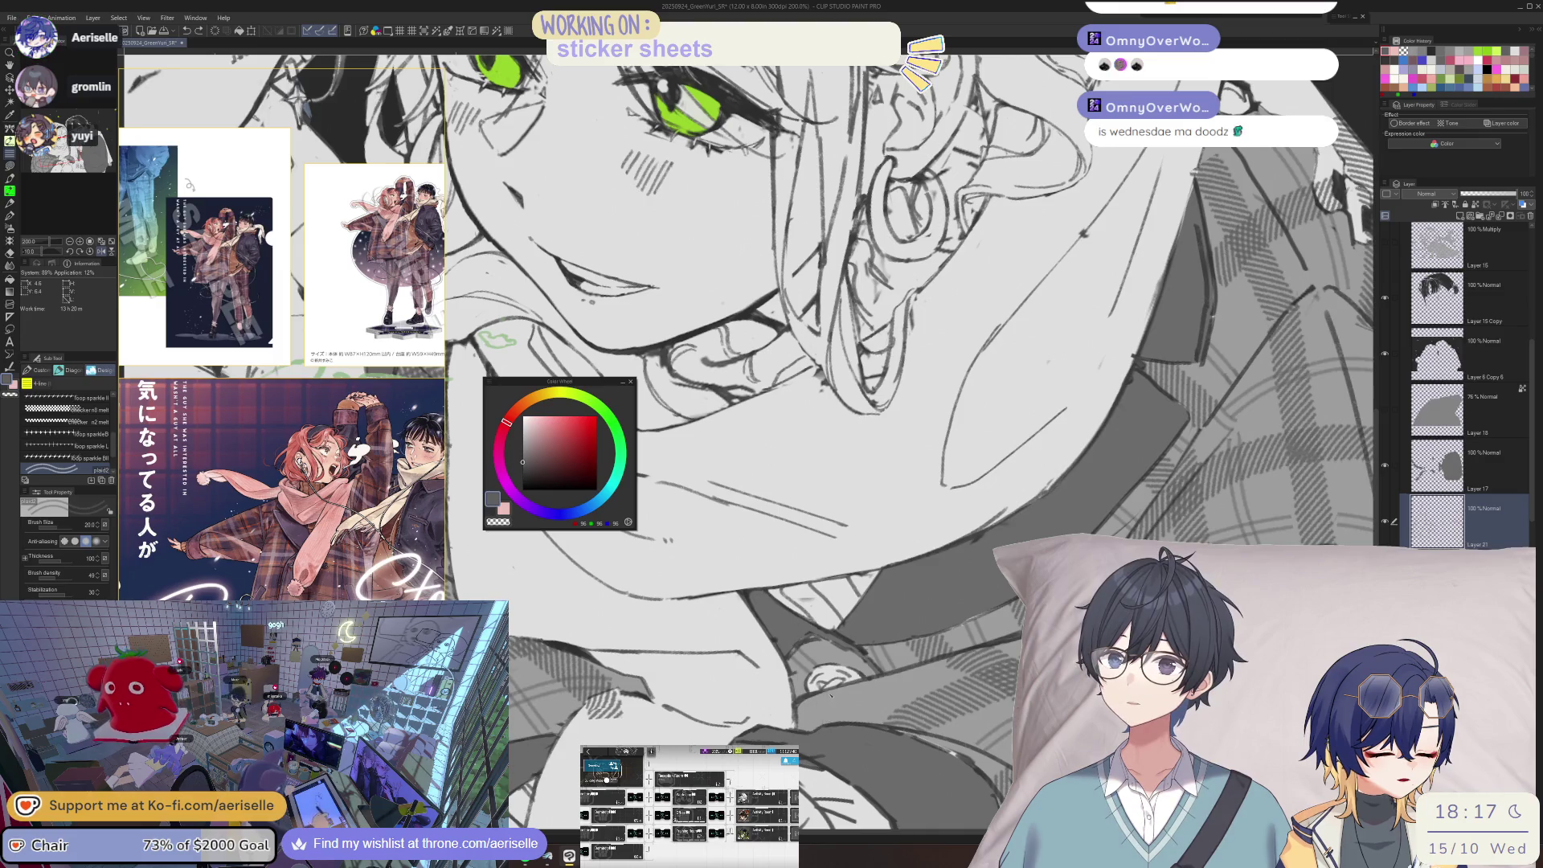
key(m)
drag(803, 727, 838, 722)
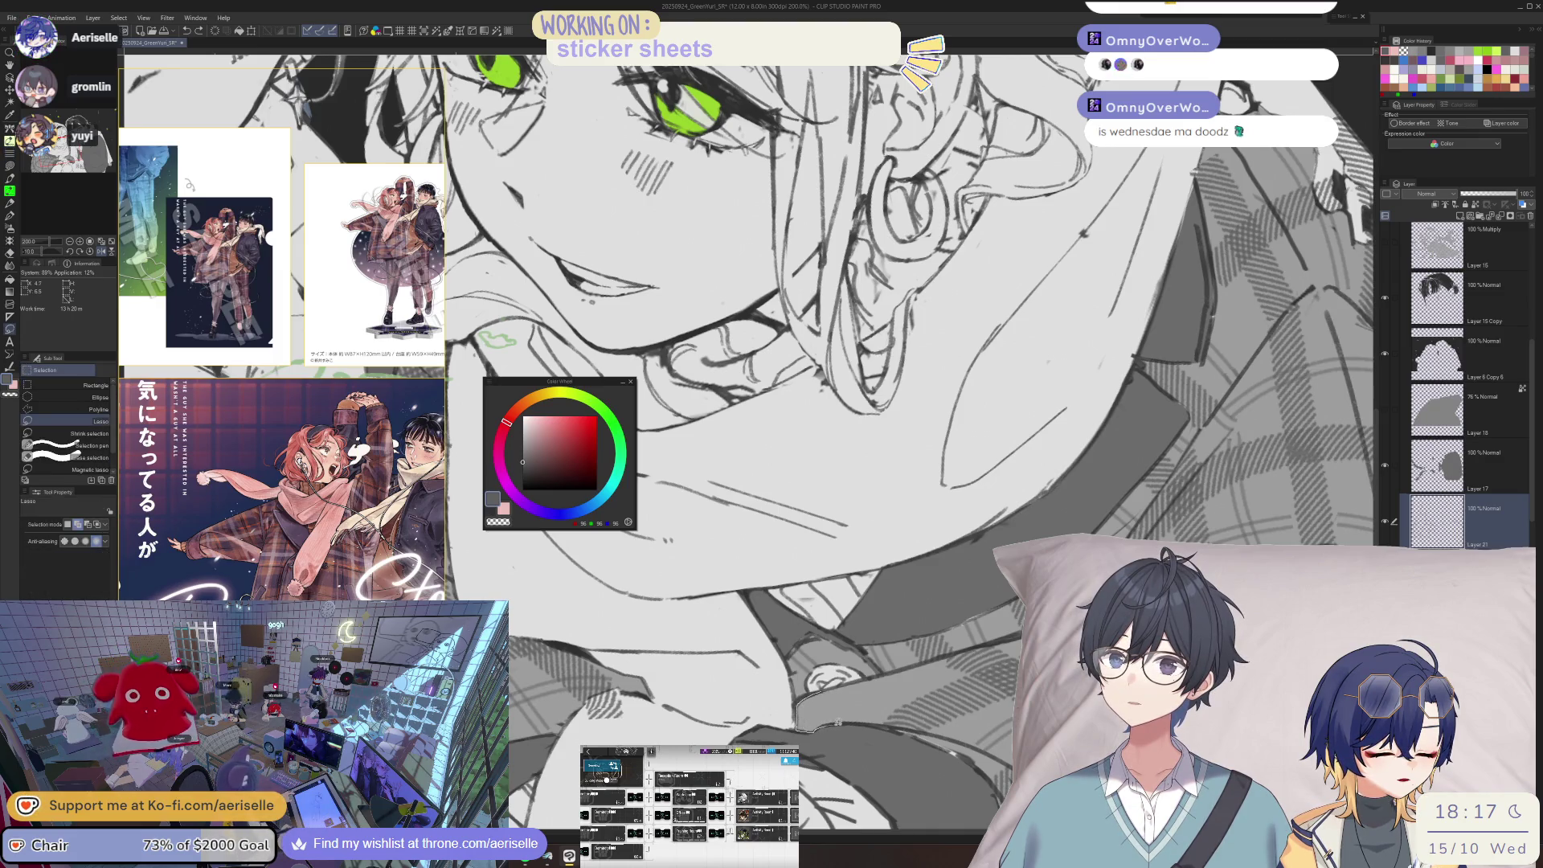
drag(910, 668, 835, 730)
key(b)
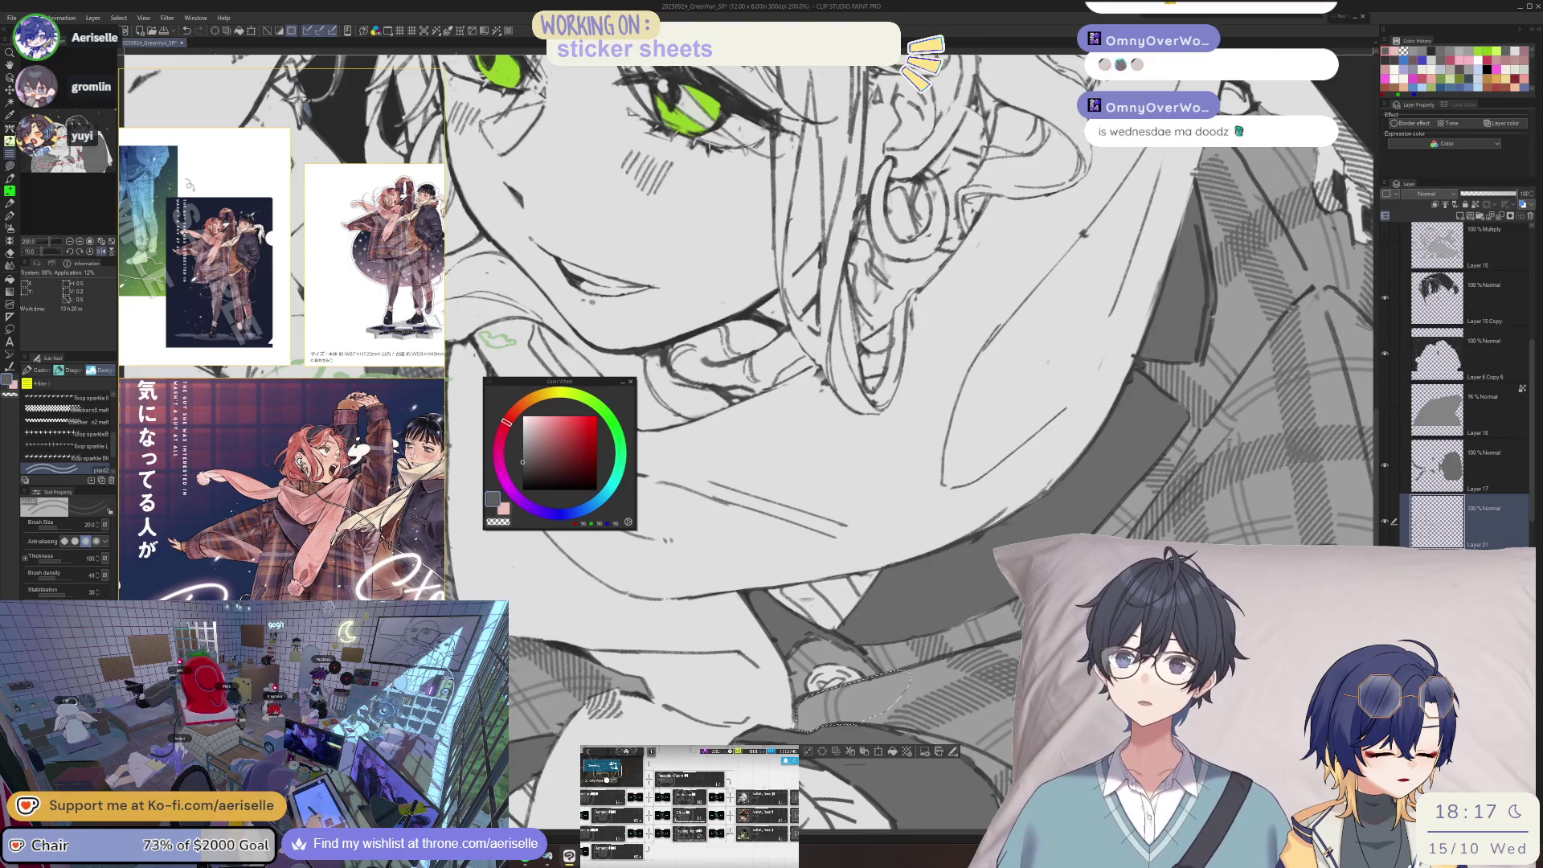
- Clear the lasso selection and zoom out to 150% over the lower drawing
key(ctrl+d)
key(ctrl+minus)
mouse_move(1020, 692)
mouse_down()
mouse_move(1004, 595)
mouse_move(961, 585)
mouse_up()
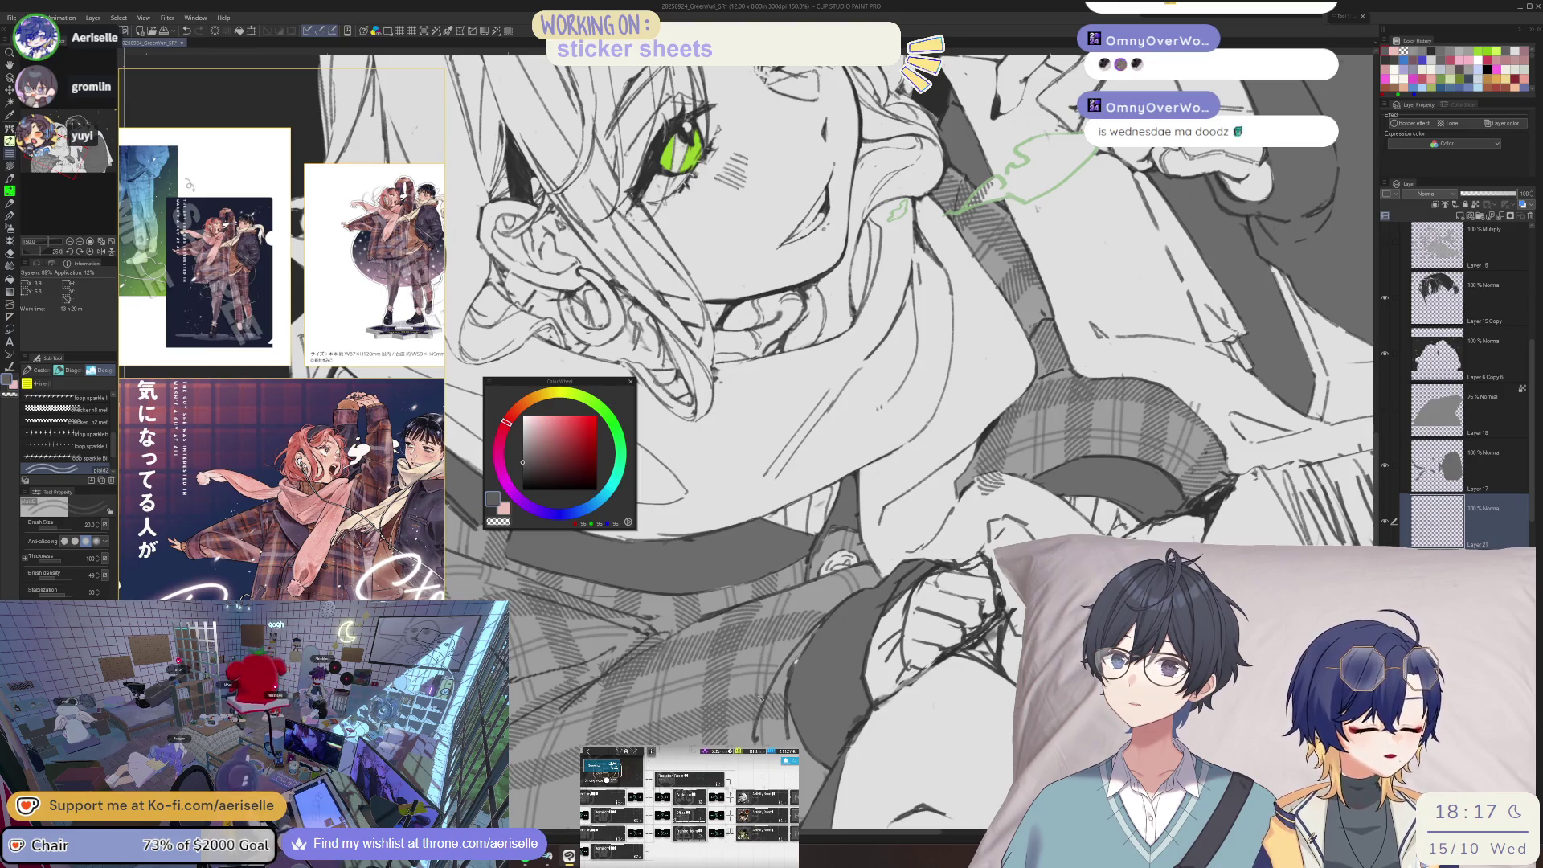
- Fit the whole canvas with Ctrl+0 and flip the view horizontally
key(ctrl+0)
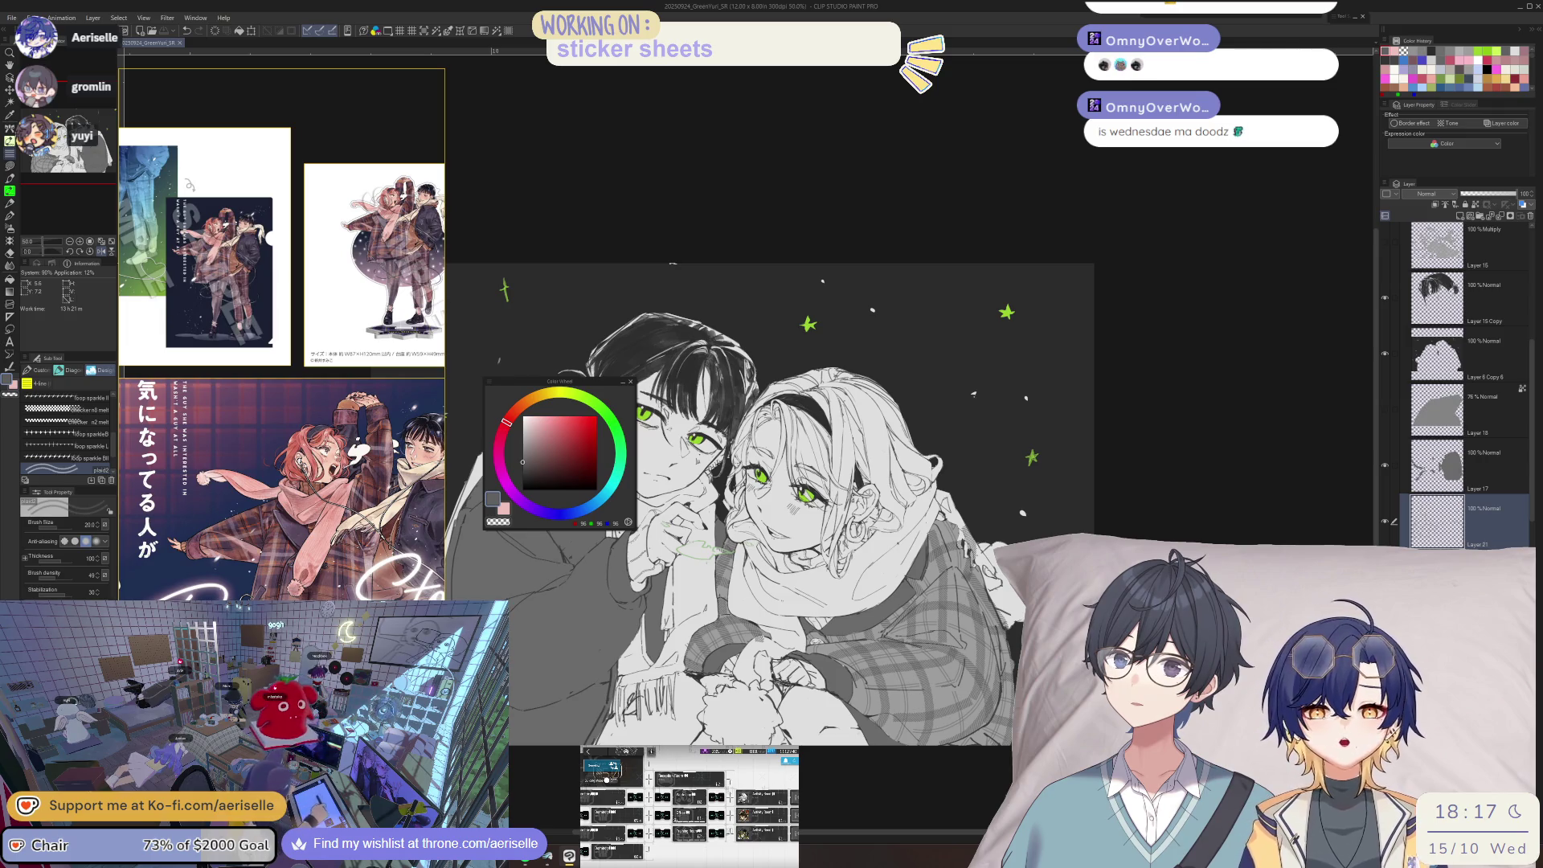
key(h)
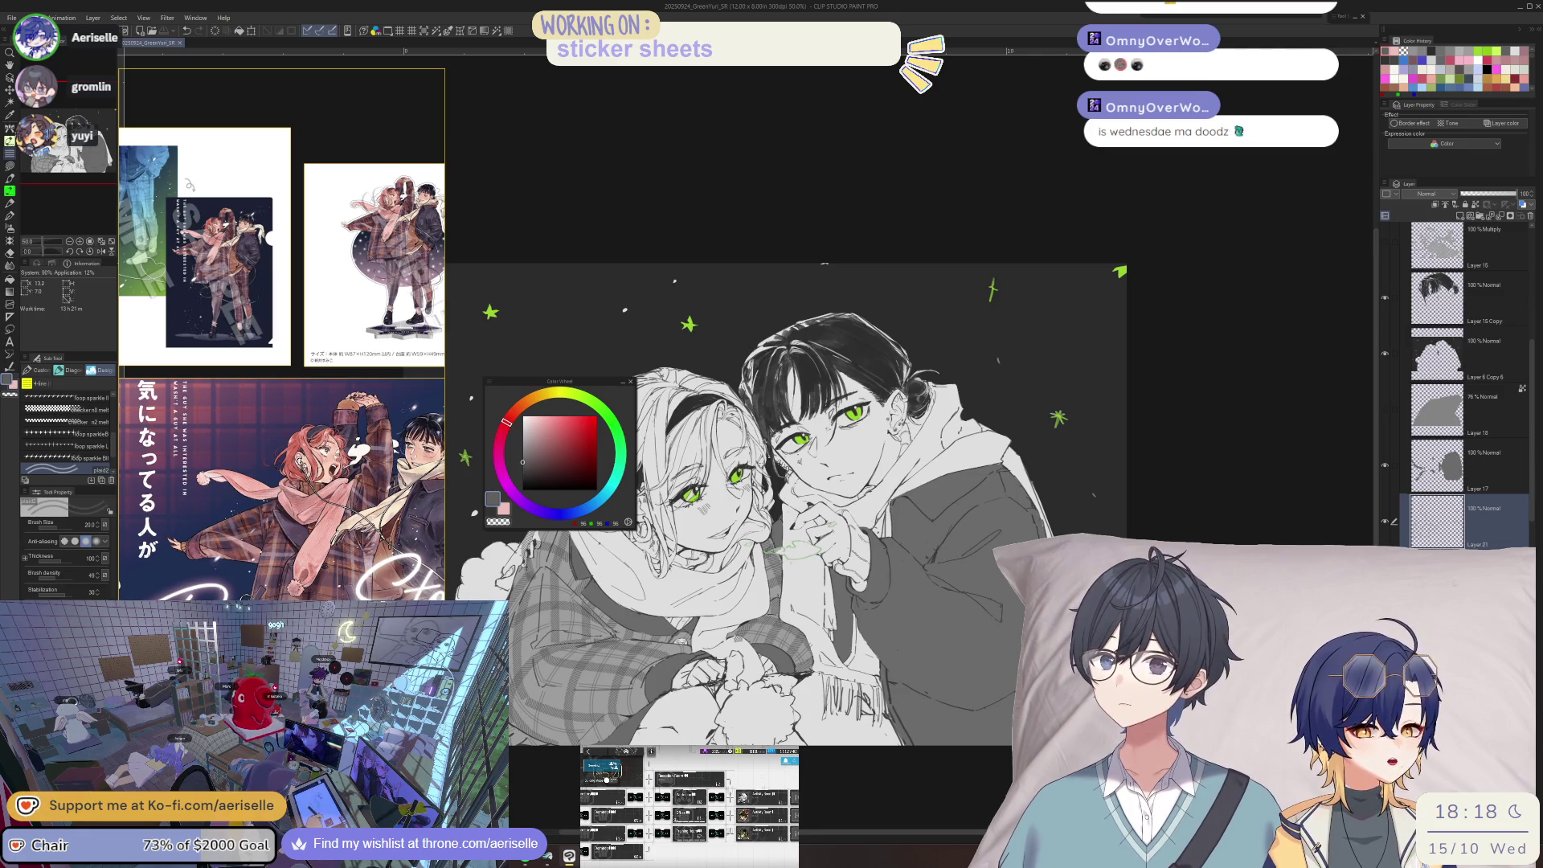
- Rotate the view about 25 degrees and make Layer 20 active by picking it on canvas
drag(803, 402, 852, 499)
scroll(776, 633, up, 5)
key(o)
scroll(771, 434, down, 3)
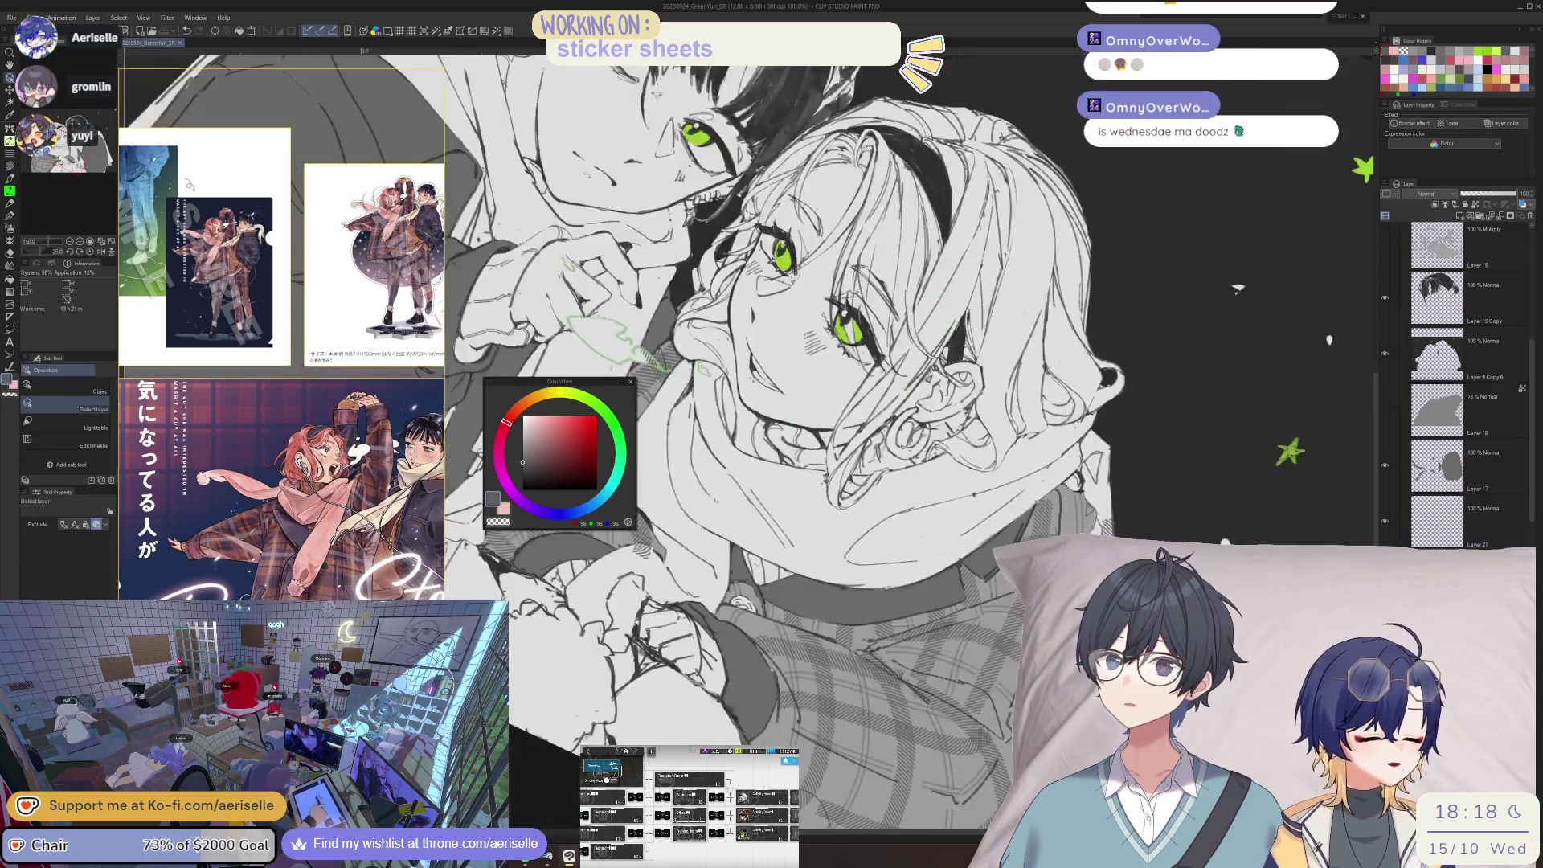
click(747, 402)
scroll(803, 361, up, 3)
scroll(916, 591, up, 1)
- Erase stray sketch lines right of the girl's neck with a slightly smaller eraser
key(e)
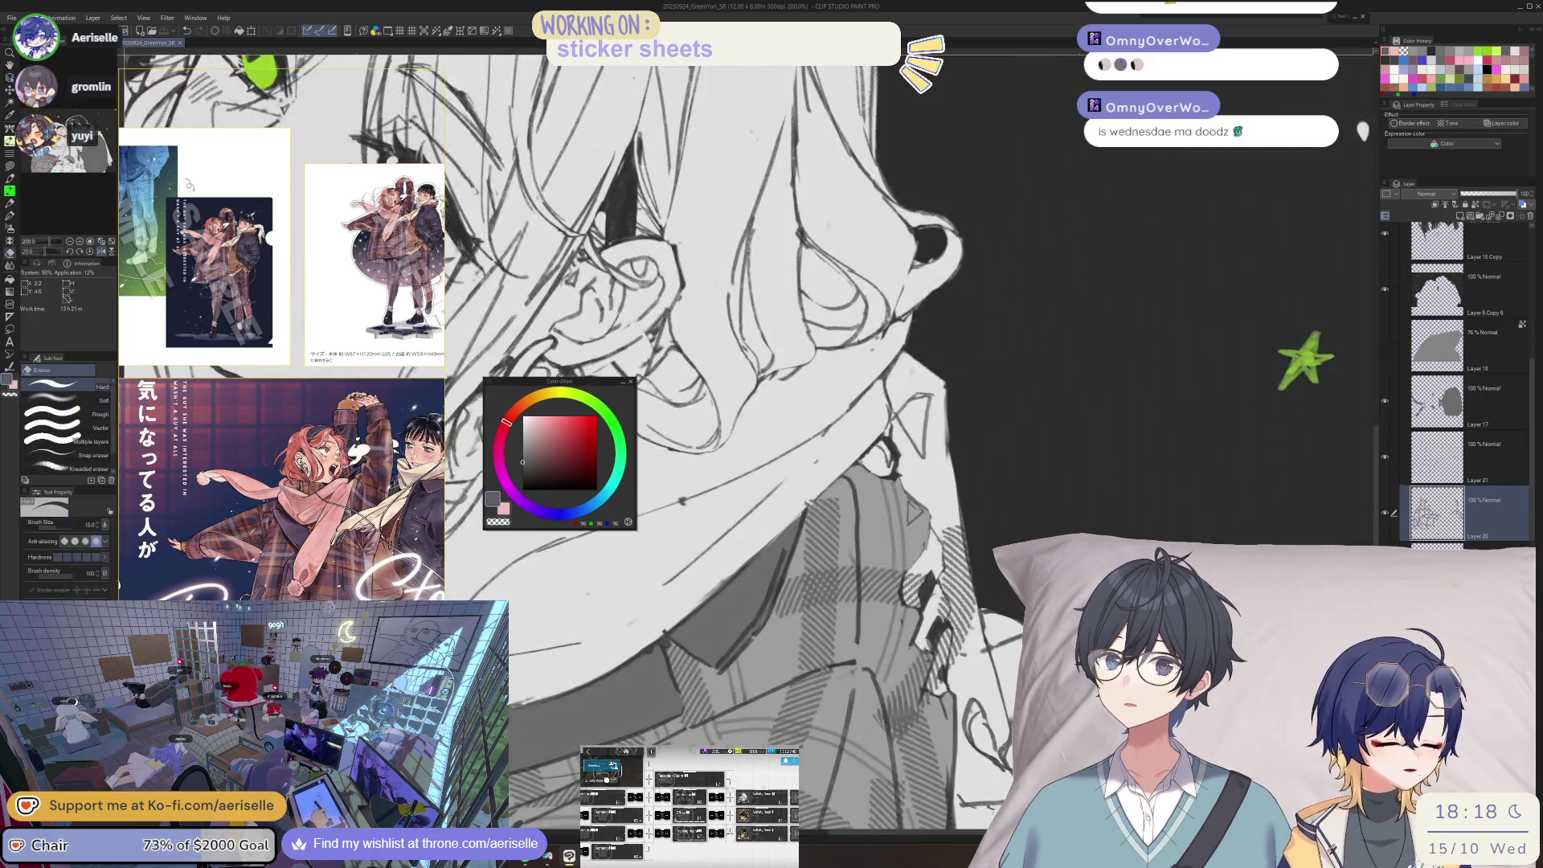
mouse_move(922, 596)
mouse_down()
mouse_move(942, 610)
mouse_move(956, 563)
mouse_move(970, 579)
mouse_move(956, 675)
mouse_up()
key([)
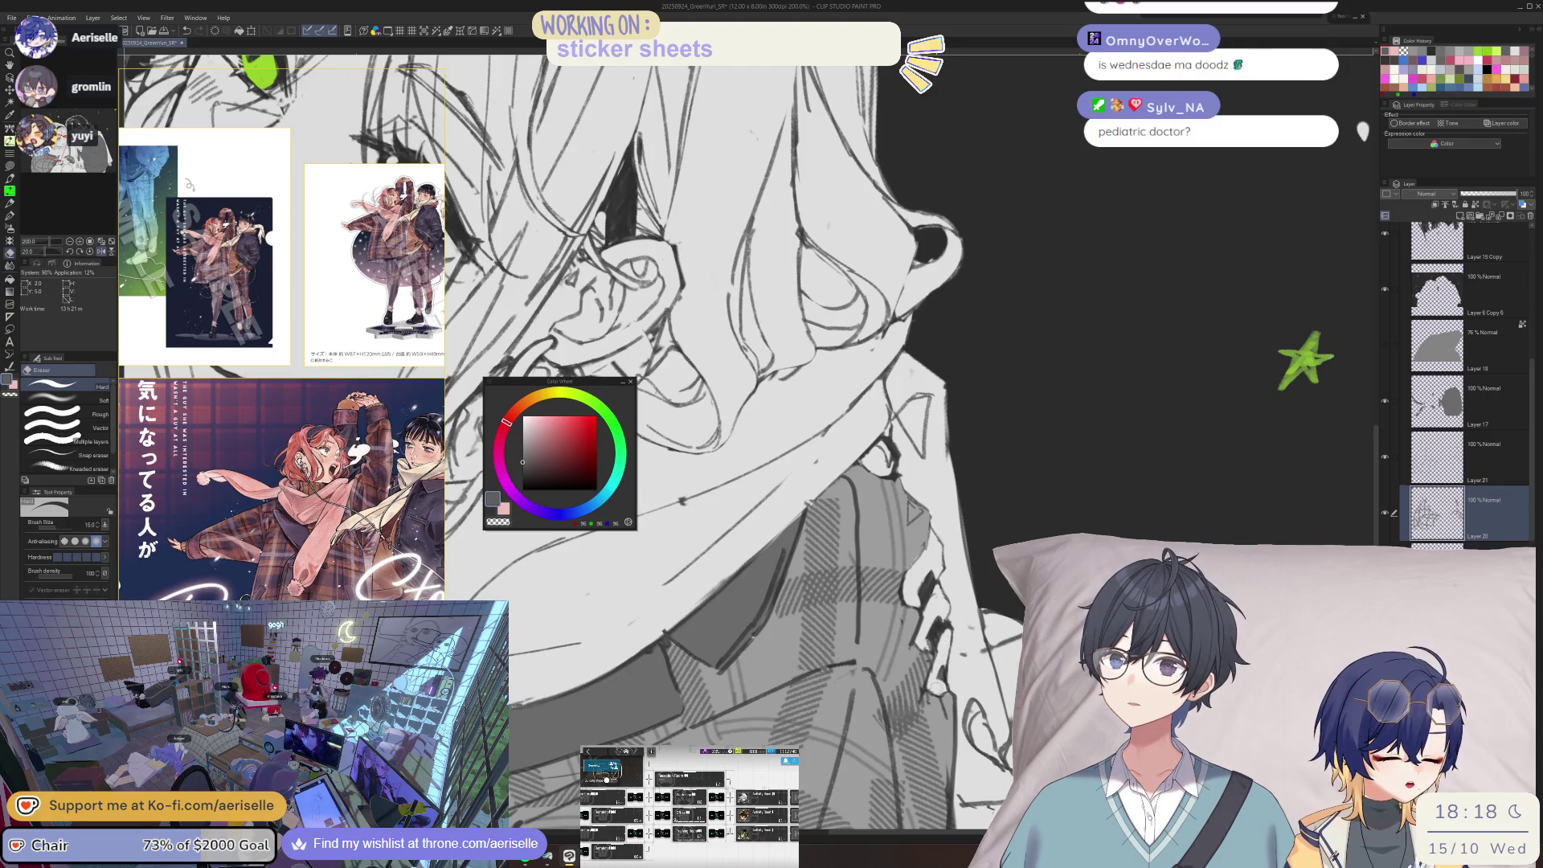
- Scroll out to the whole page and turn on the top grey shading layer
scroll(1157, 416, down, 1)
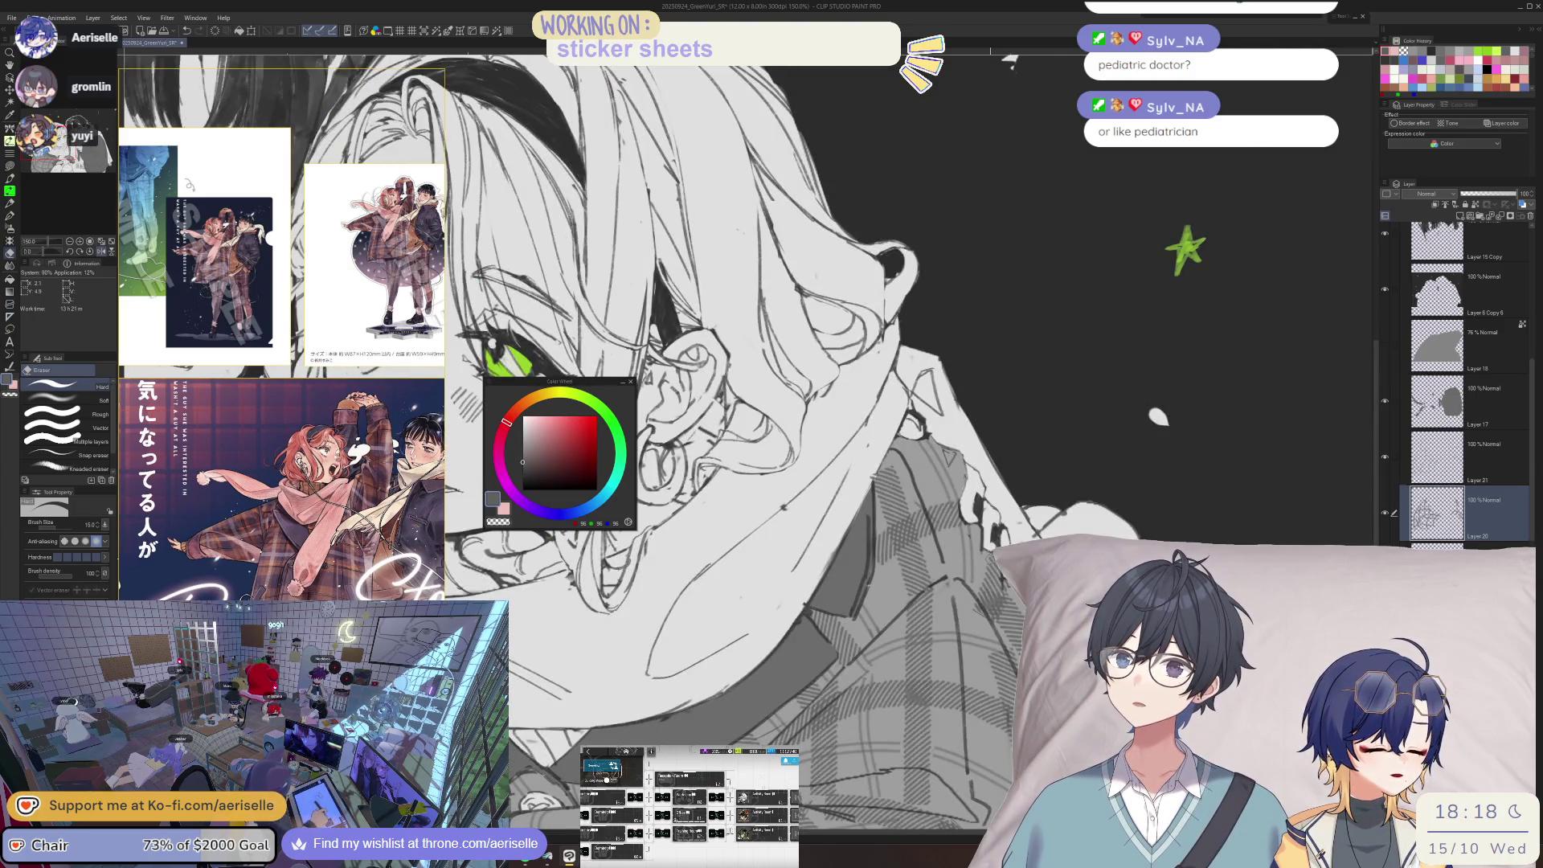
scroll(764, 594, down, 3)
scroll(763, 593, up, 3)
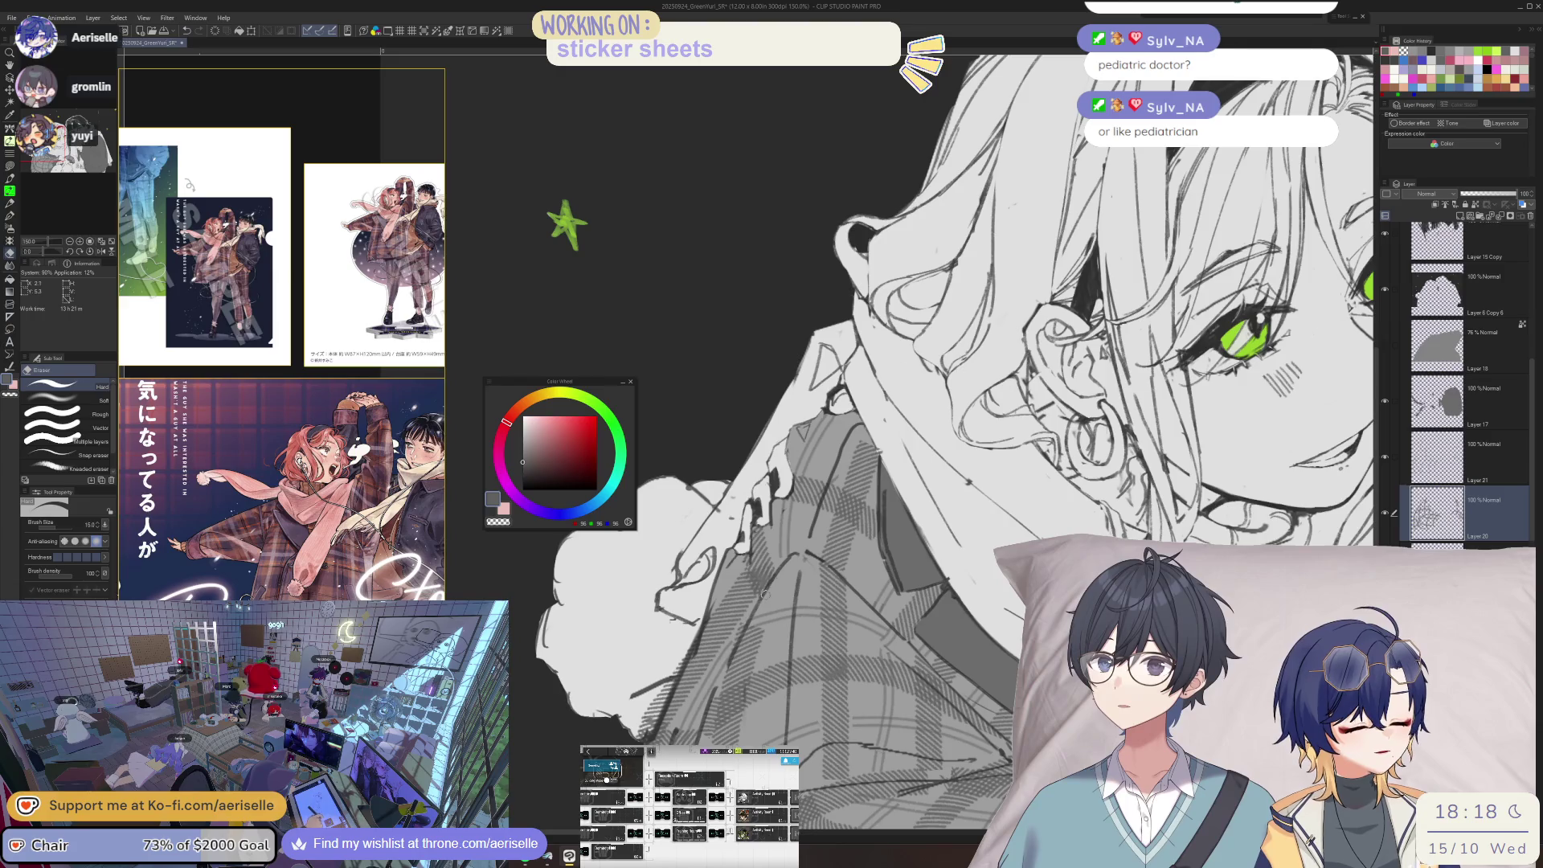
scroll(804, 533, down, 4)
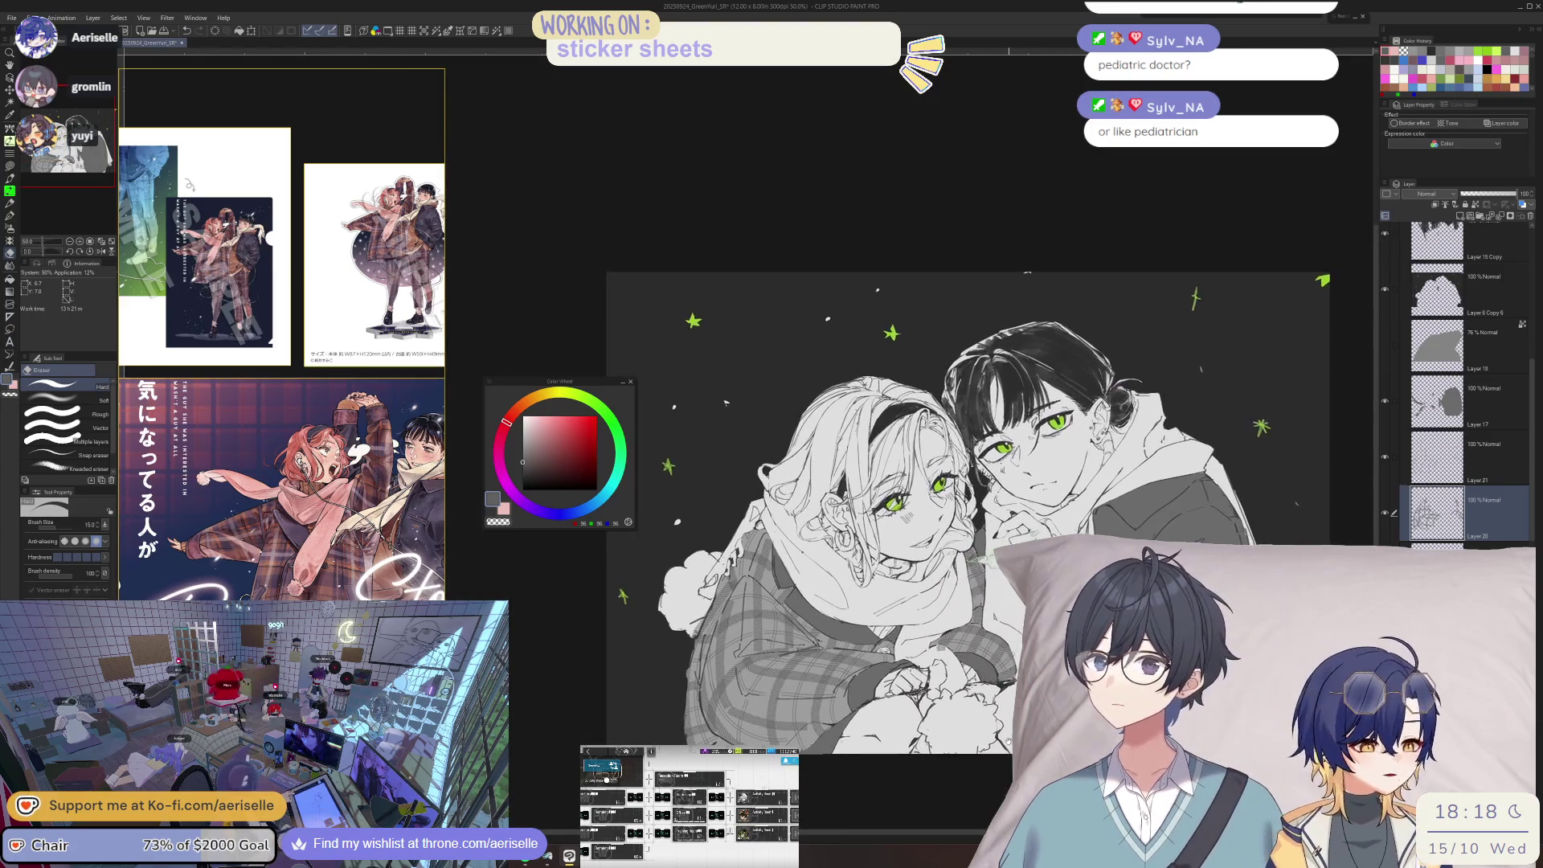
scroll(1529, 400, up, 3)
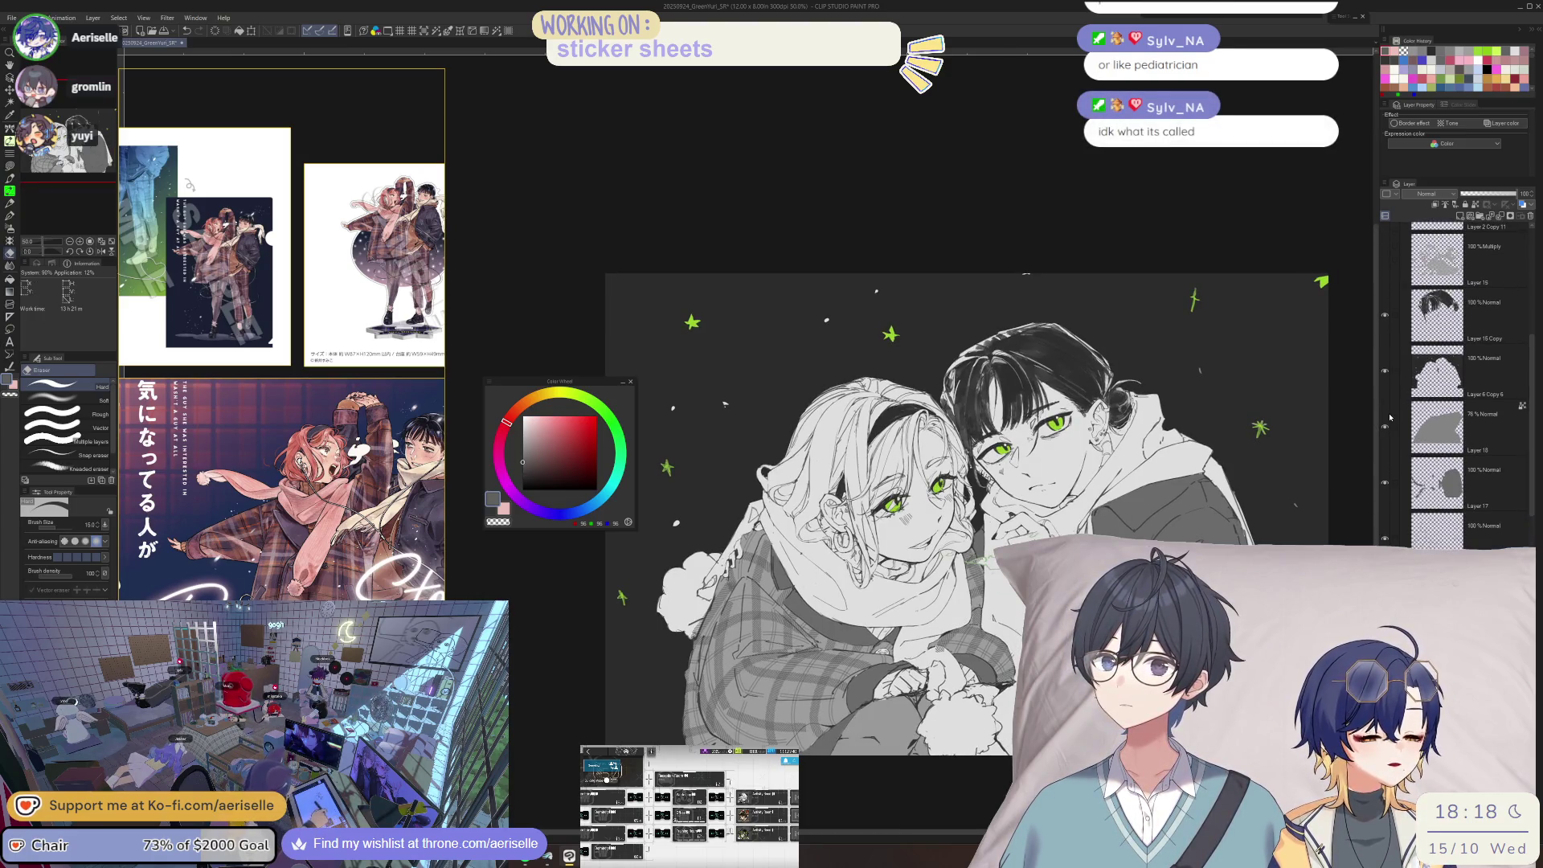
click(1384, 258)
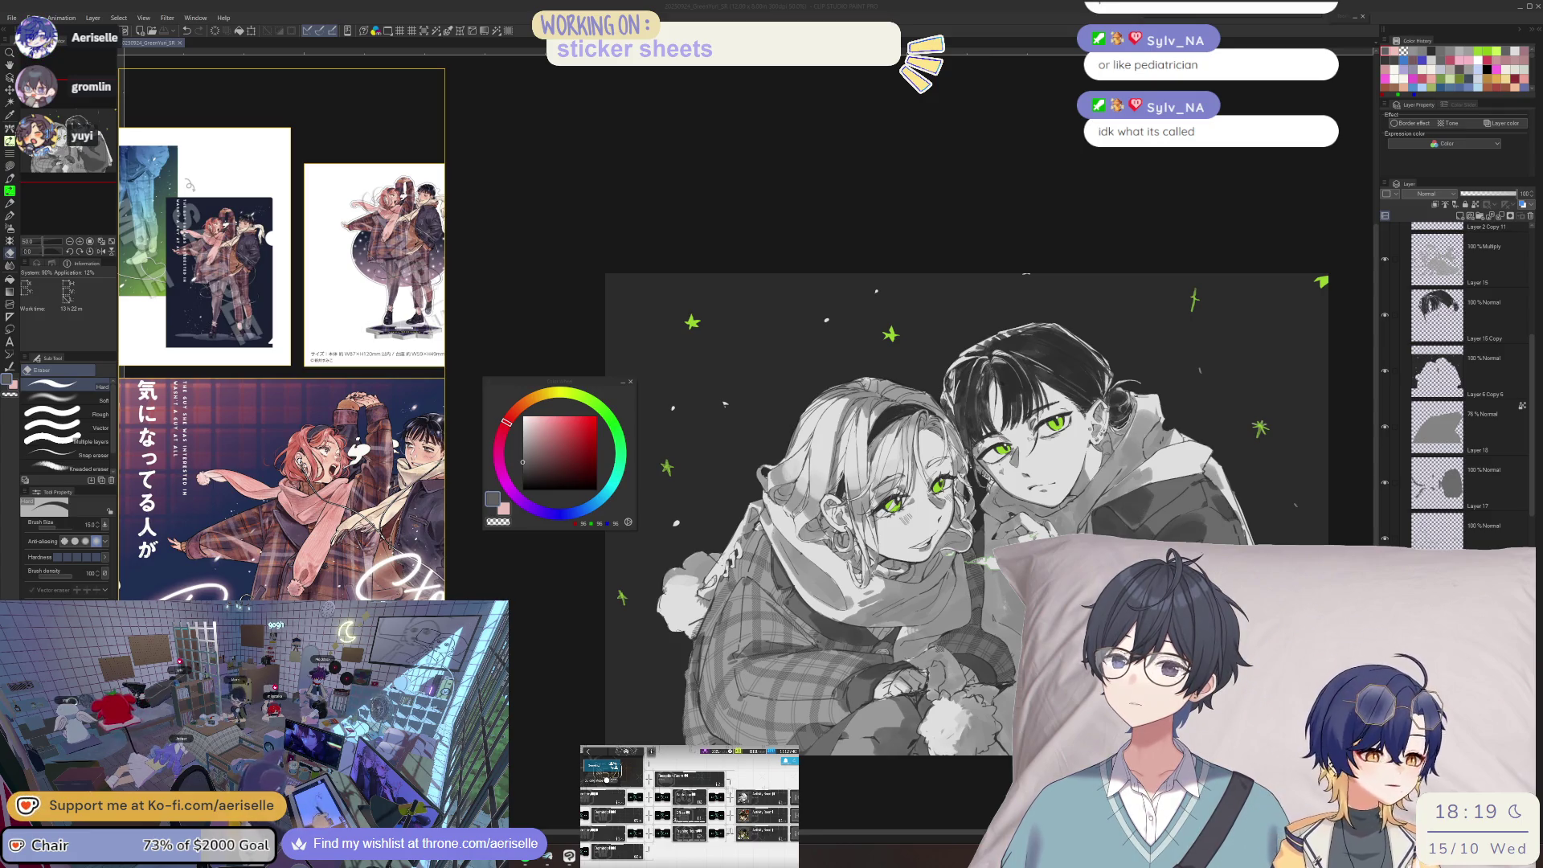
- Zoom in on the girl's face and move the Color Wheel off the characters
key(alt+Tab)
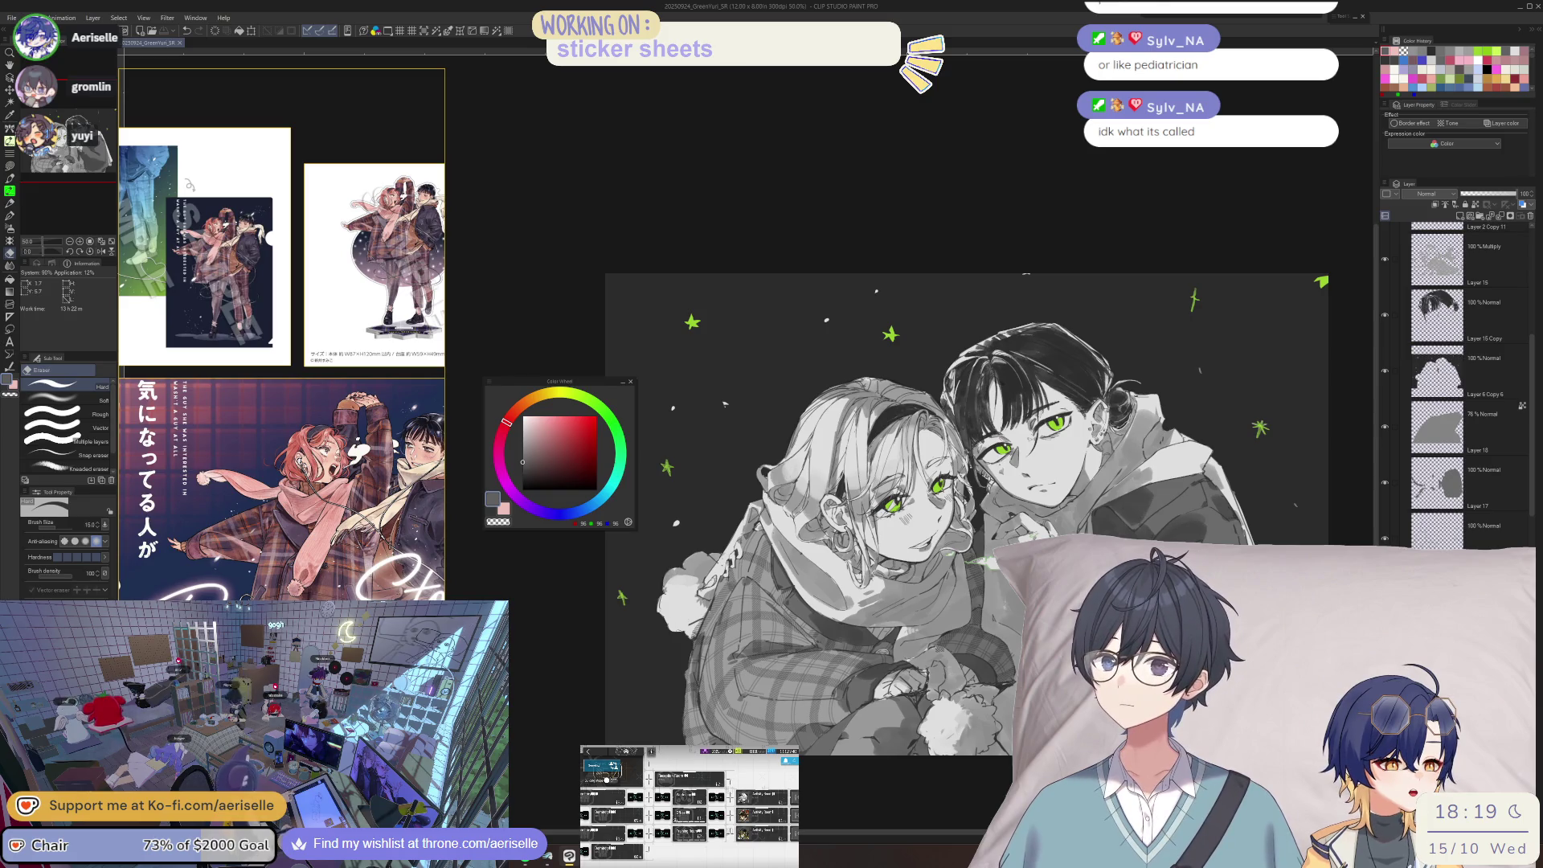
scroll(806, 770, up, 2)
mouse_move(642, 40)
mouse_down()
mouse_move(673, 200)
mouse_move(530, 299)
mouse_move(551, 215)
mouse_up()
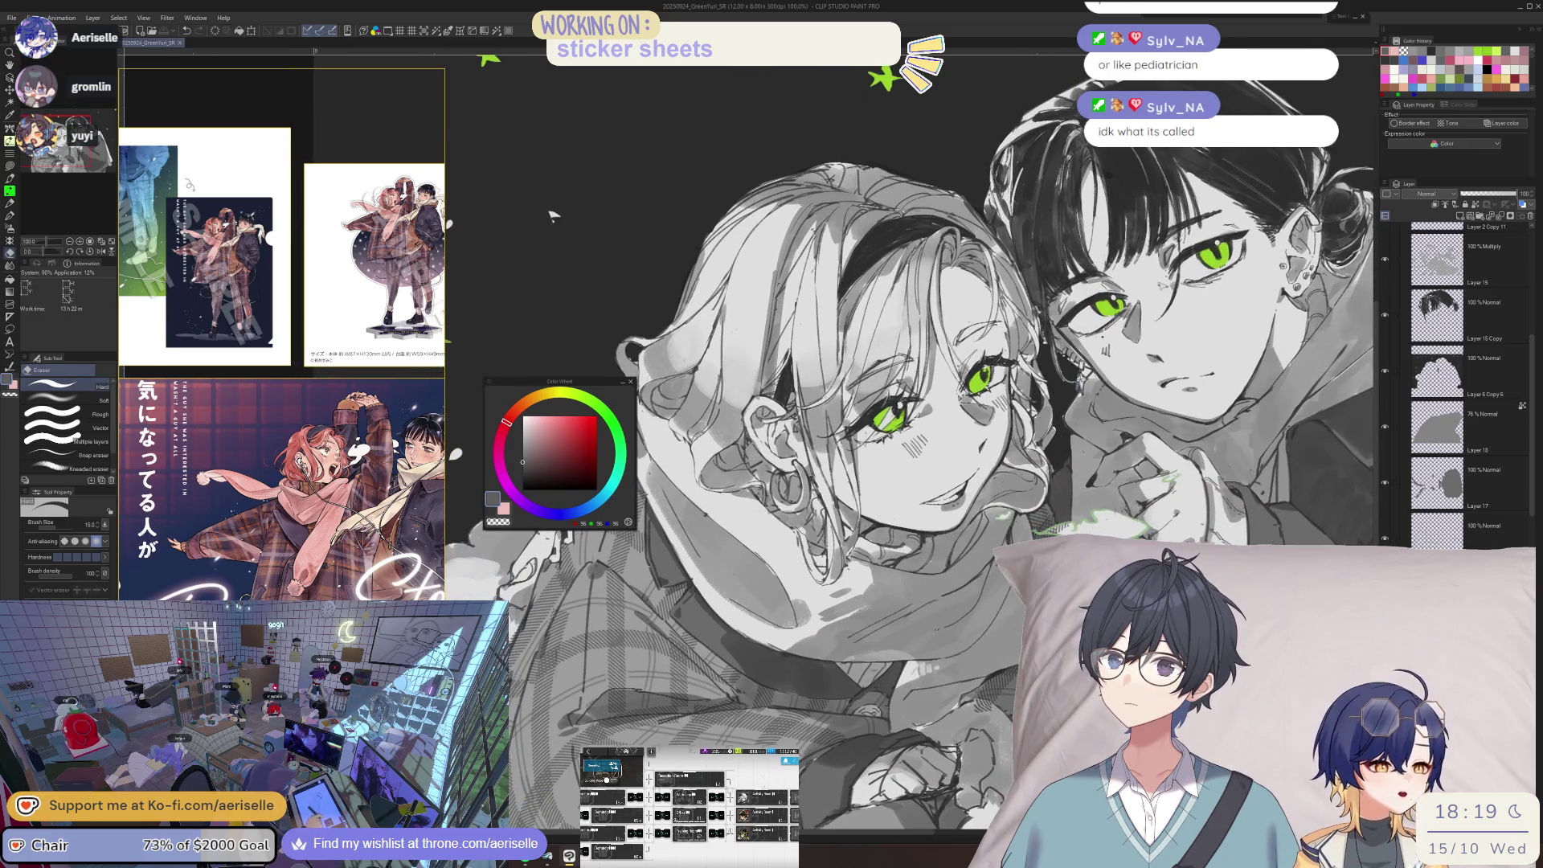
mouse_move(558, 381)
mouse_down()
mouse_move(771, 520)
mouse_move(885, 620)
mouse_up()
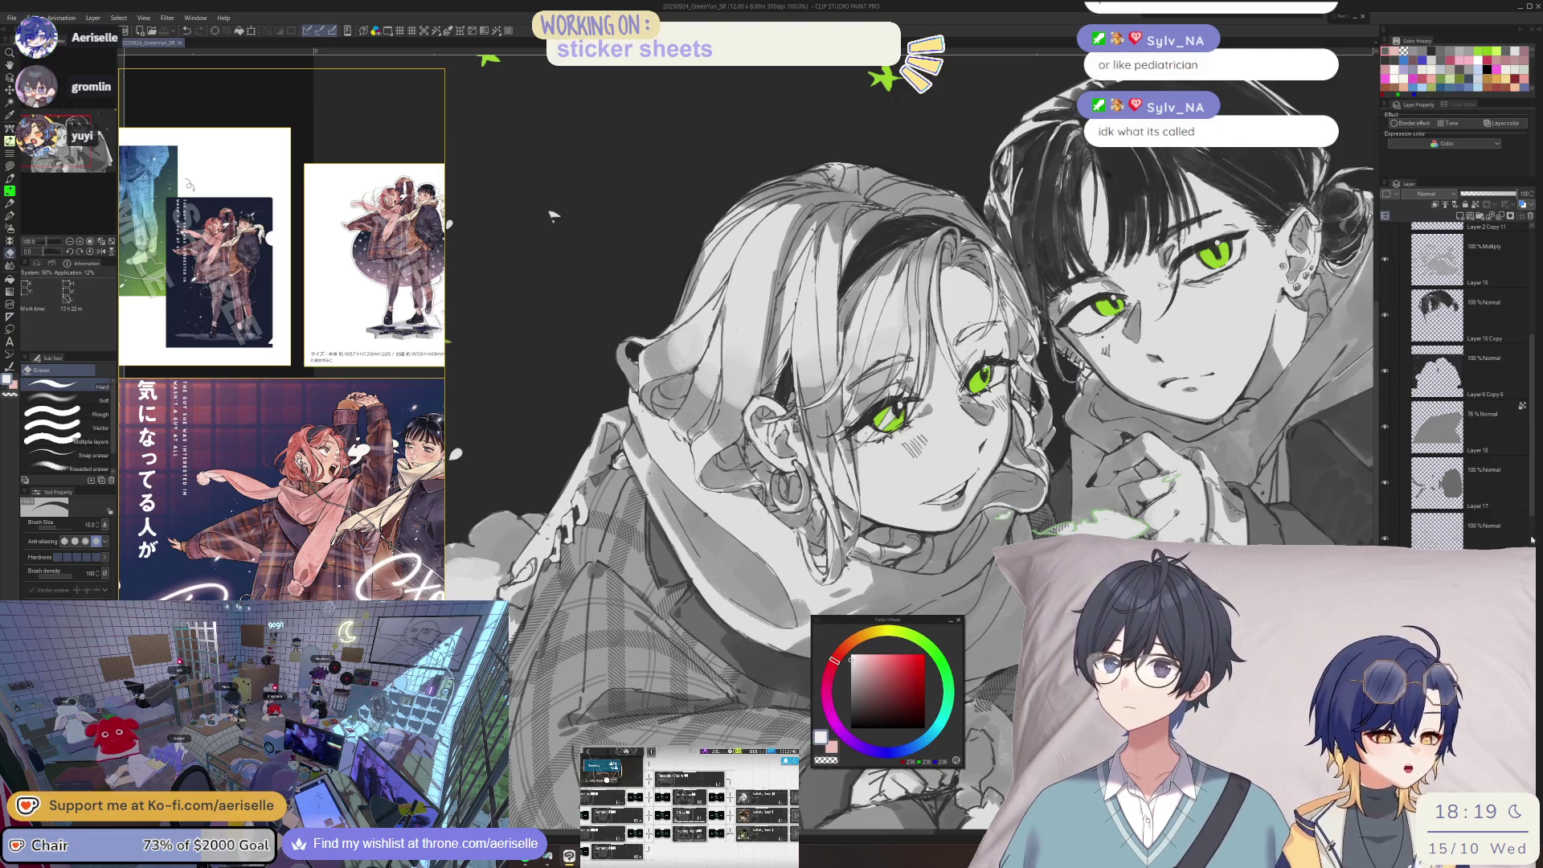
scroll(1523, 522, down, 5)
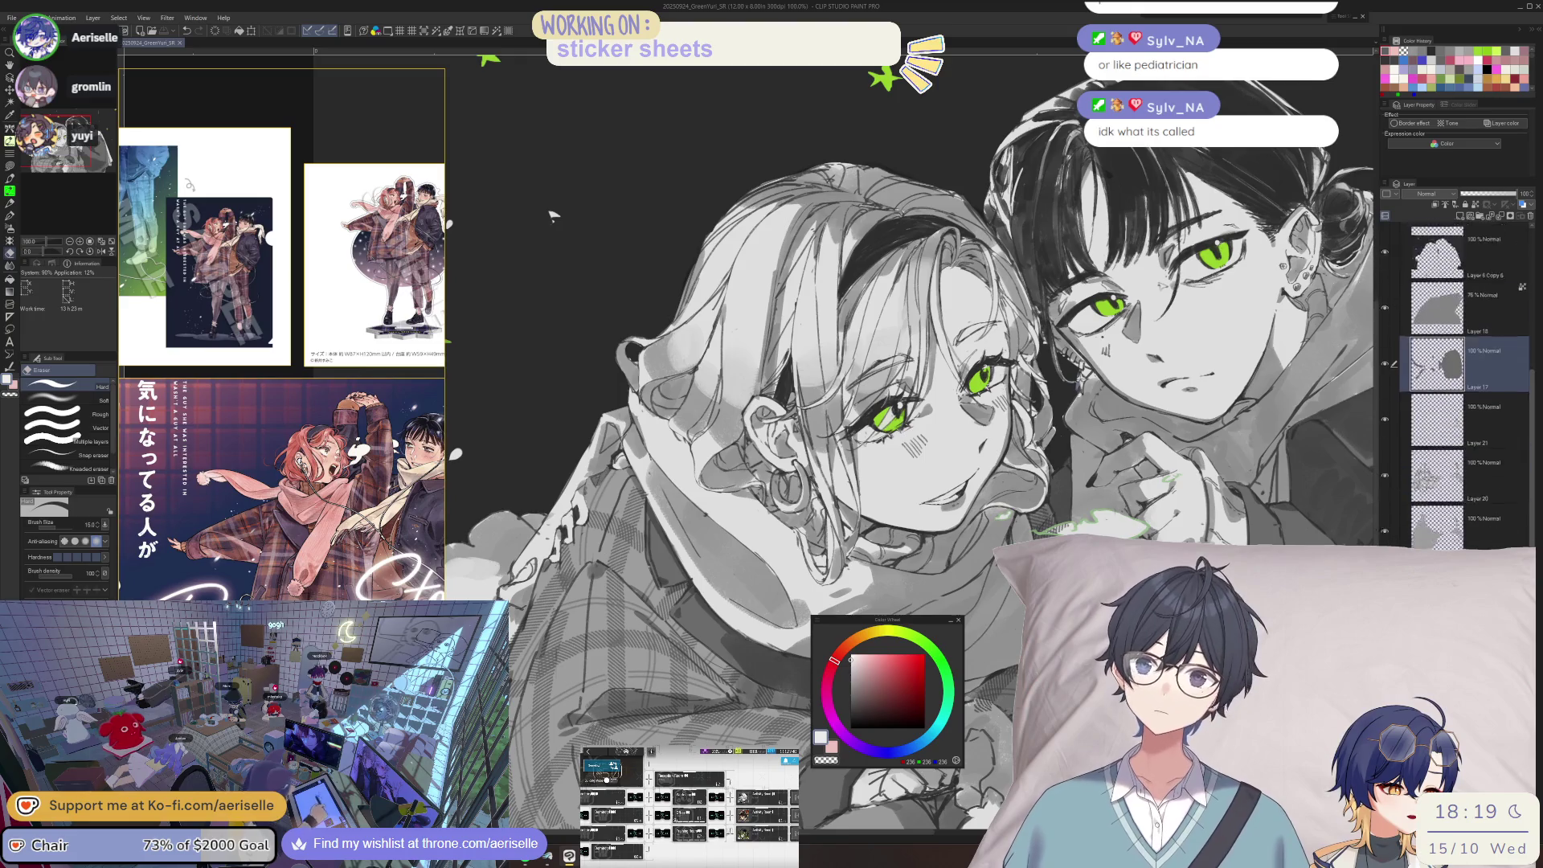
- Make Layer 9 Copy 3 active and zoom to 400% near the girl's ear
click(1495, 495)
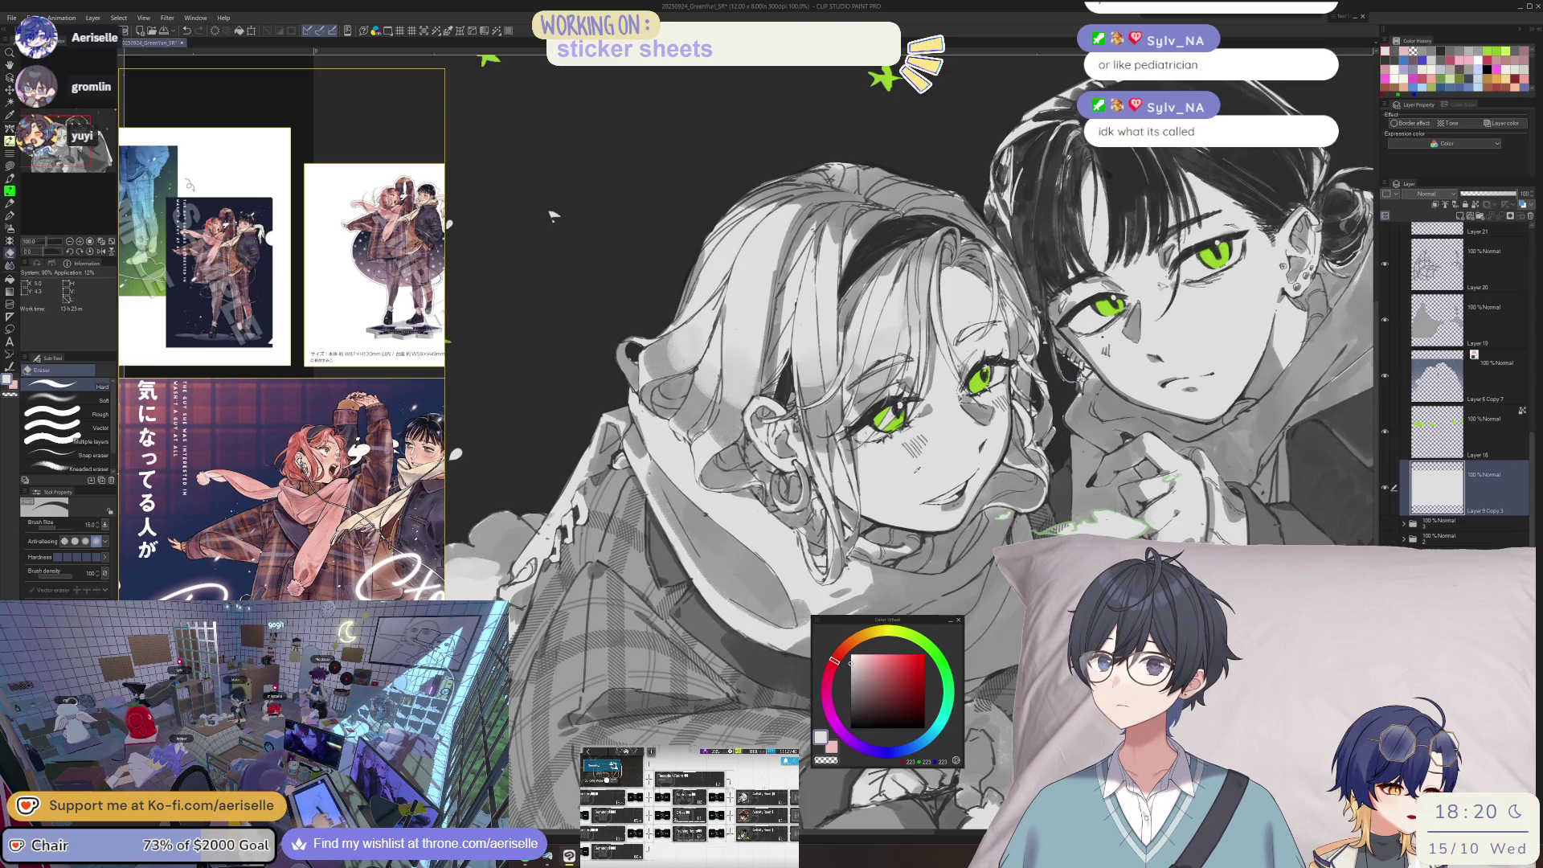
key(o)
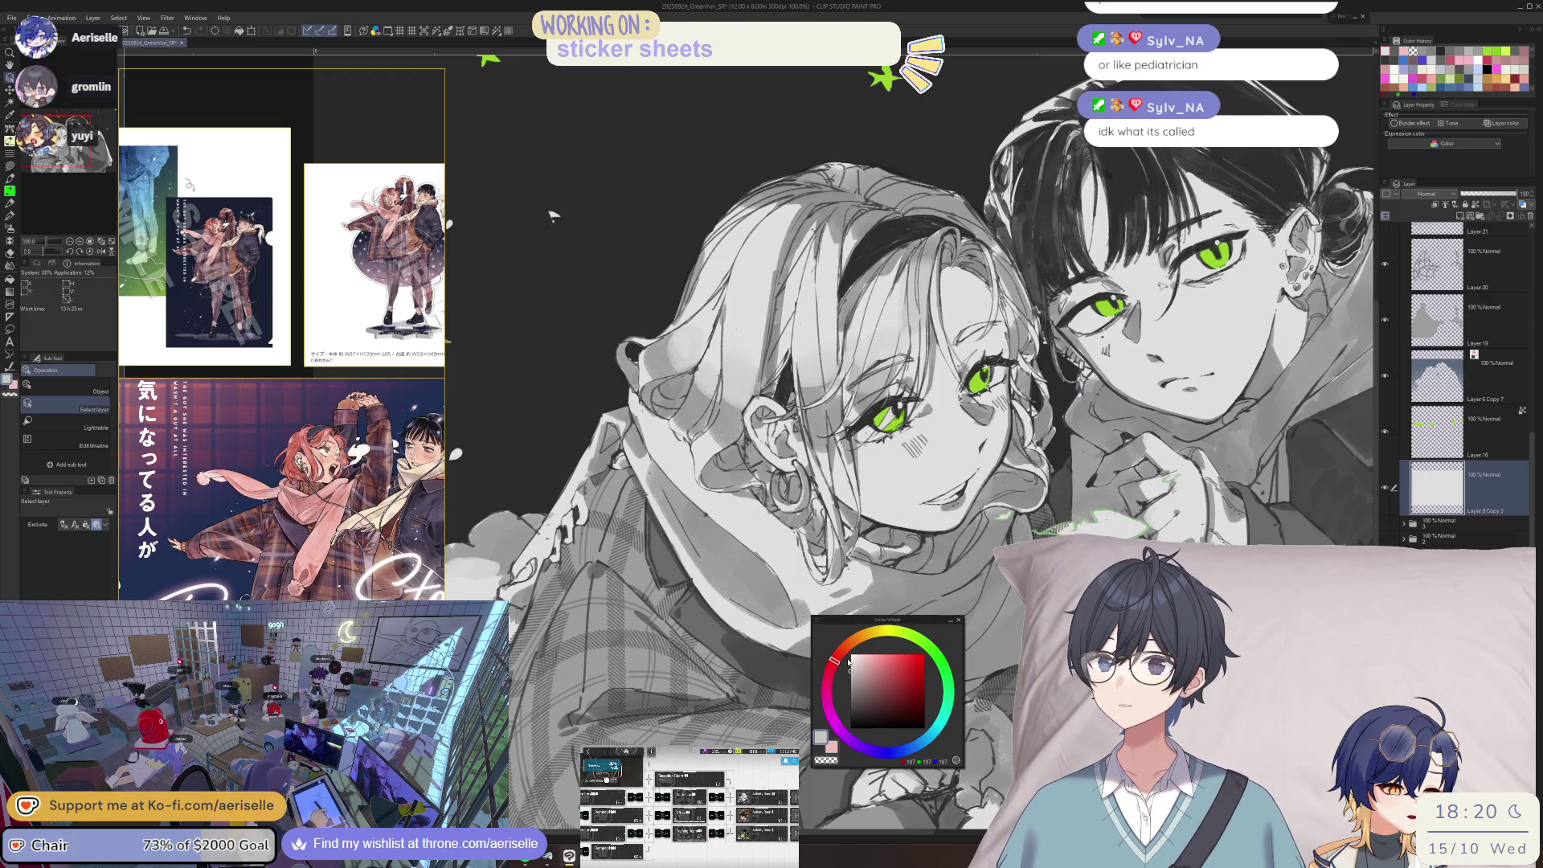
scroll(1535, 521, up, 3)
scroll(1535, 521, up, 3)
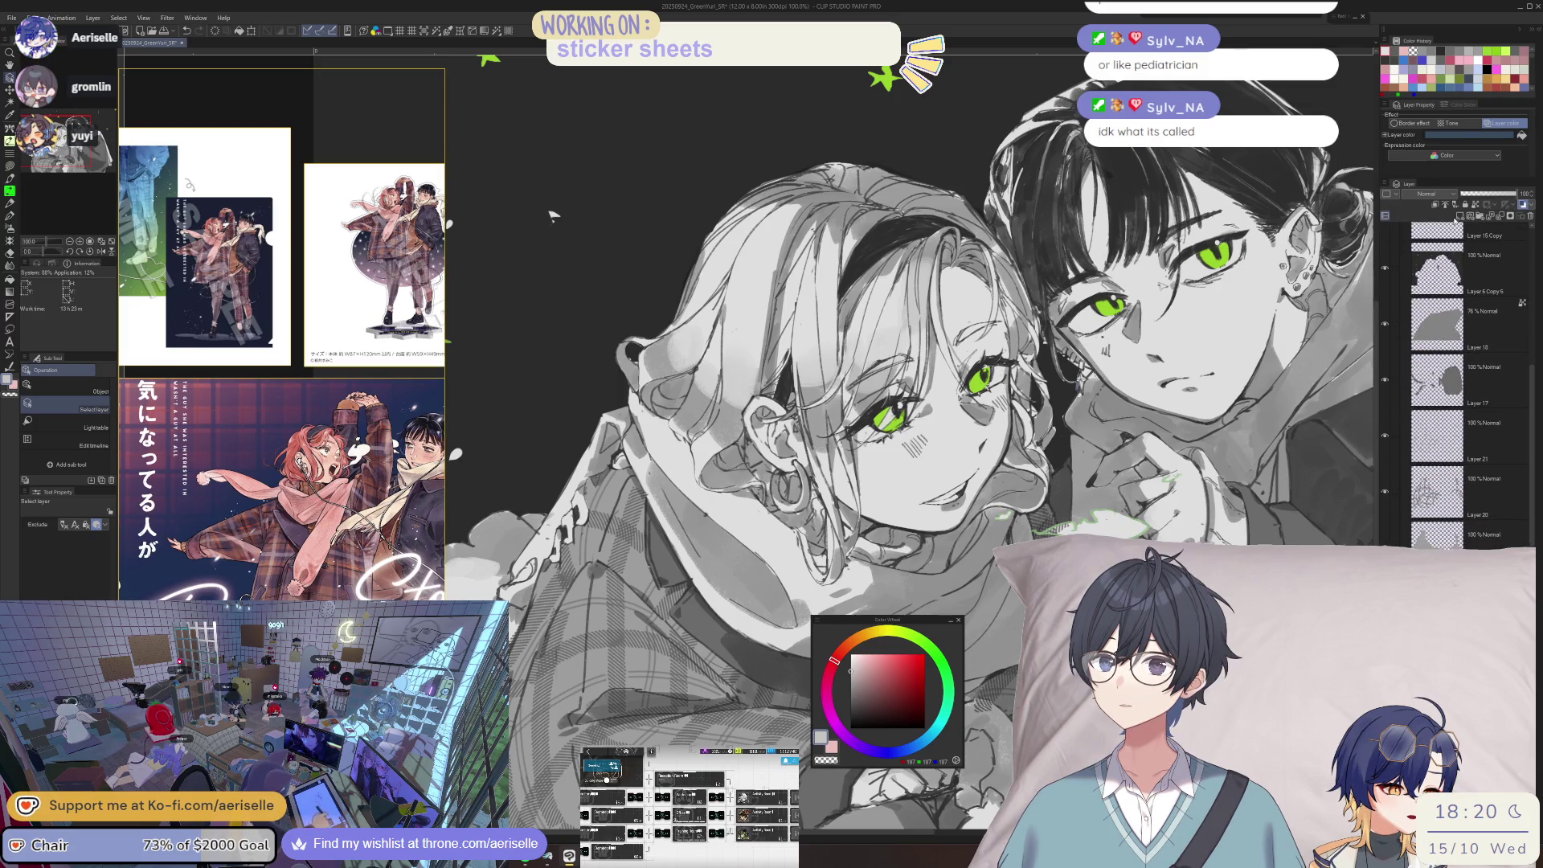
drag(552, 216, 601, 347)
mouse_move(887, 619)
mouse_down()
mouse_move(644, 290)
mouse_move(641, 303)
mouse_up()
scroll(675, 485, up, 5)
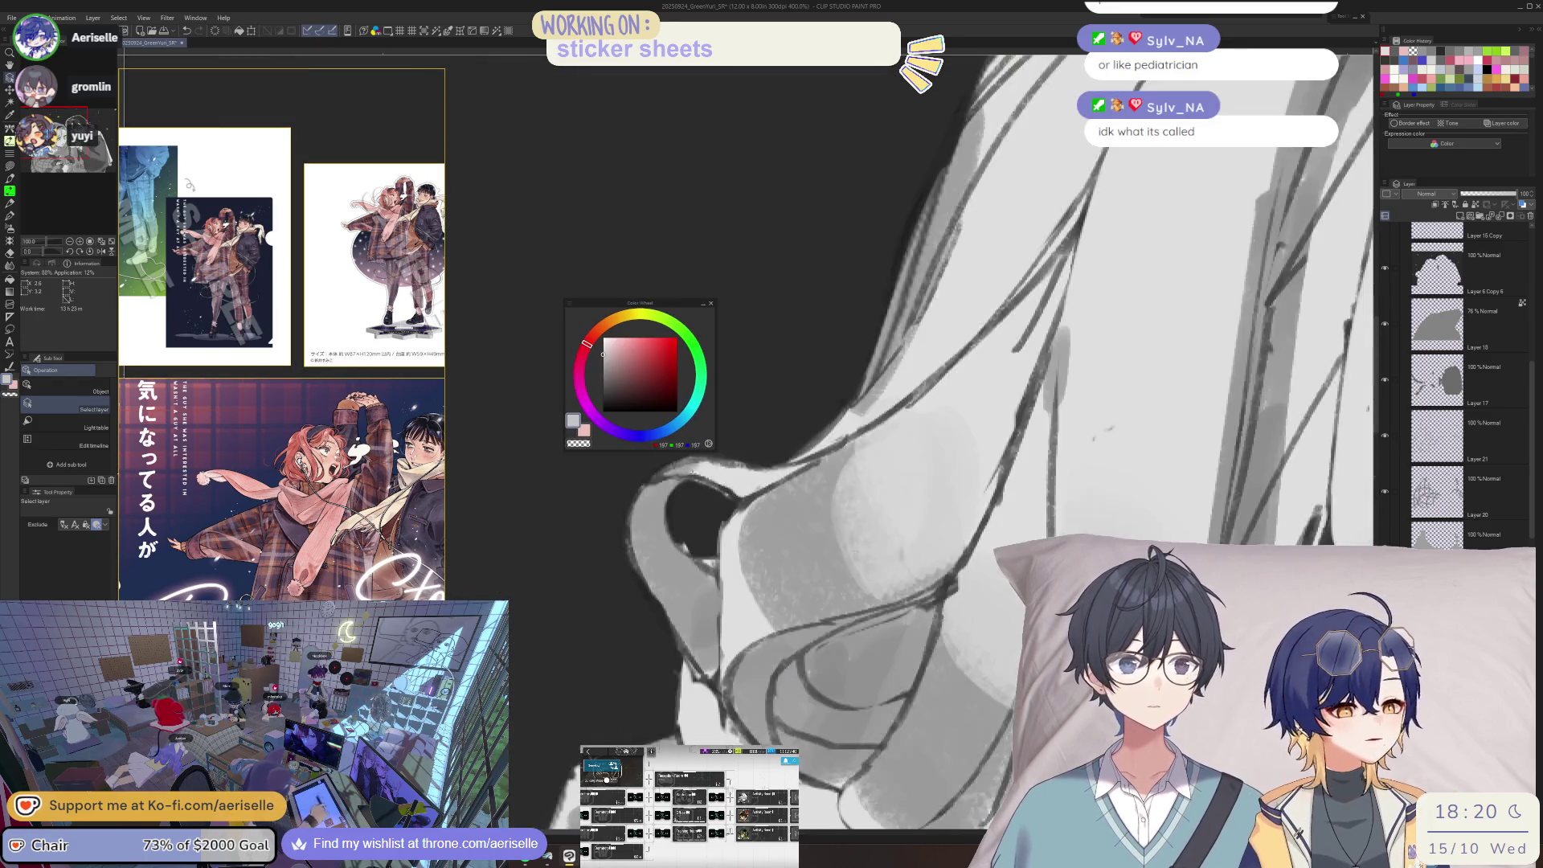
- Lasso-fill grey shadow patches beside and below the girl's ear
key(u)
mouse_move(679, 482)
mouse_down()
mouse_move(691, 606)
mouse_move(748, 635)
mouse_up()
mouse_move(747, 700)
mouse_down()
mouse_move(956, 747)
mouse_move(1073, 514)
mouse_move(892, 401)
mouse_move(752, 561)
mouse_move(728, 574)
mouse_move(697, 551)
mouse_up()
drag(821, 374, 798, 445)
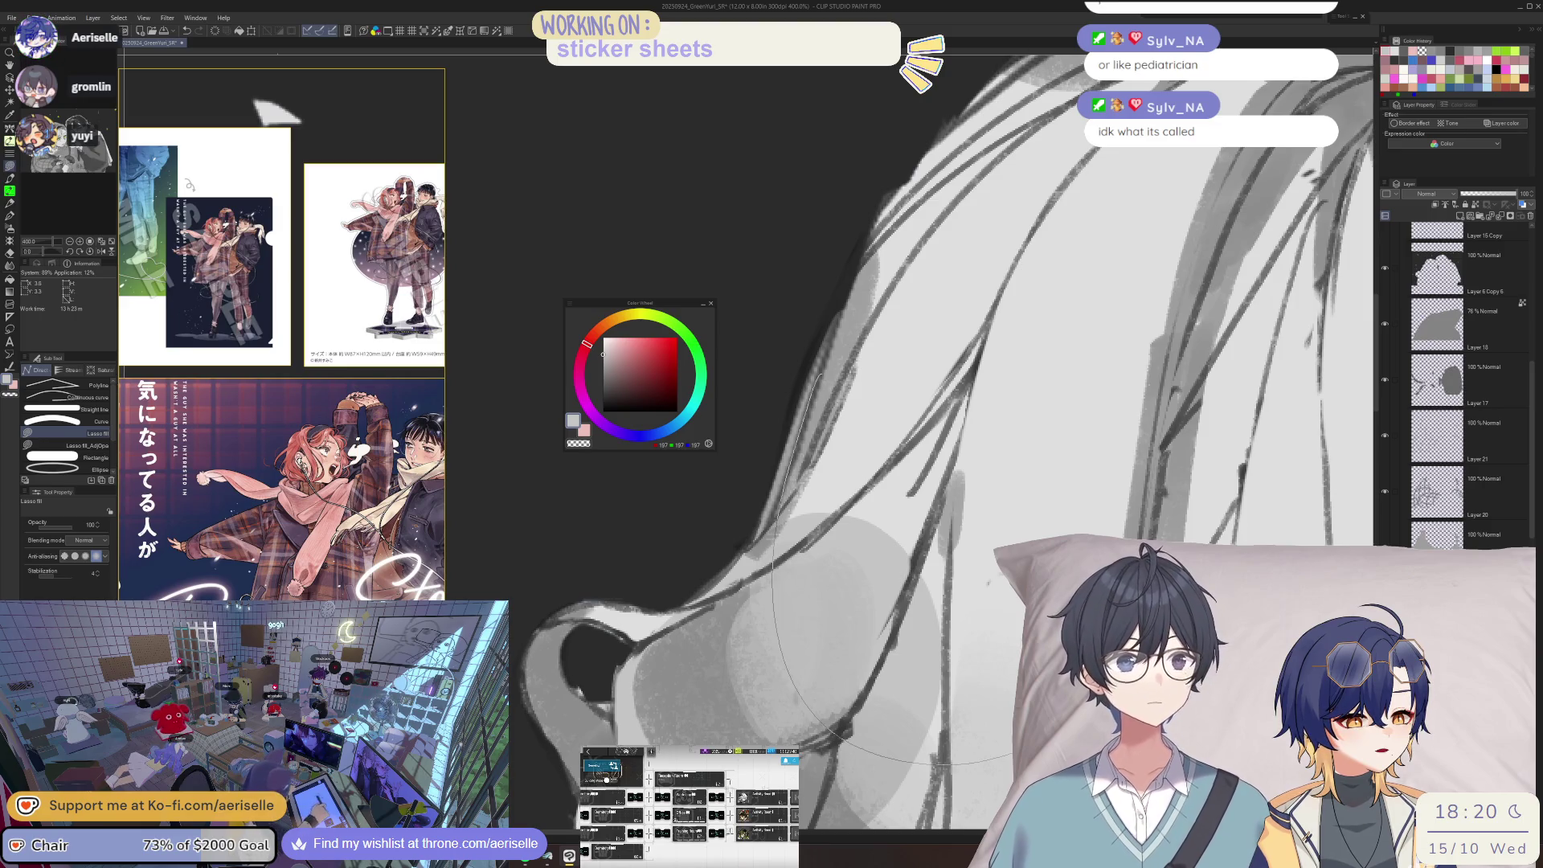
scroll(798, 444, down, 3)
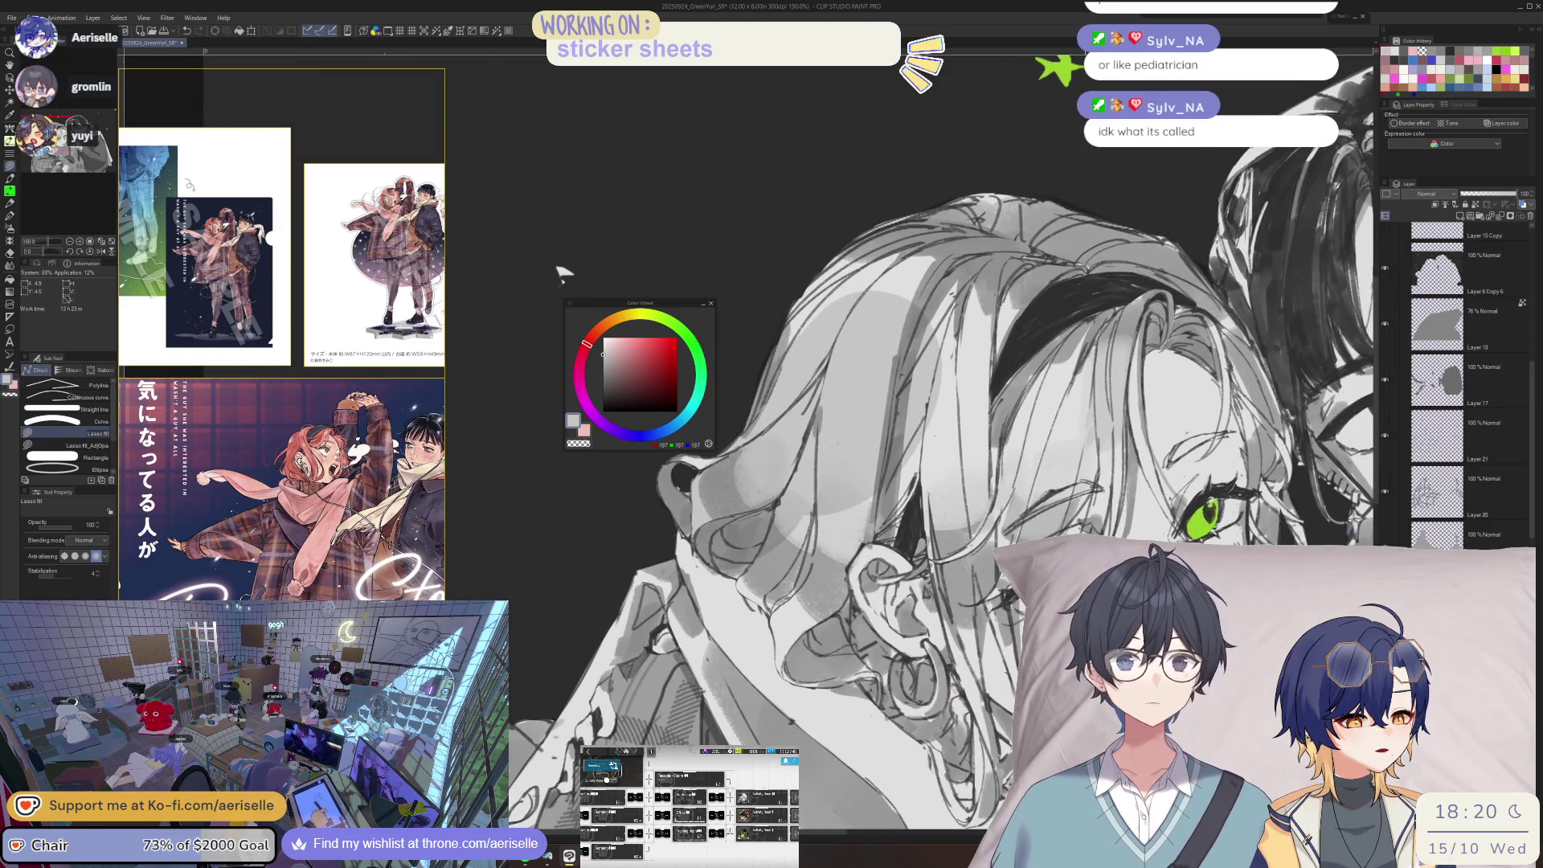
scroll(1538, 410, up, 3)
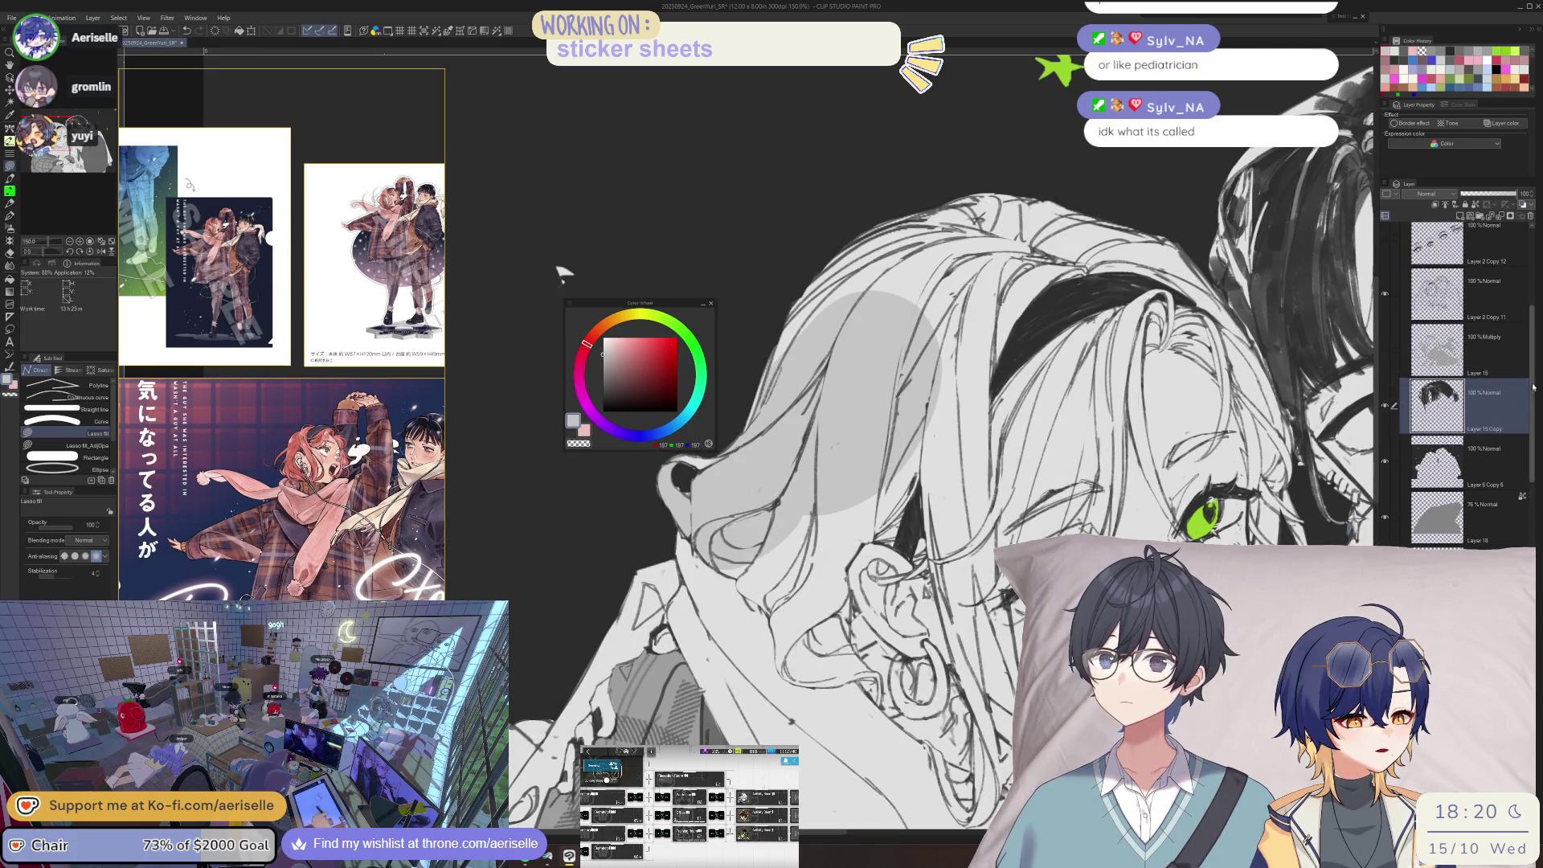
scroll(1511, 450, down, 5)
- On Layer 22, lasso-fill a grey shadow along a hair strand and check it zoomed out
click(1487, 482)
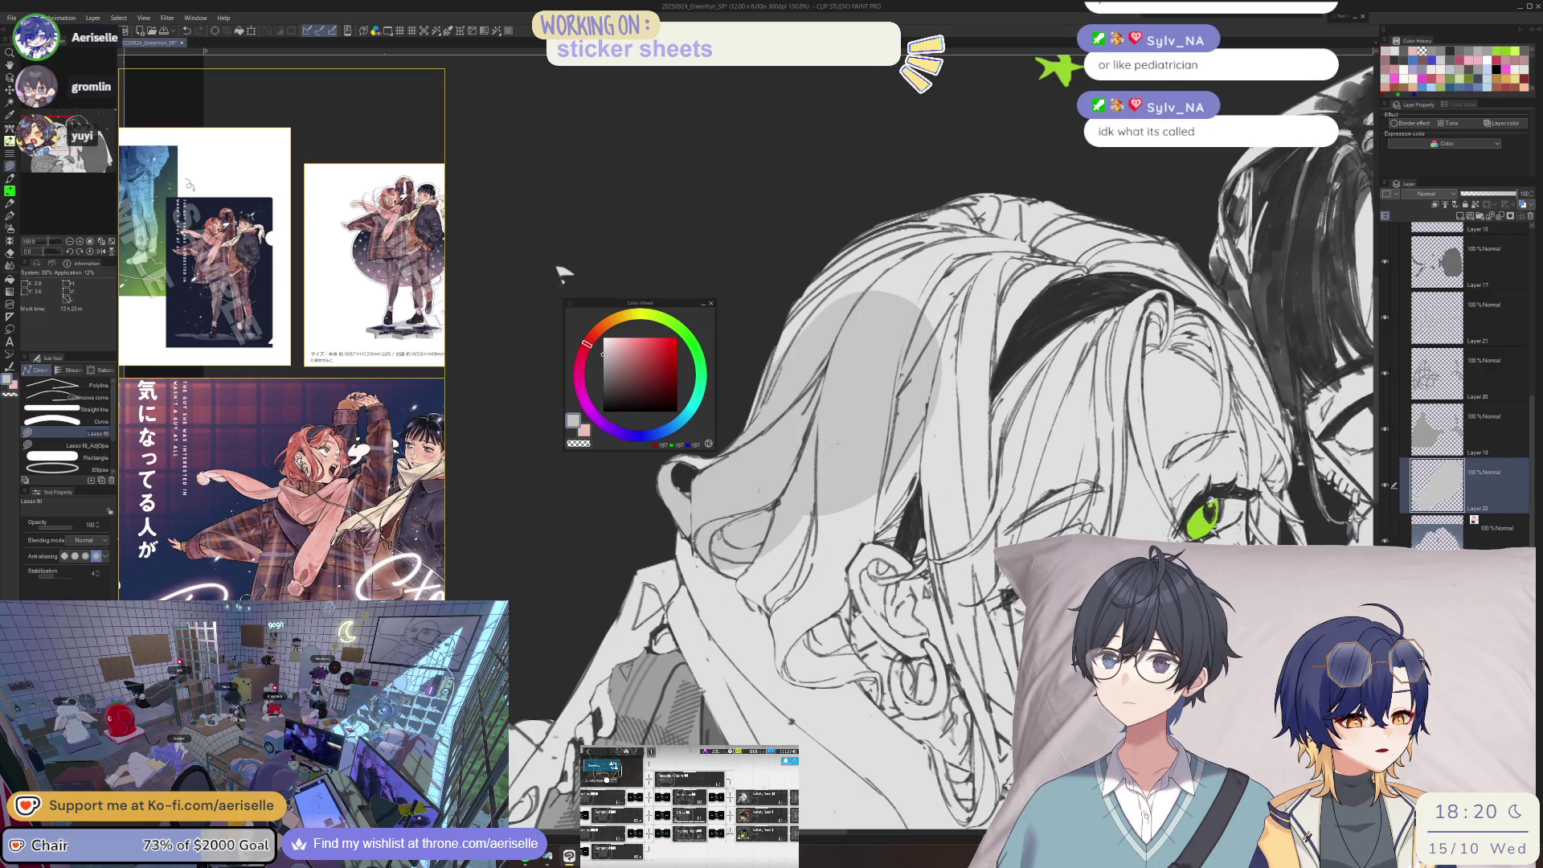
key(ctrl+plus)
key(ctrl+plus)
key(ctrl+plus)
drag(752, 606, 862, 719)
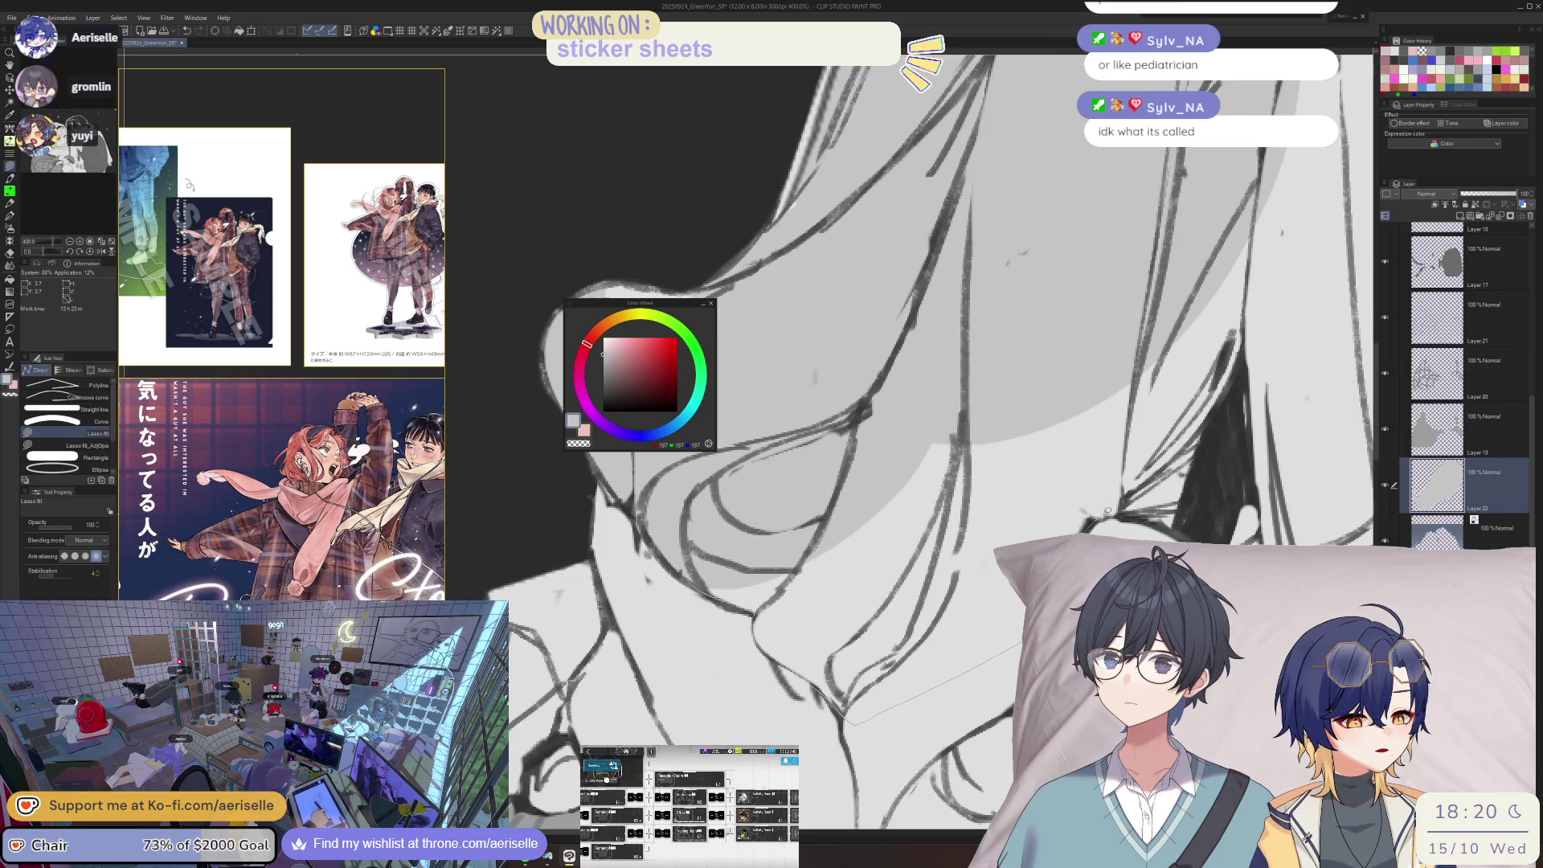
mouse_move(1189, 526)
mouse_down()
mouse_move(1256, 321)
mouse_move(1085, 197)
mouse_up()
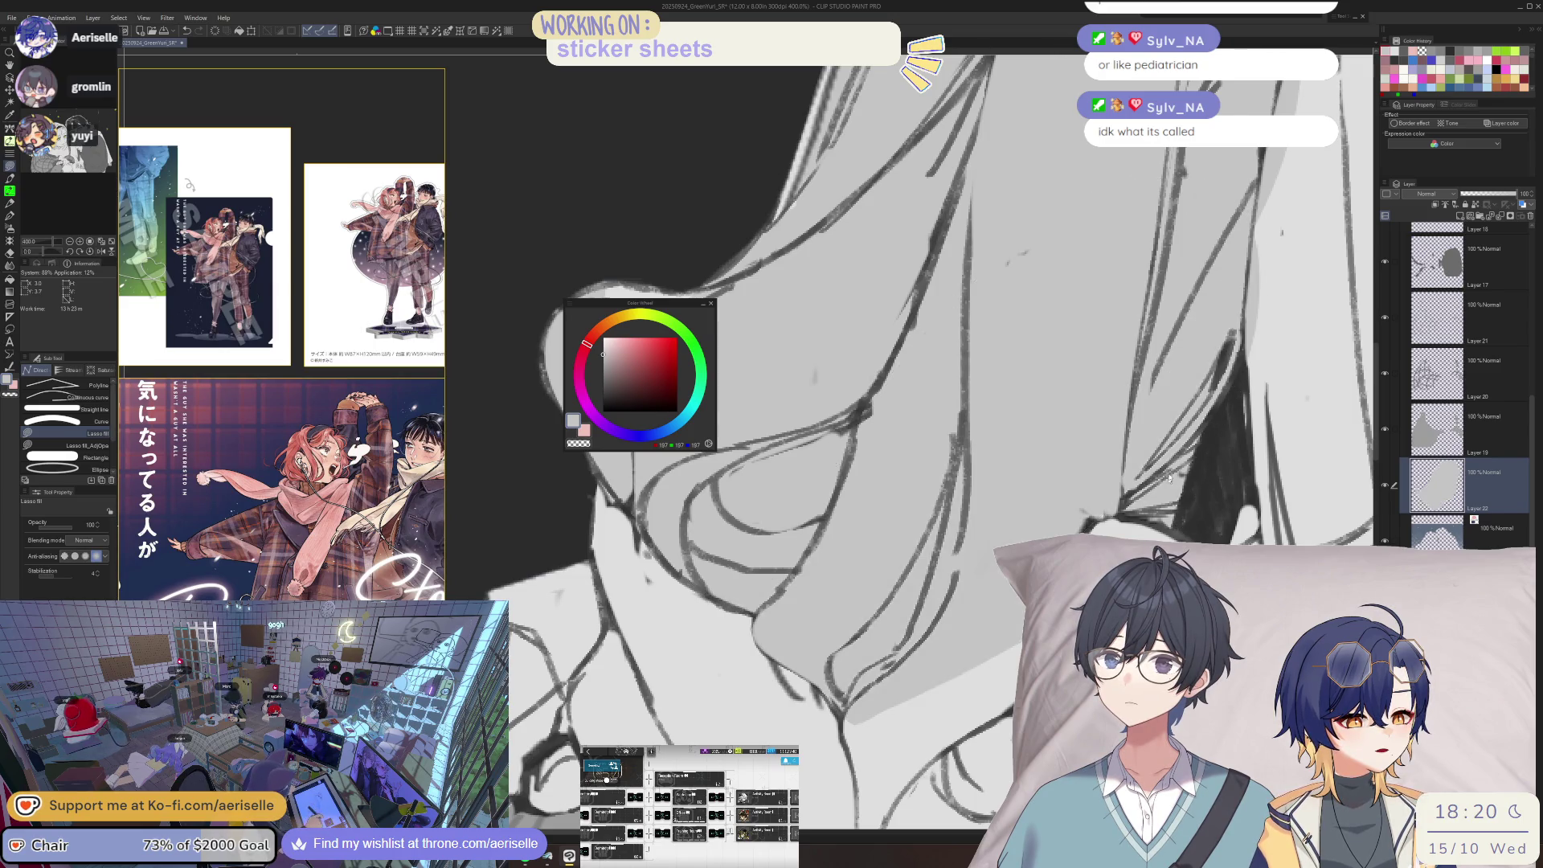
key(ctrl+minus)
key(ctrl+minus)
key(ctrl+plus)
key(ctrl+plus)
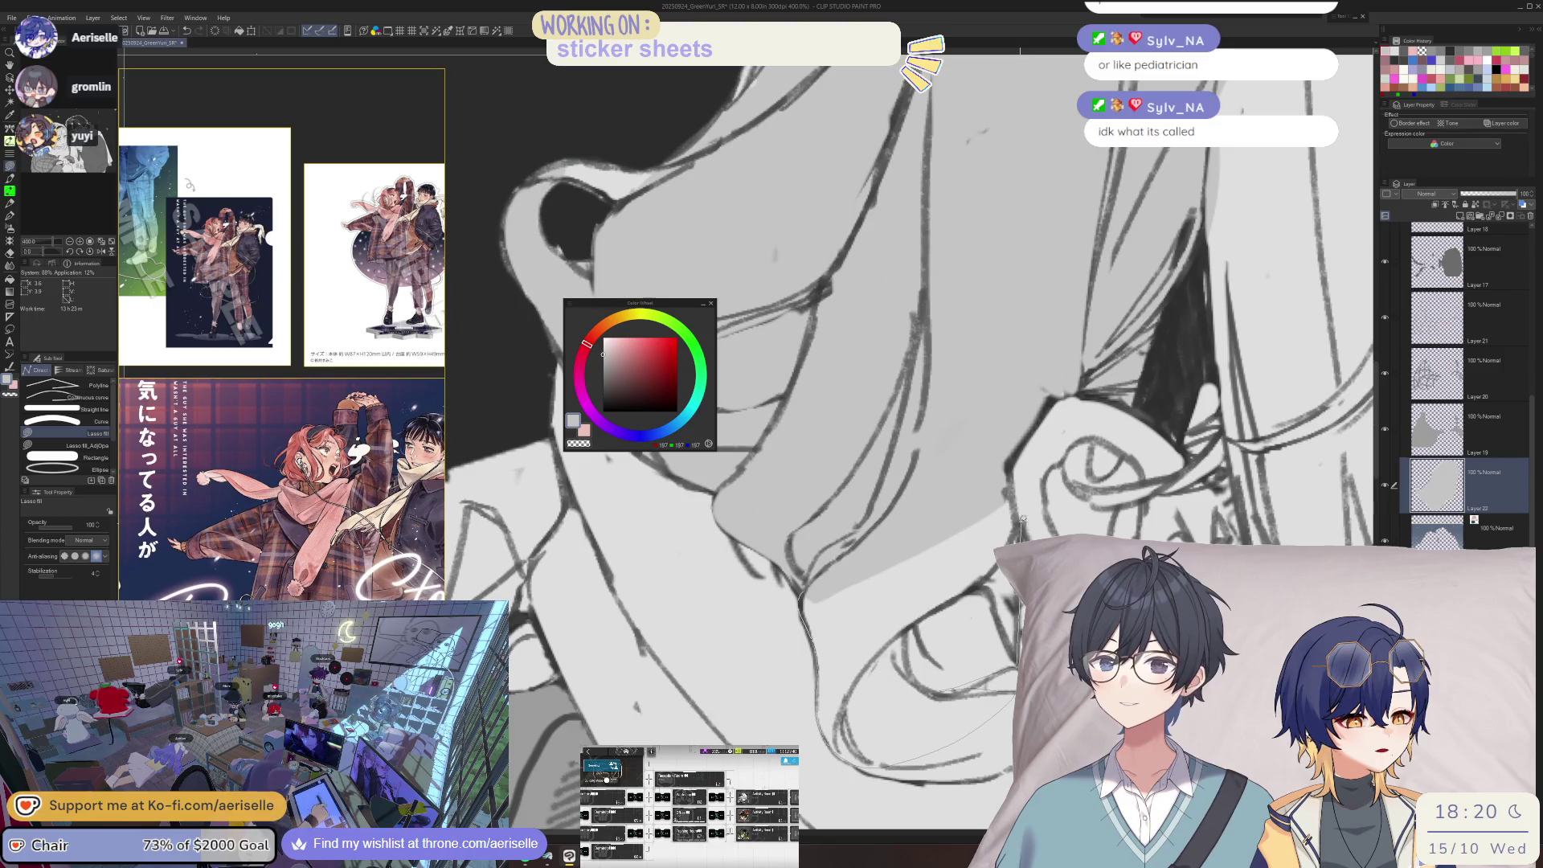
key(ctrl+minus)
- Zoom in on the girl's face and lasso-fill a grey shadow running down from her ear
drag(918, 468, 610, 498)
key(ctrl+plus)
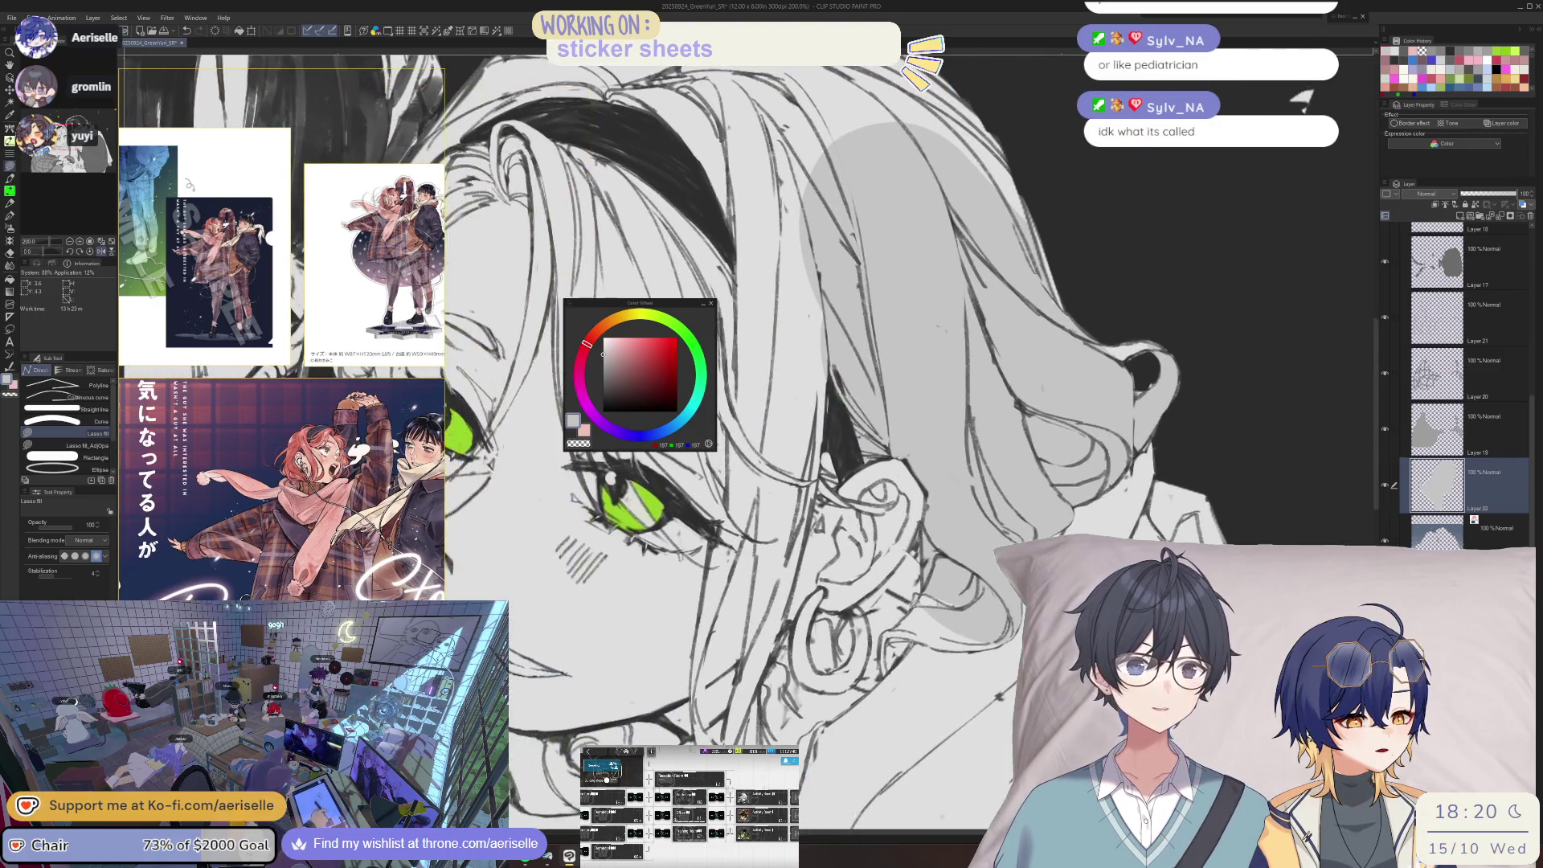
key(ctrl+plus)
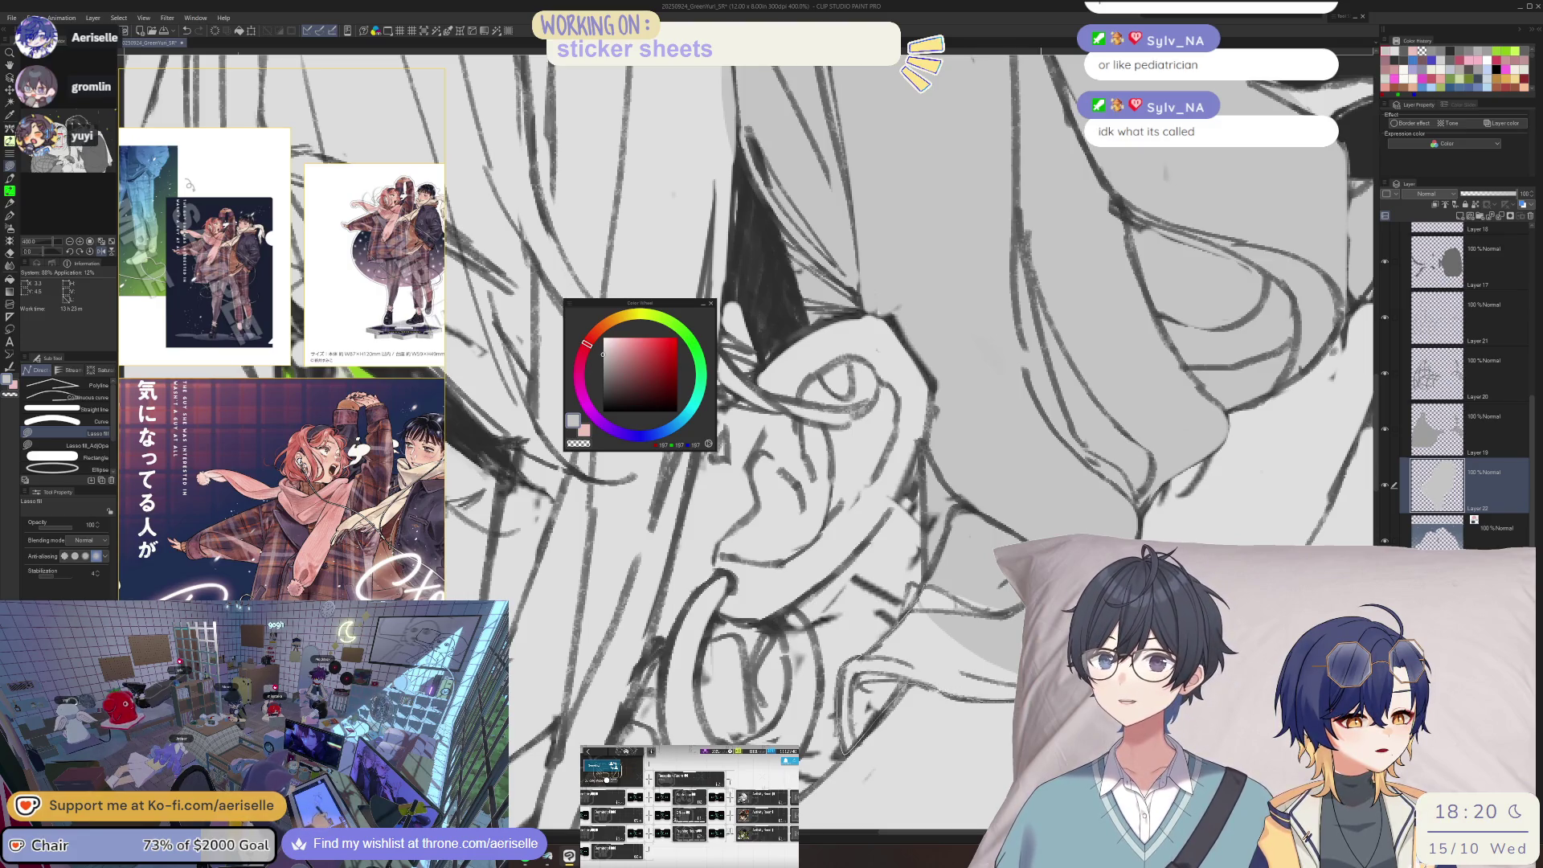
scroll(526, 213, down, 5)
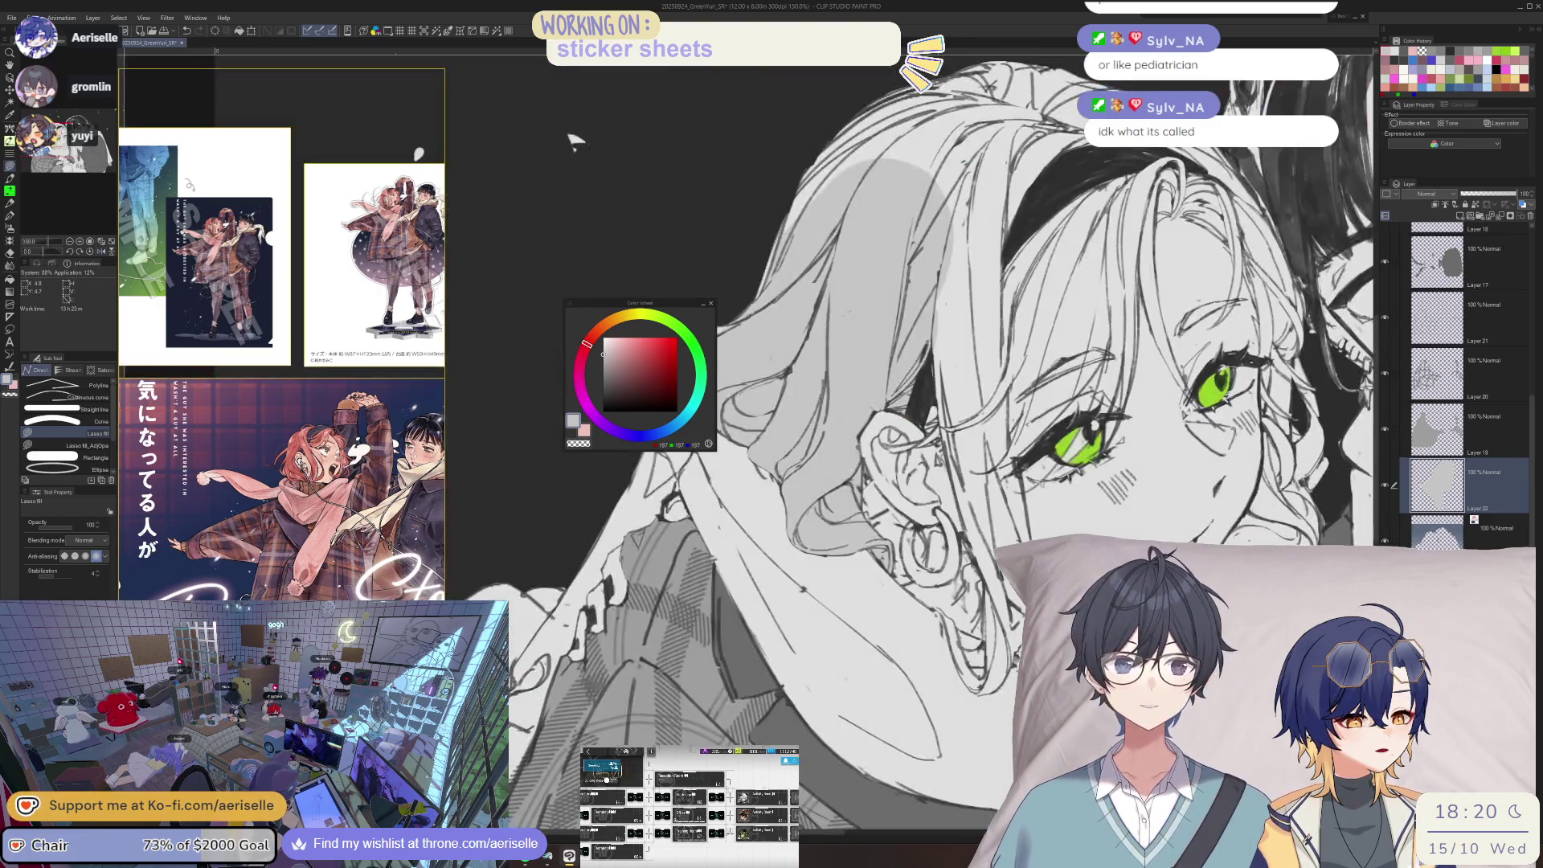
scroll(877, 540, up, 5)
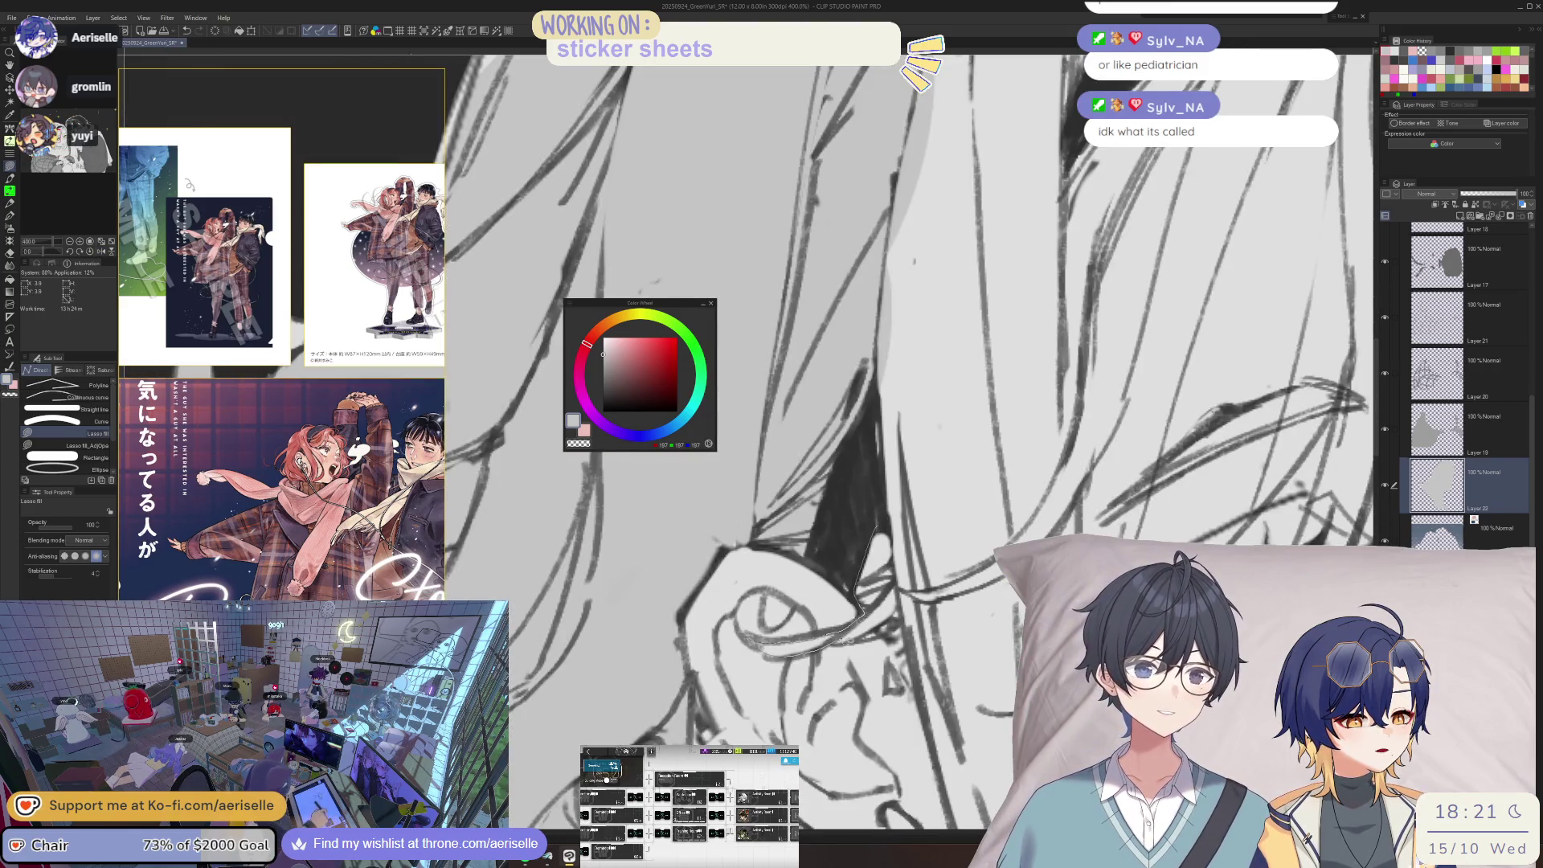
mouse_move(908, 598)
mouse_down()
mouse_move(916, 667)
mouse_move(1014, 670)
mouse_up()
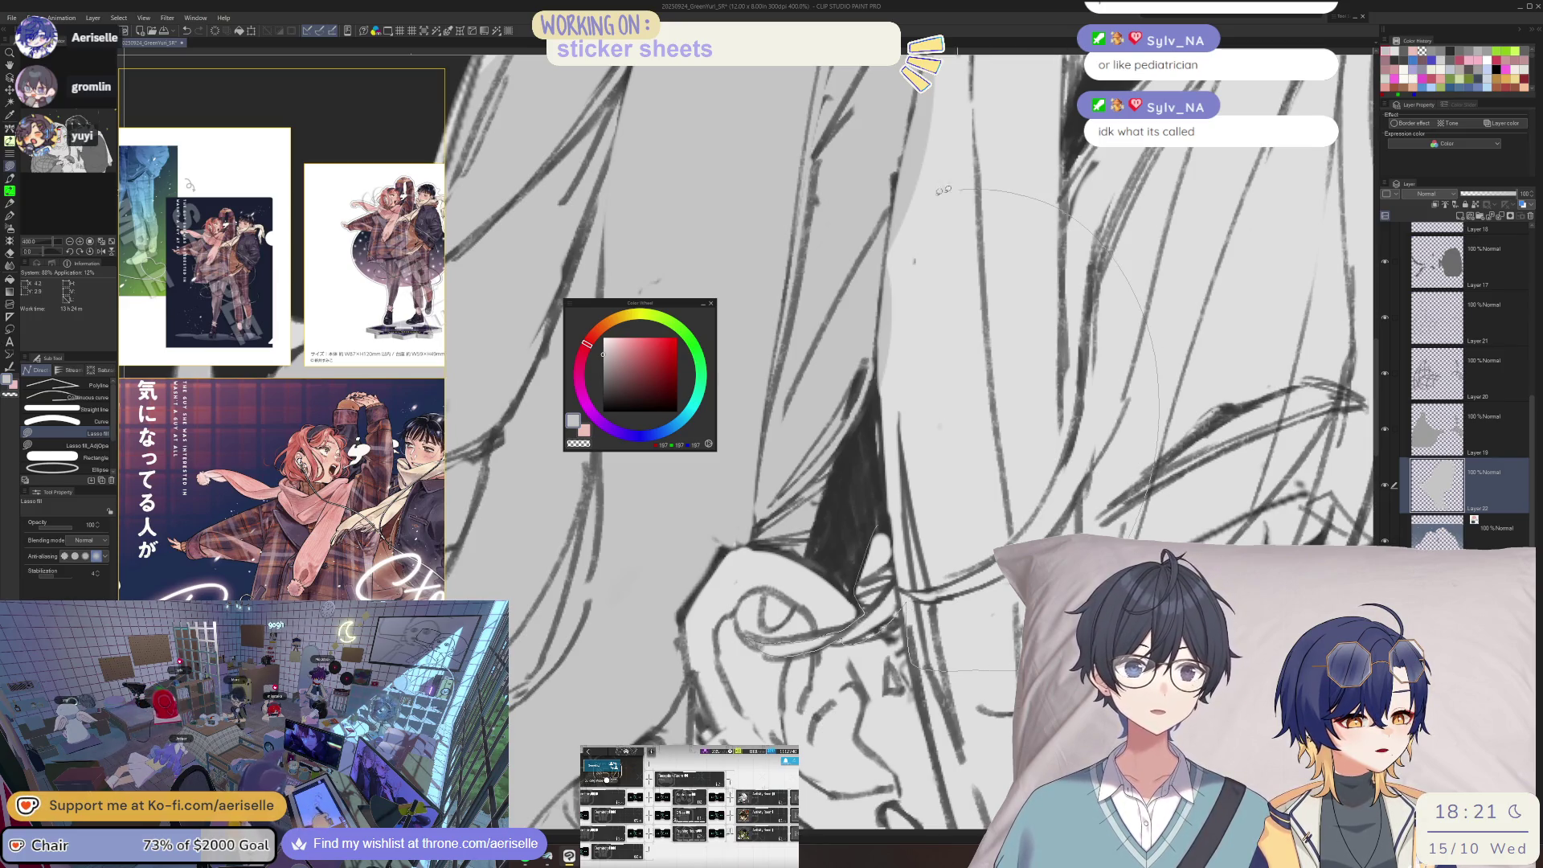
scroll(942, 191, down, 5)
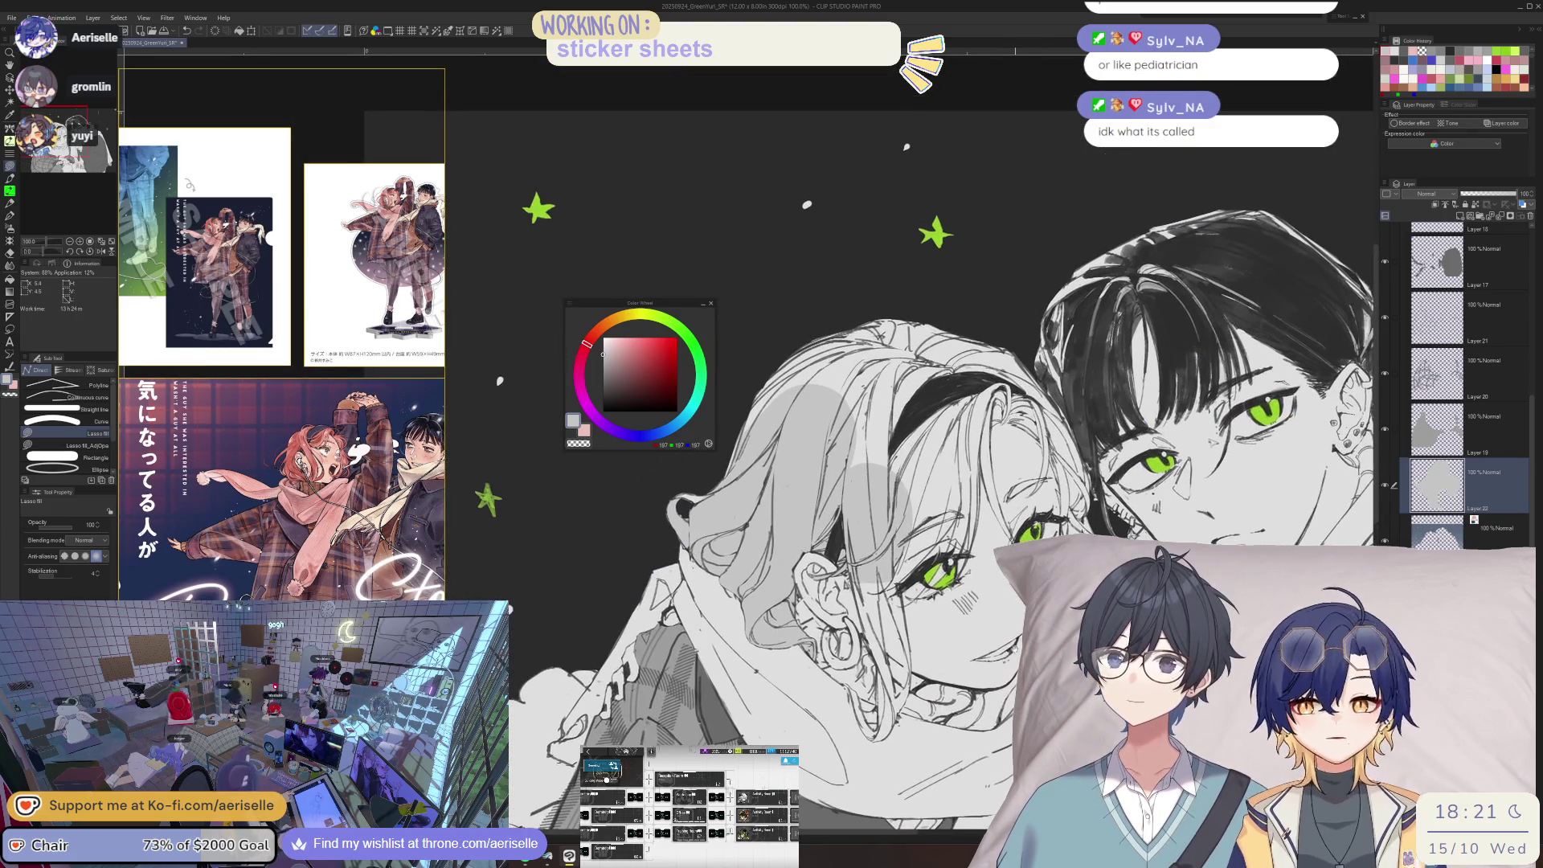
scroll(972, 562, up, 2)
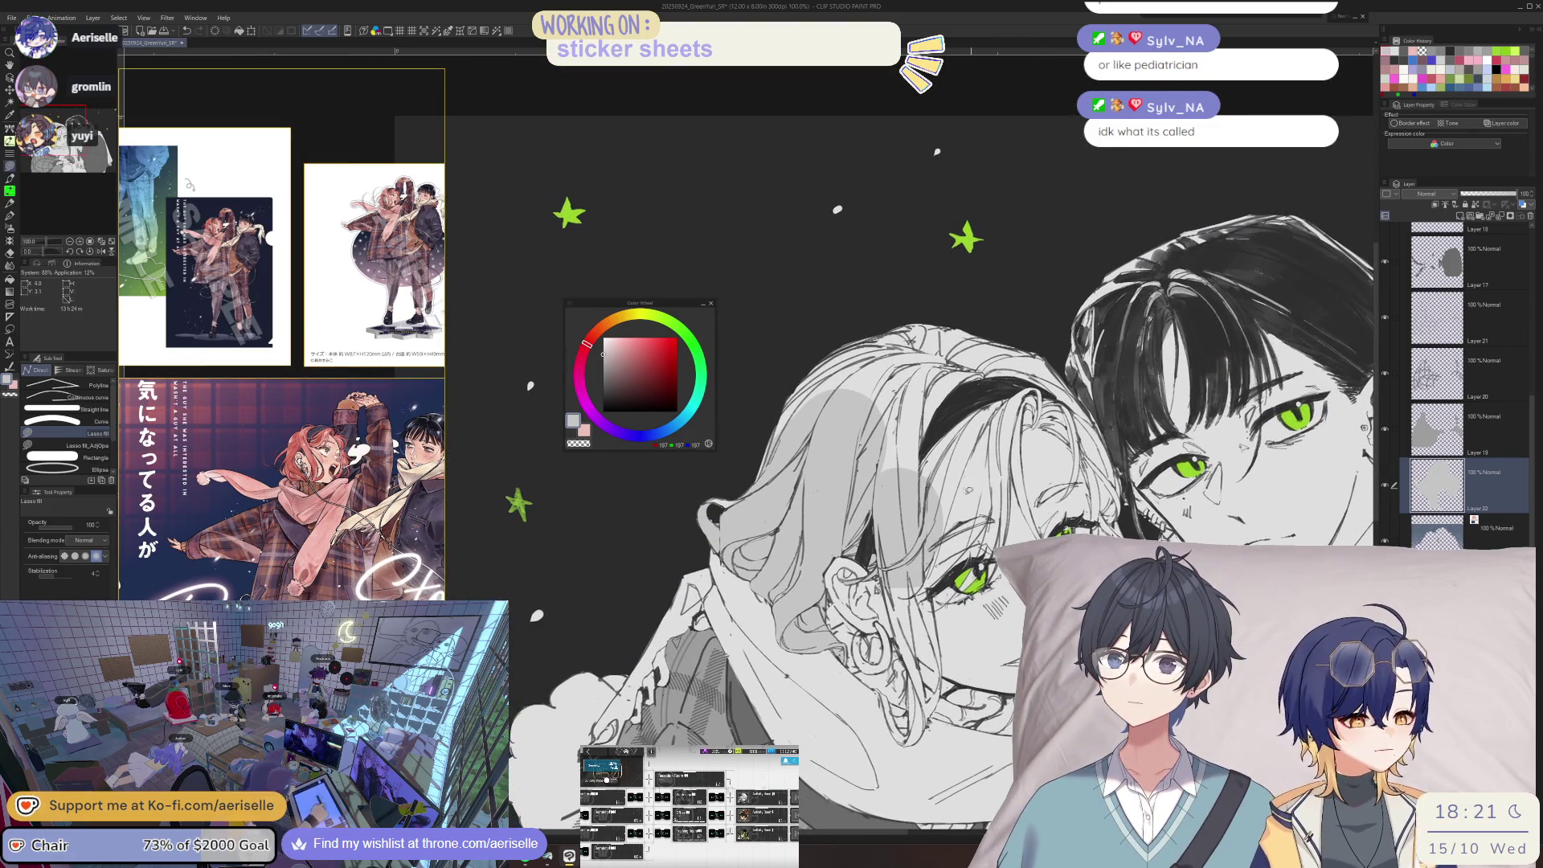
scroll(969, 557, up, 1)
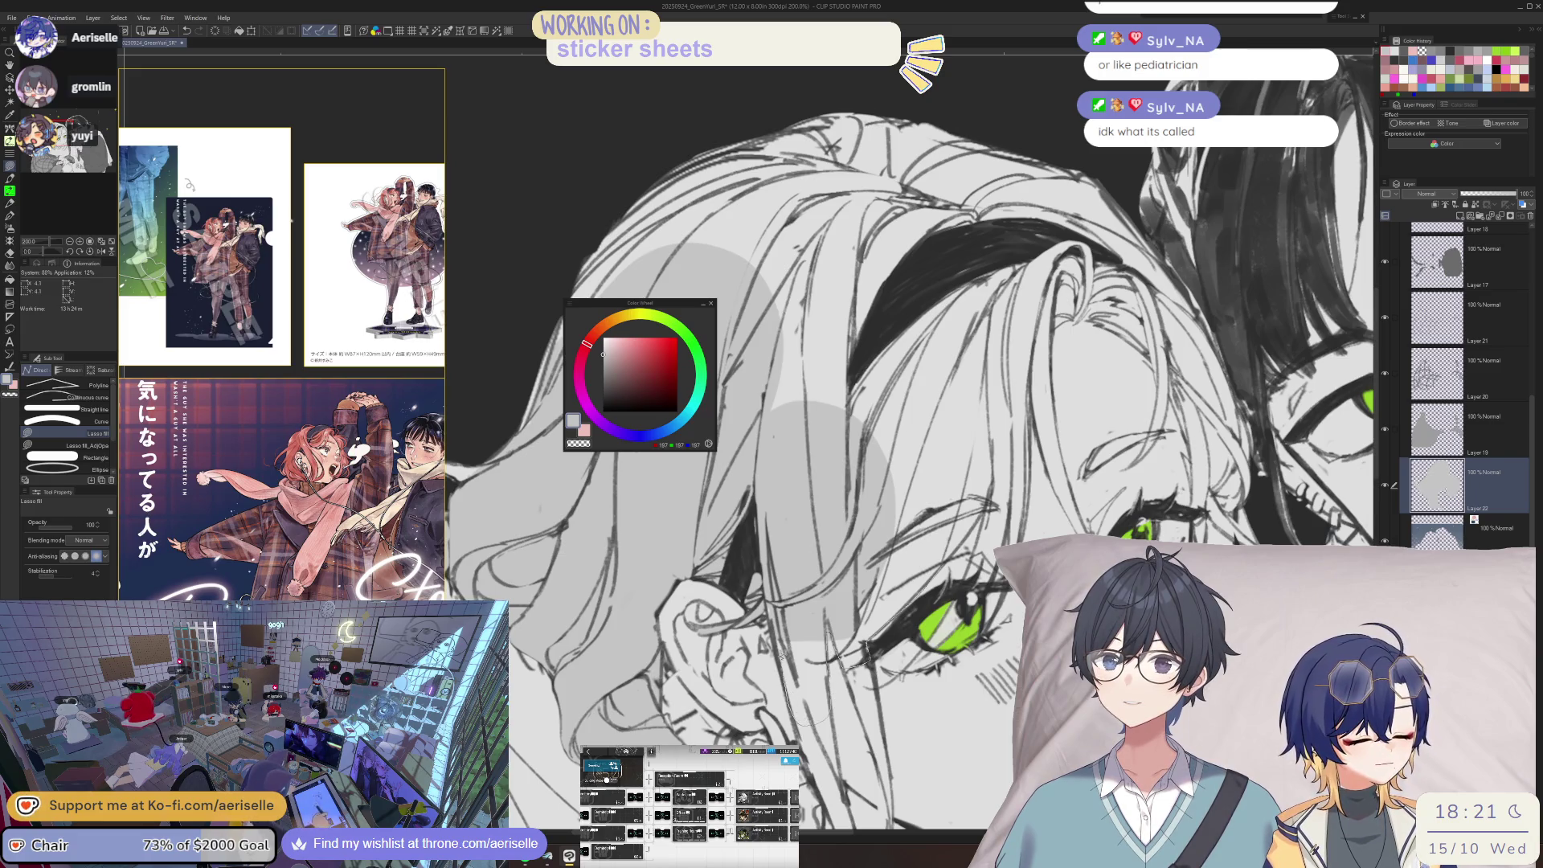
- Lasso-fill three grey shadow patches over the hair above her eye
key(e)
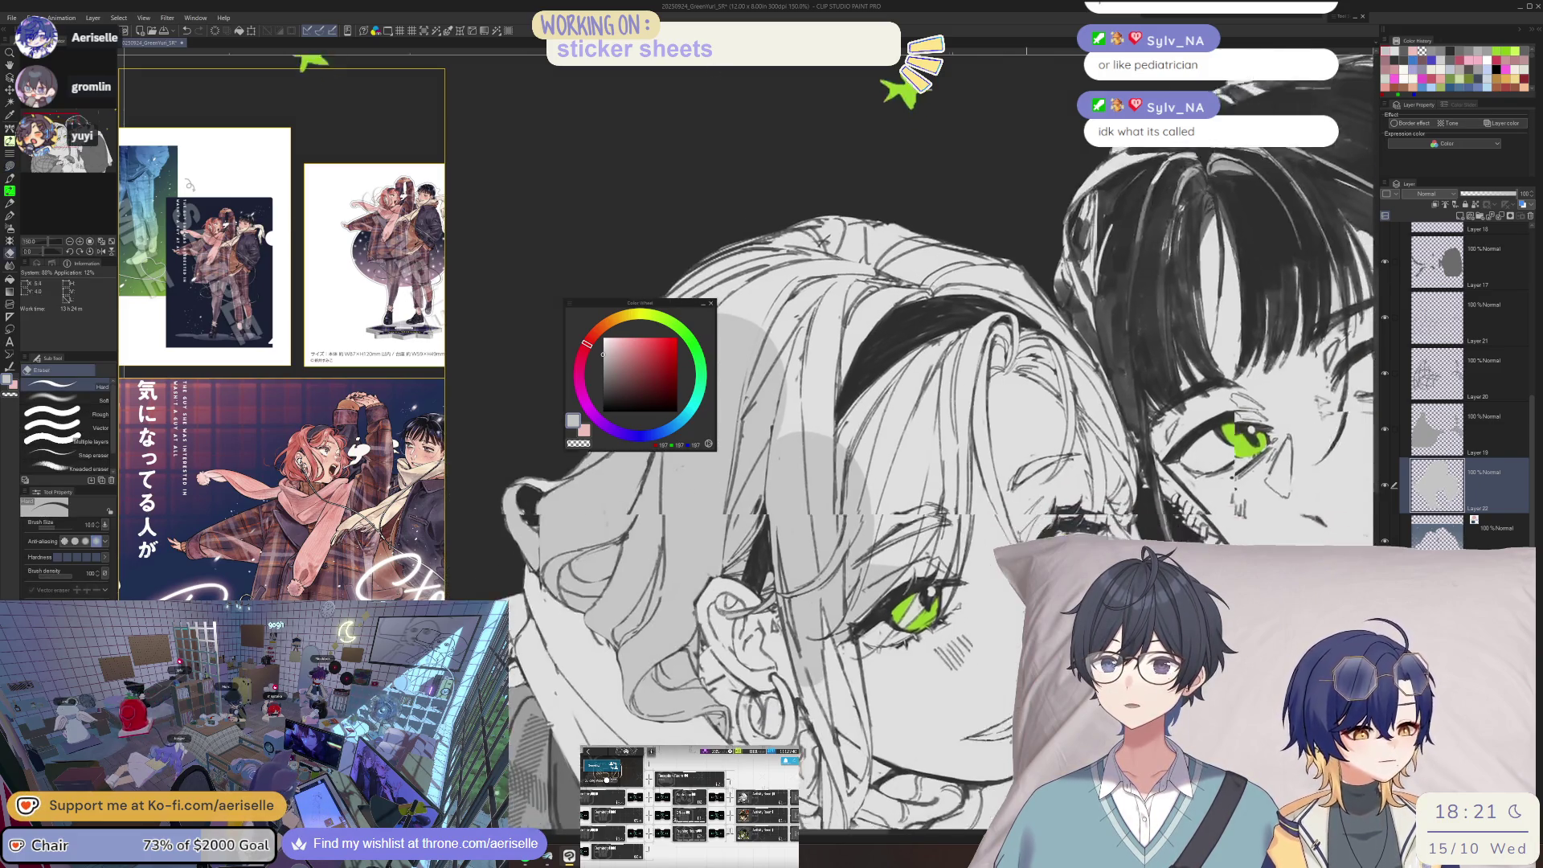
key(u)
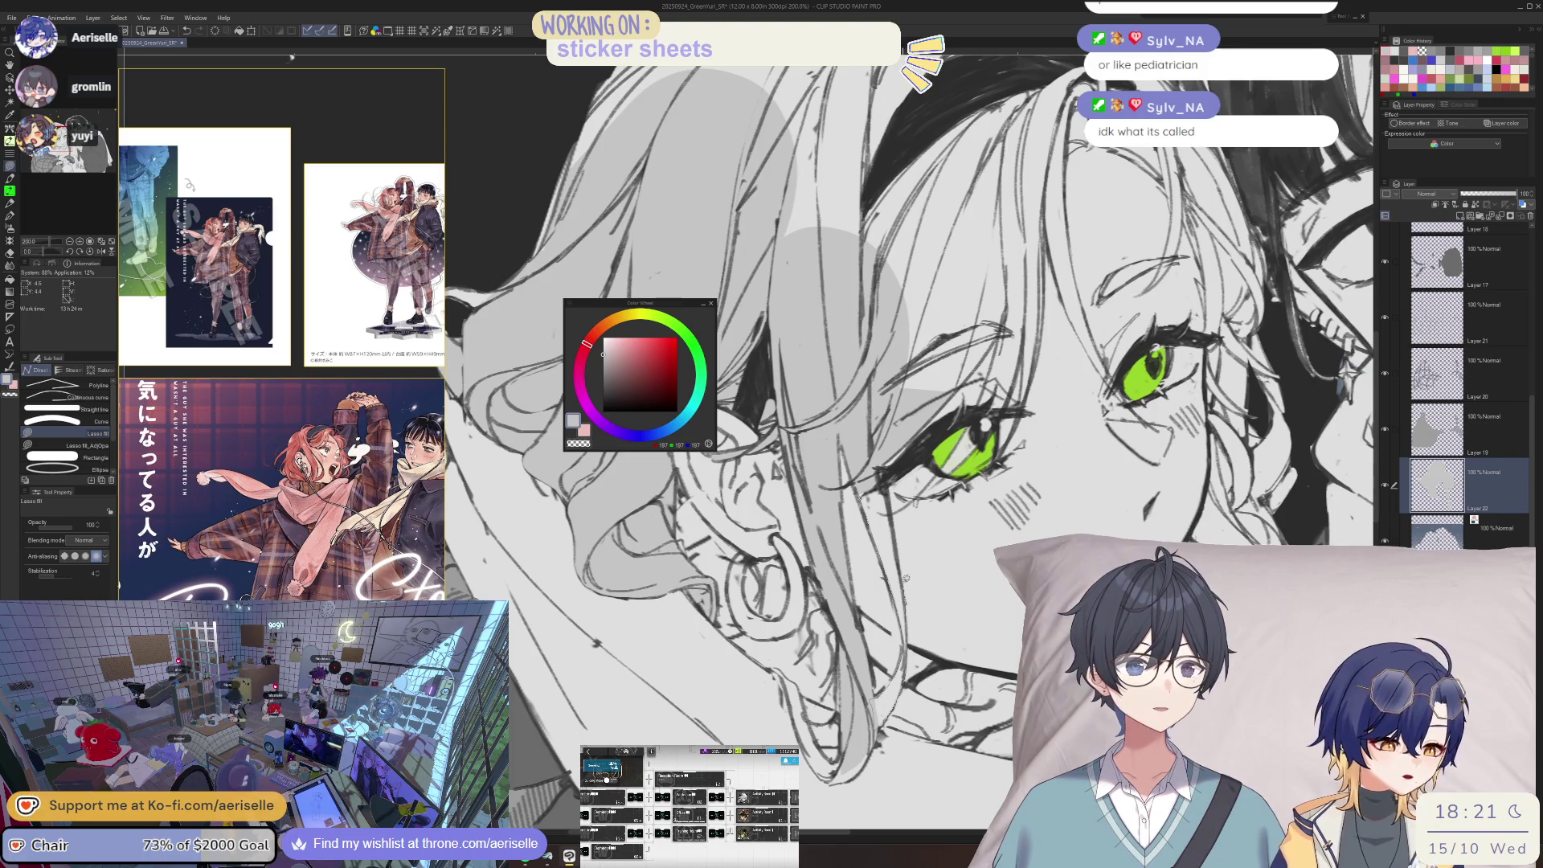
drag(889, 497, 885, 744)
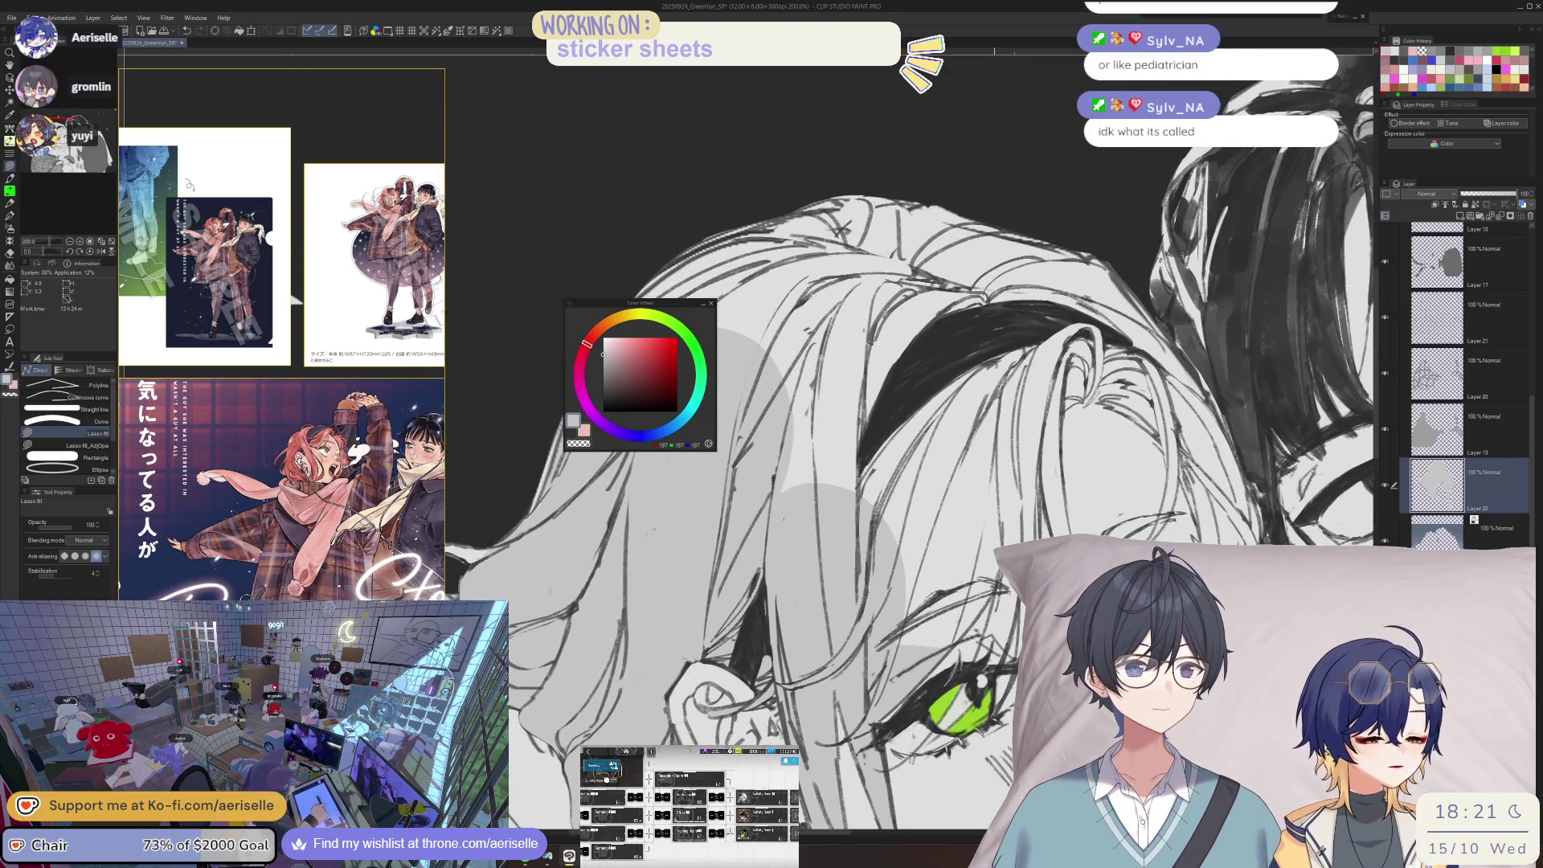
mouse_move(784, 562)
mouse_down()
mouse_move(787, 477)
mouse_move(990, 257)
mouse_up()
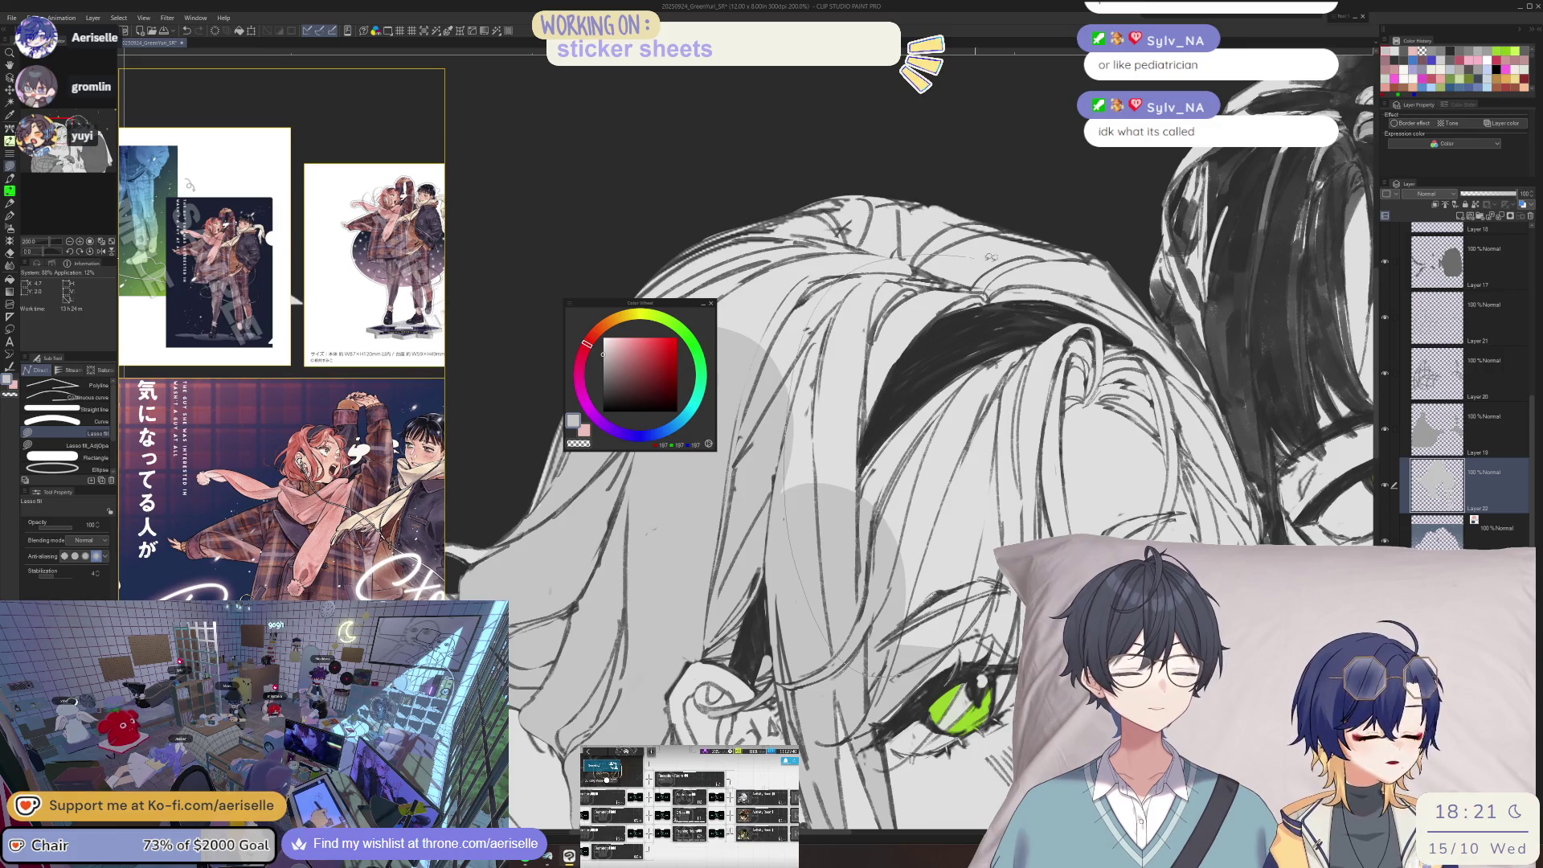
drag(1042, 413, 1009, 611)
drag(1069, 297, 1071, 494)
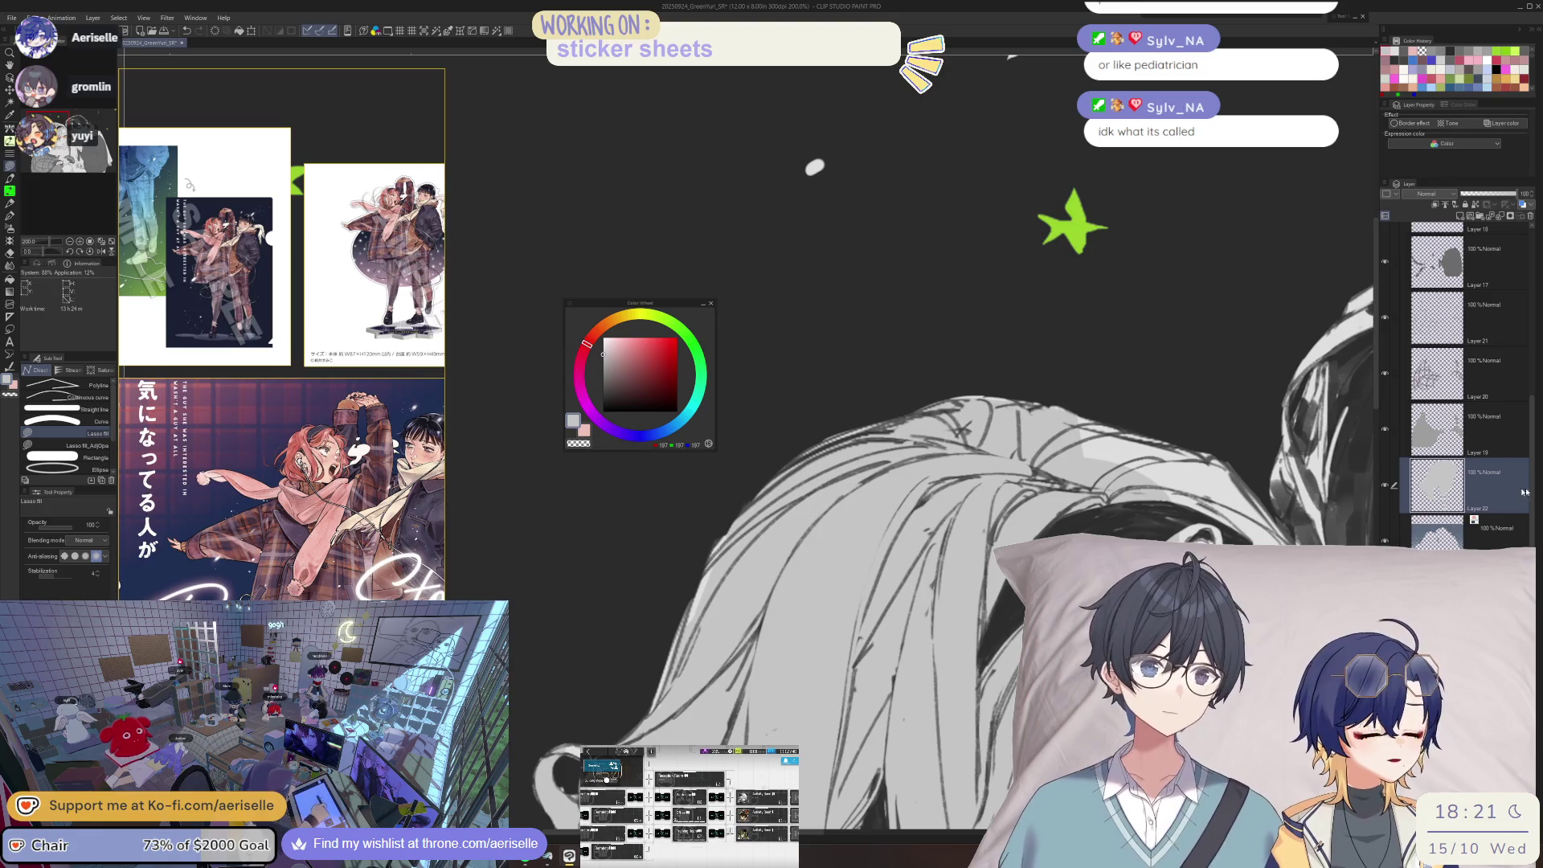
scroll(1523, 476, up, 3)
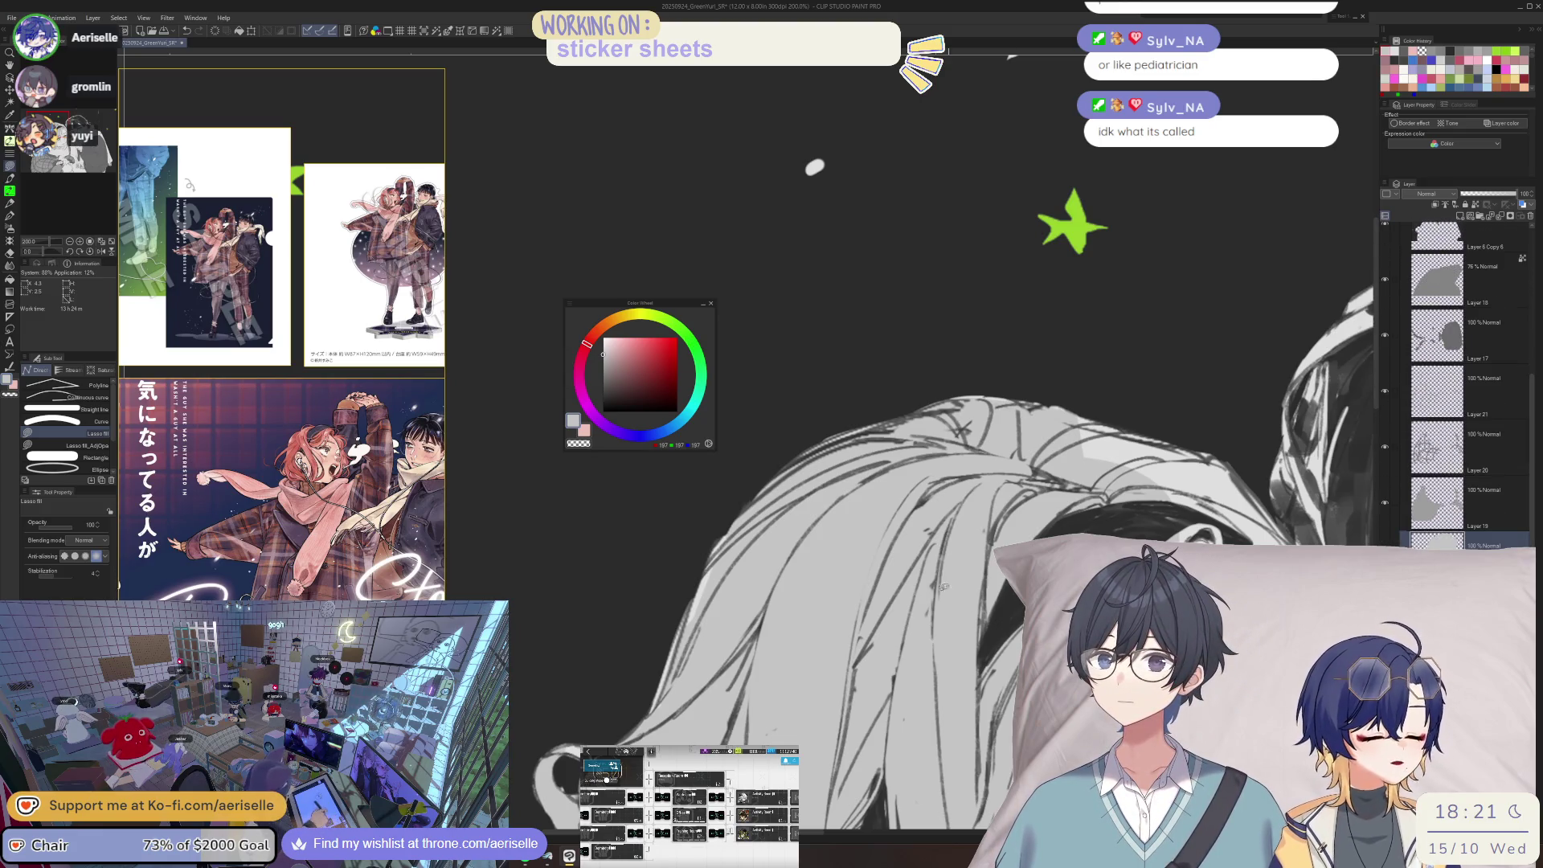
scroll(1315, 392, down, 3)
drag(1315, 391, 1316, 387)
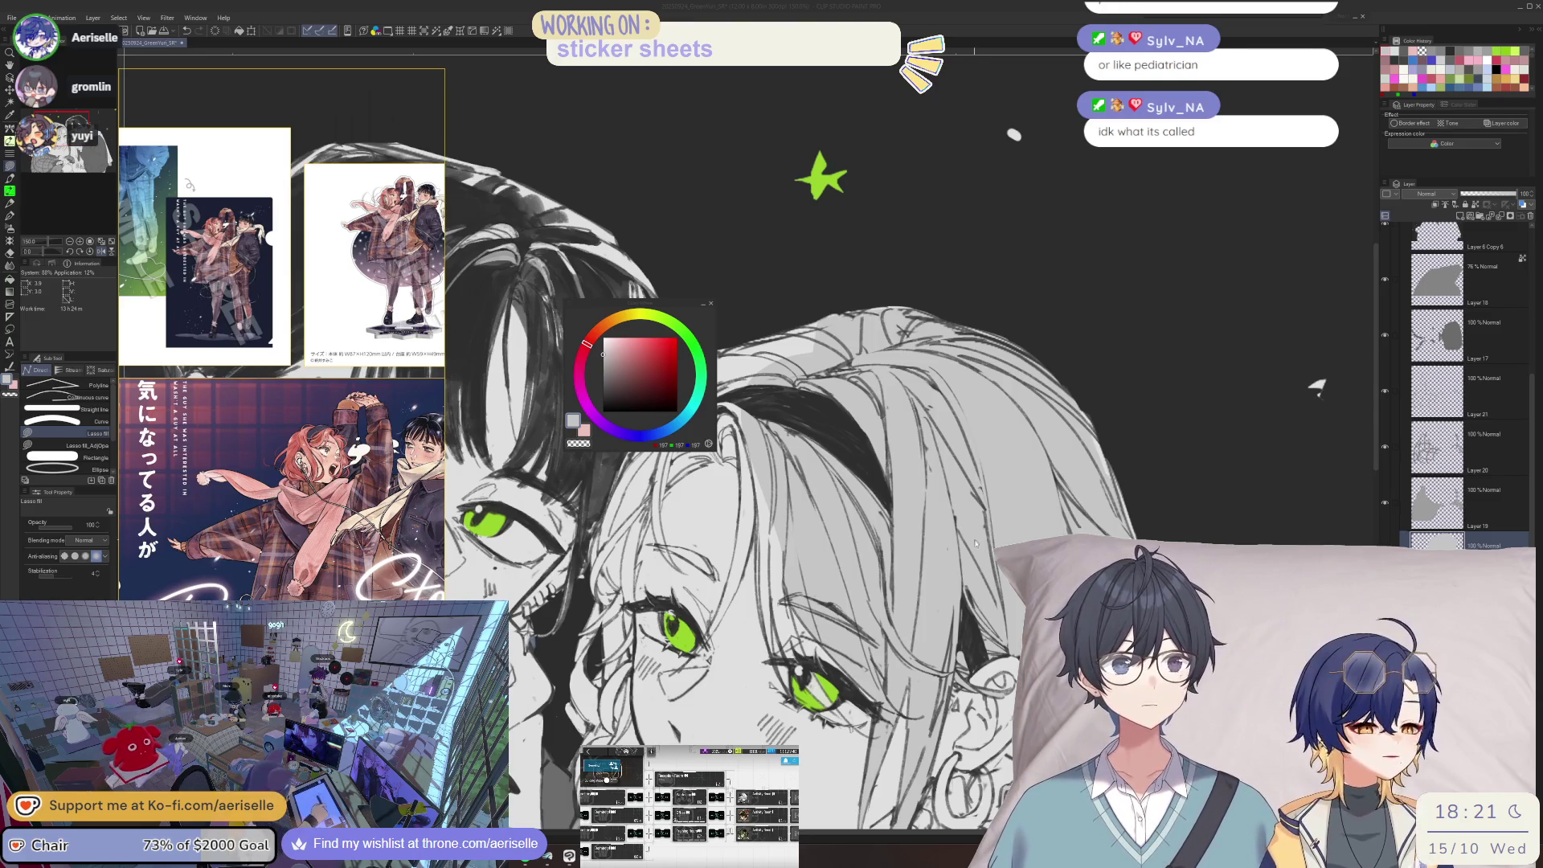
drag(778, 311, 955, 362)
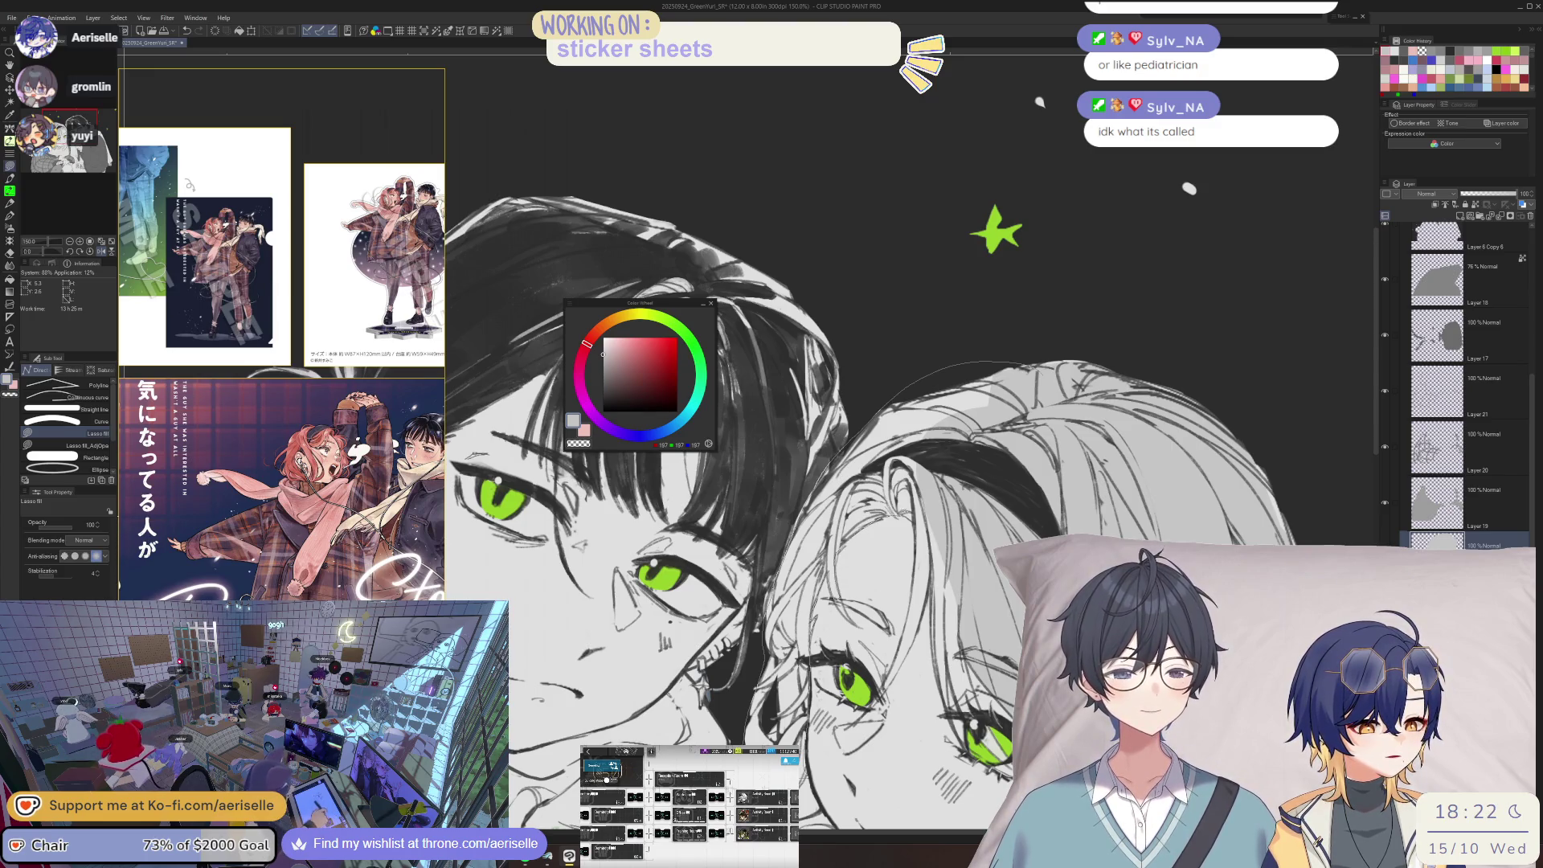
drag(1028, 531, 1077, 402)
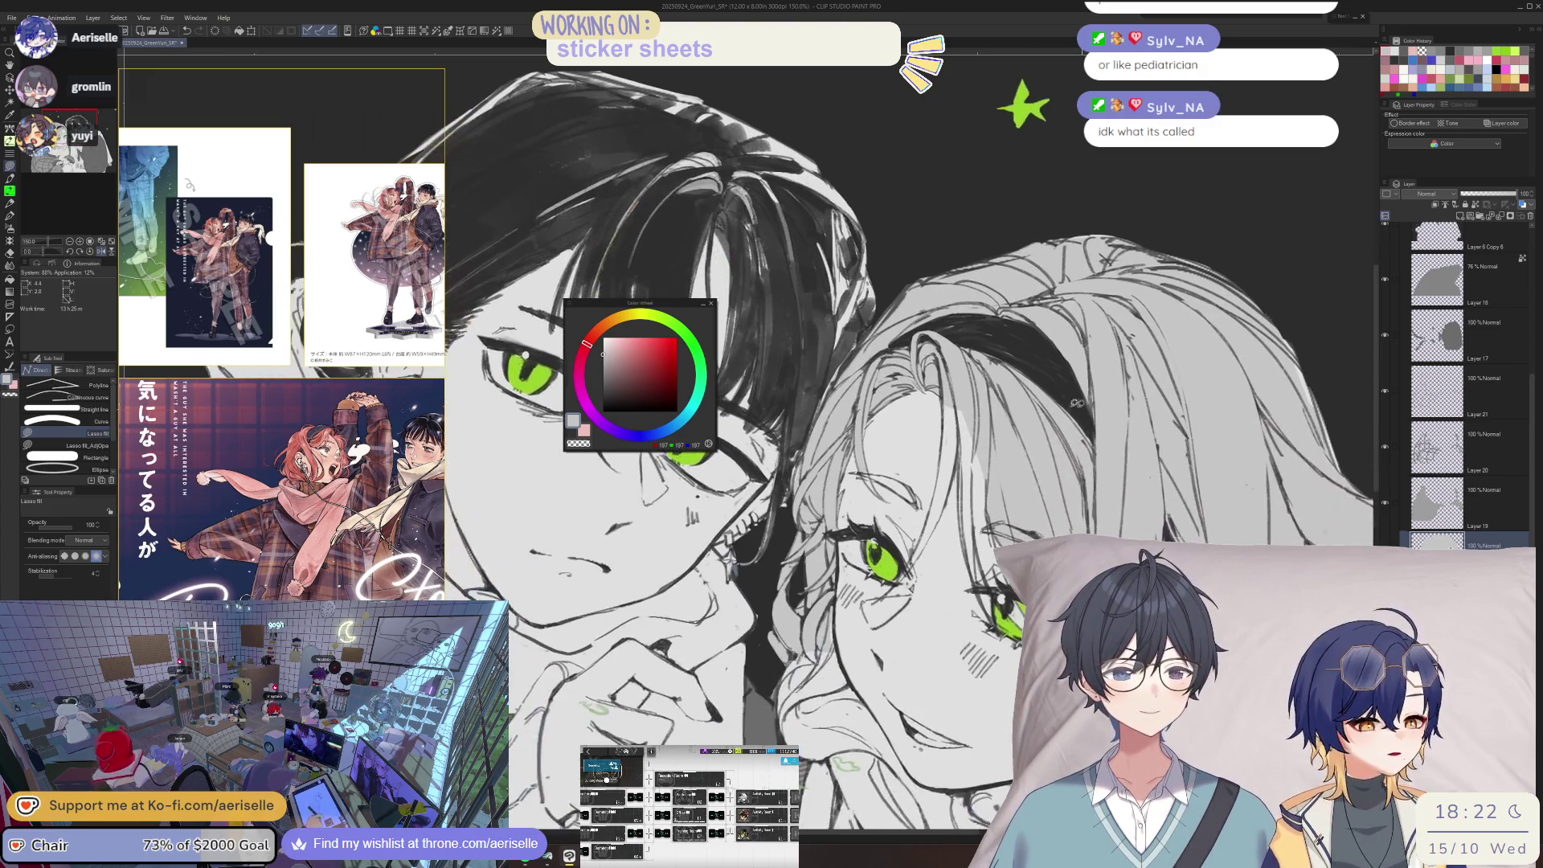
scroll(858, 458, up, 3)
scroll(920, 554, up, 3)
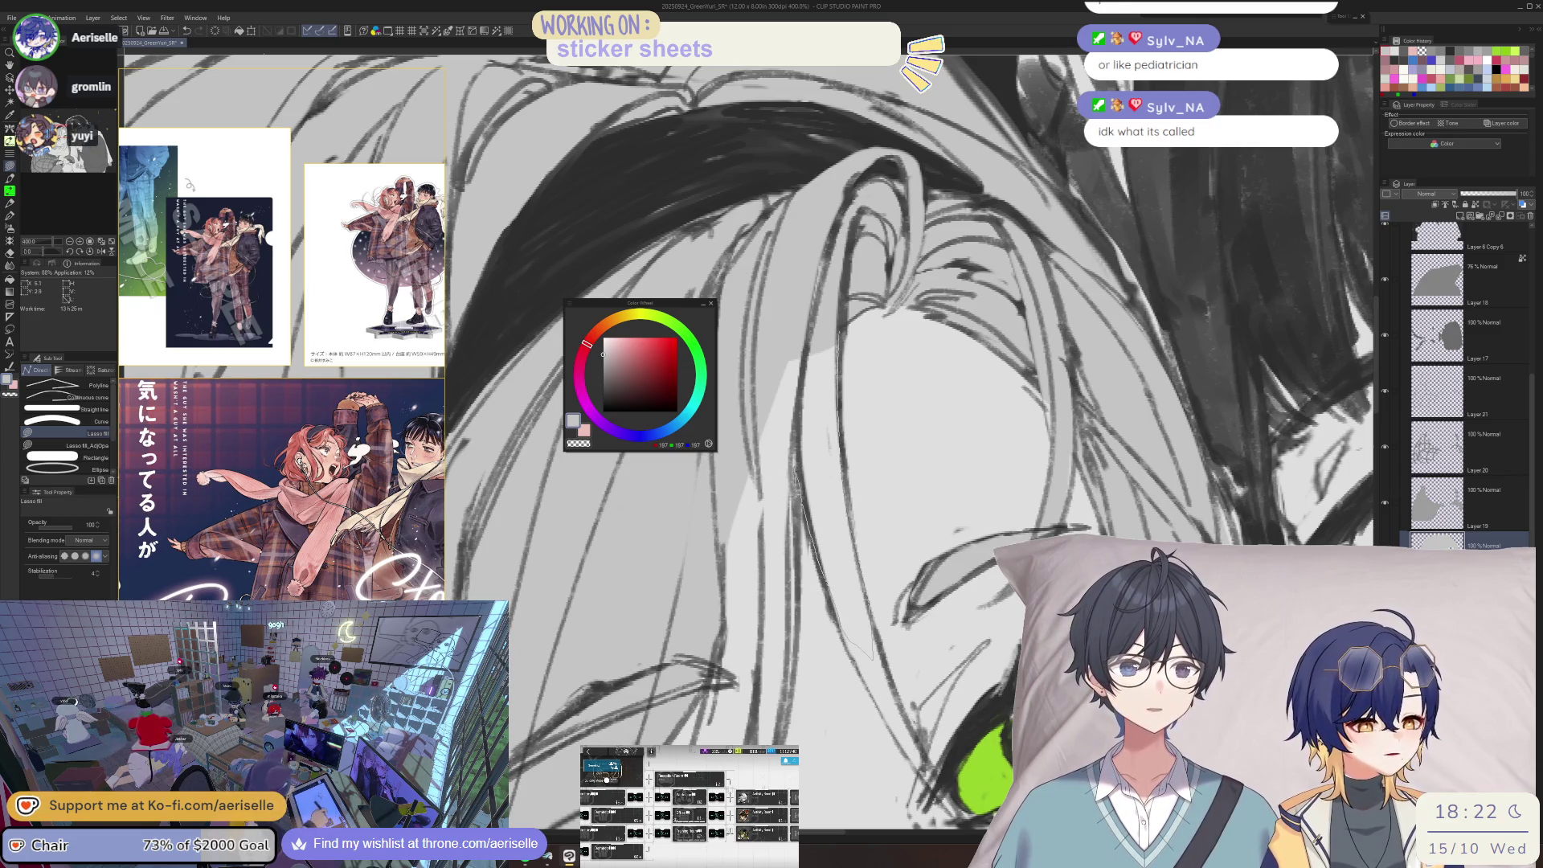
- Lasso-fill a long grey strand of shading down the girl's hair
mouse_move(755, 705)
mouse_down()
mouse_move(743, 731)
mouse_move(711, 595)
mouse_move(796, 337)
mouse_up()
scroll(870, 302, down, 2)
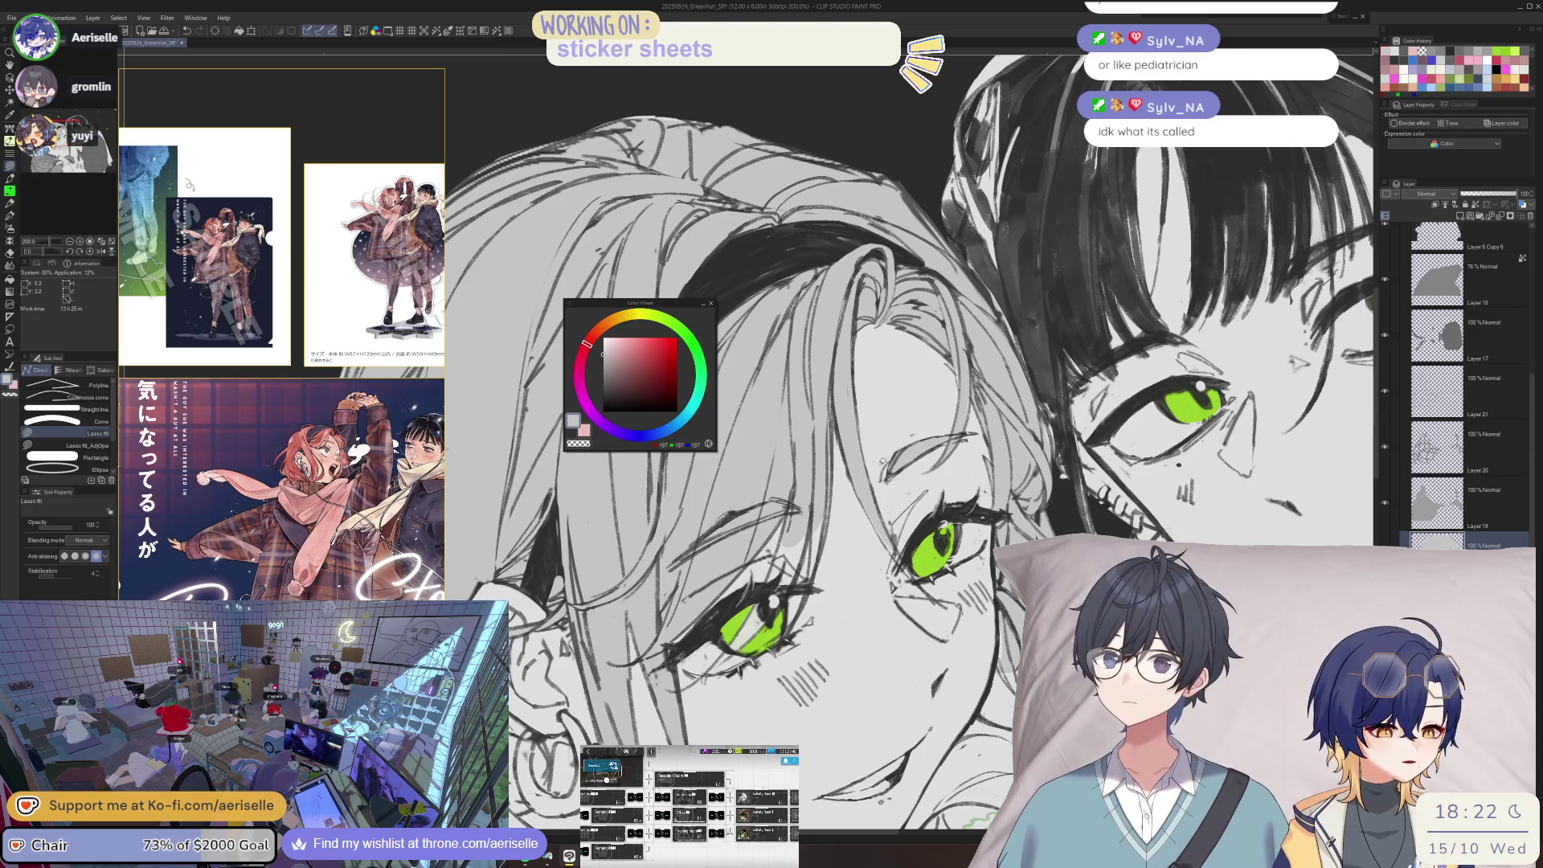
scroll(803, 493, up, 5)
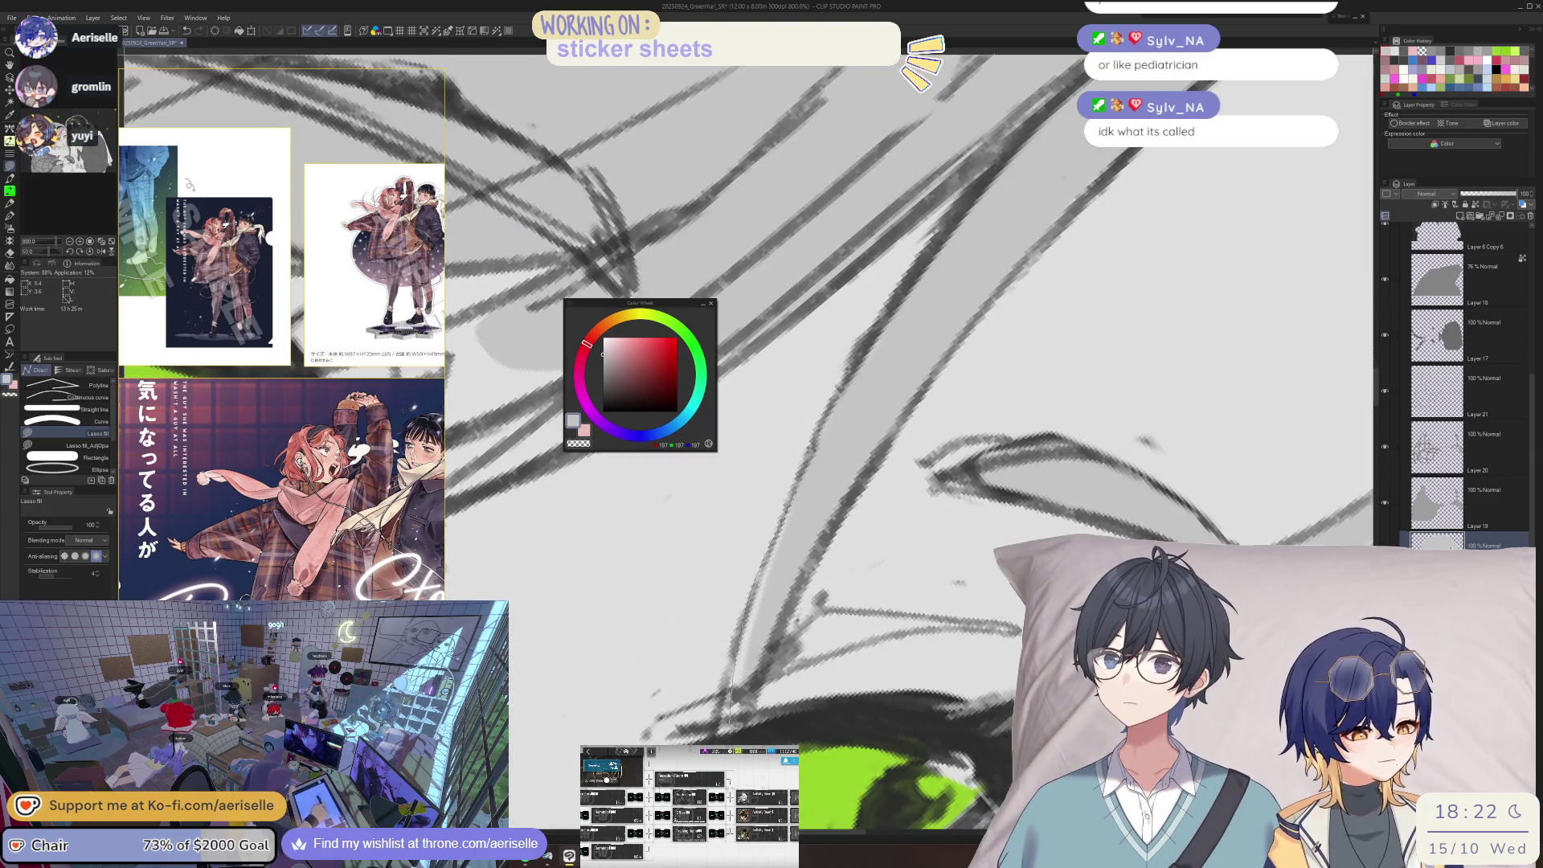
scroll(770, 545, down, 3)
scroll(770, 545, up, 1)
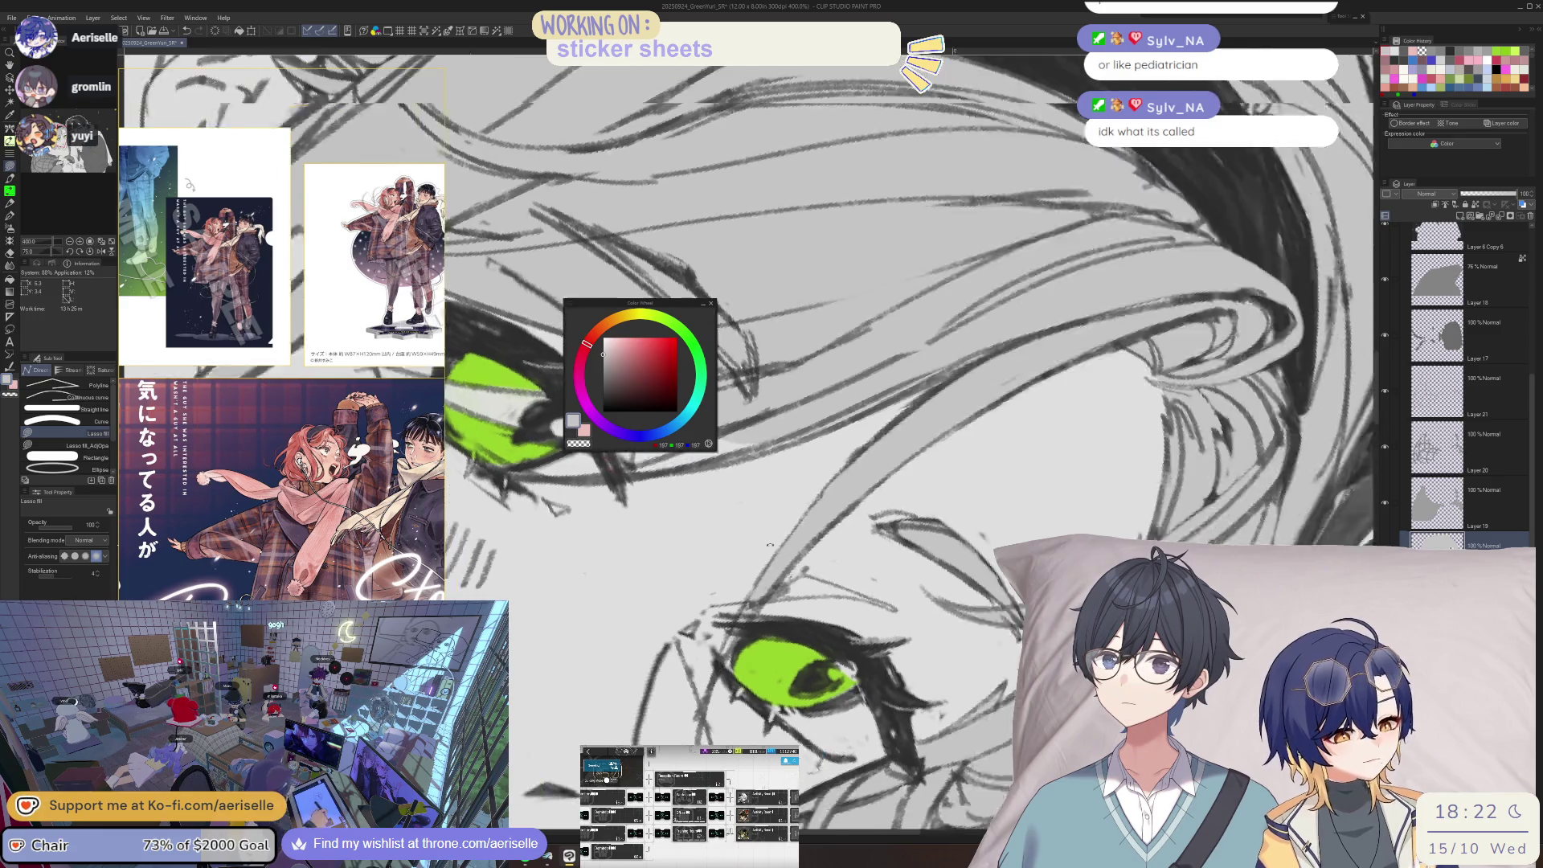
scroll(770, 545, down, 2)
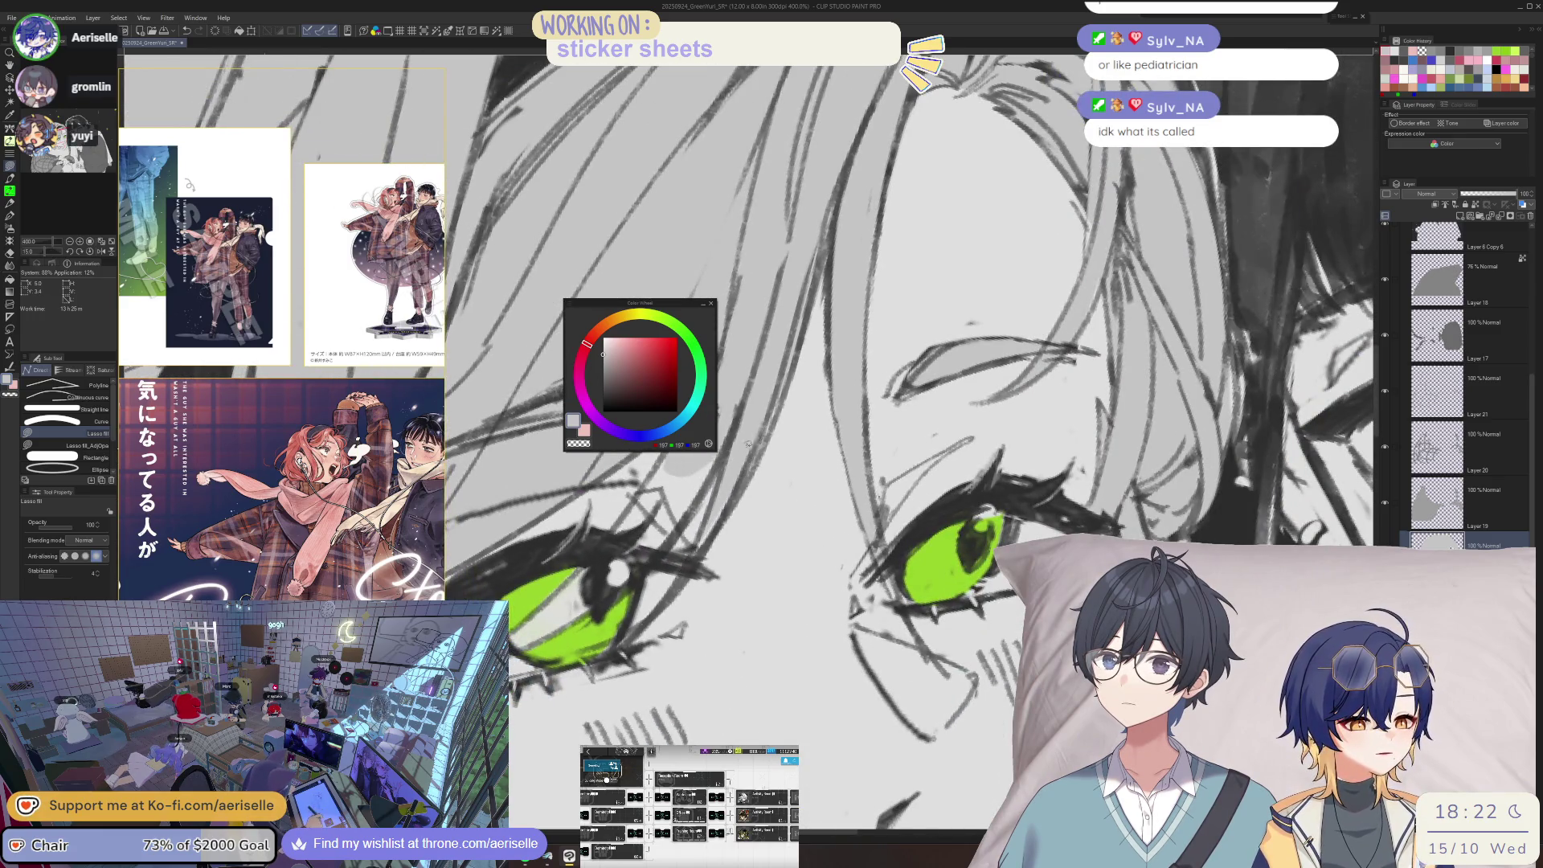
- Review the shaded hair at different zoom levels, switching to the Eraser
drag(681, 572, 593, 676)
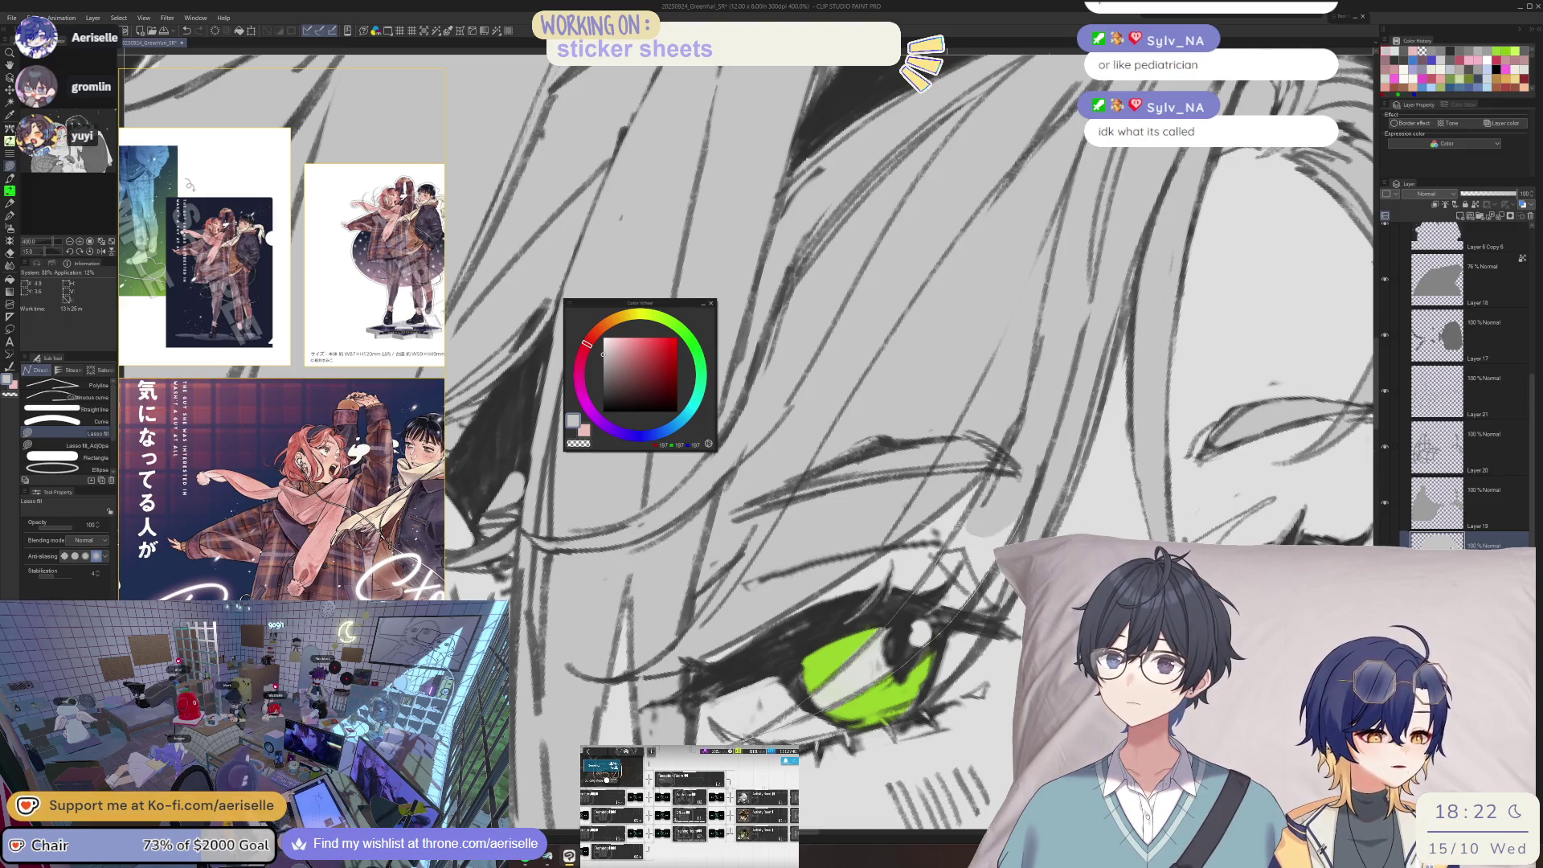
scroll(546, 78, down, 4)
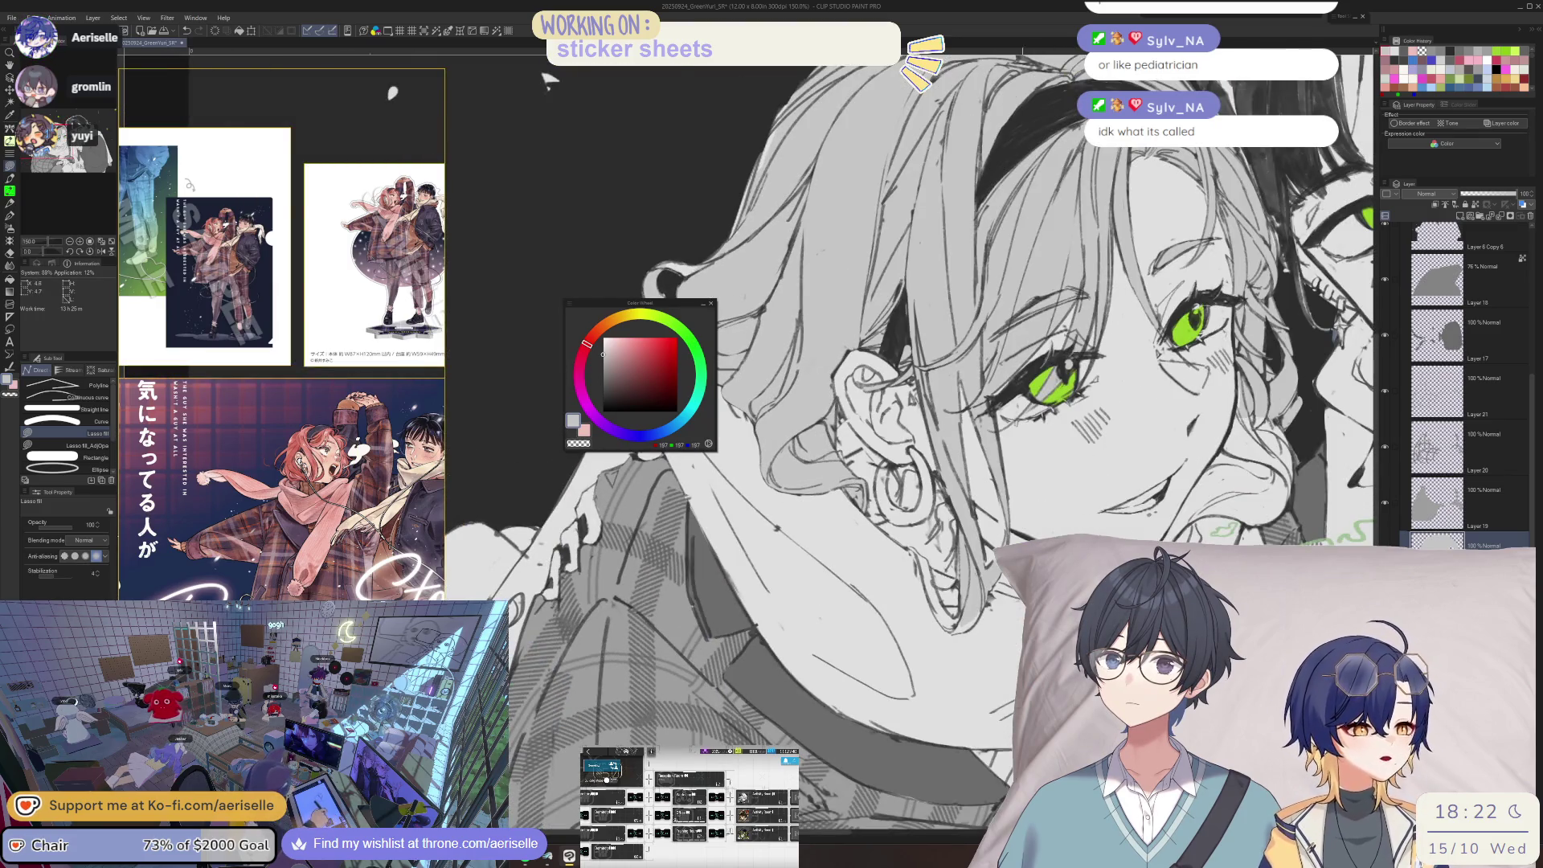
scroll(549, 81, down, 3)
scroll(847, 566, up, 3)
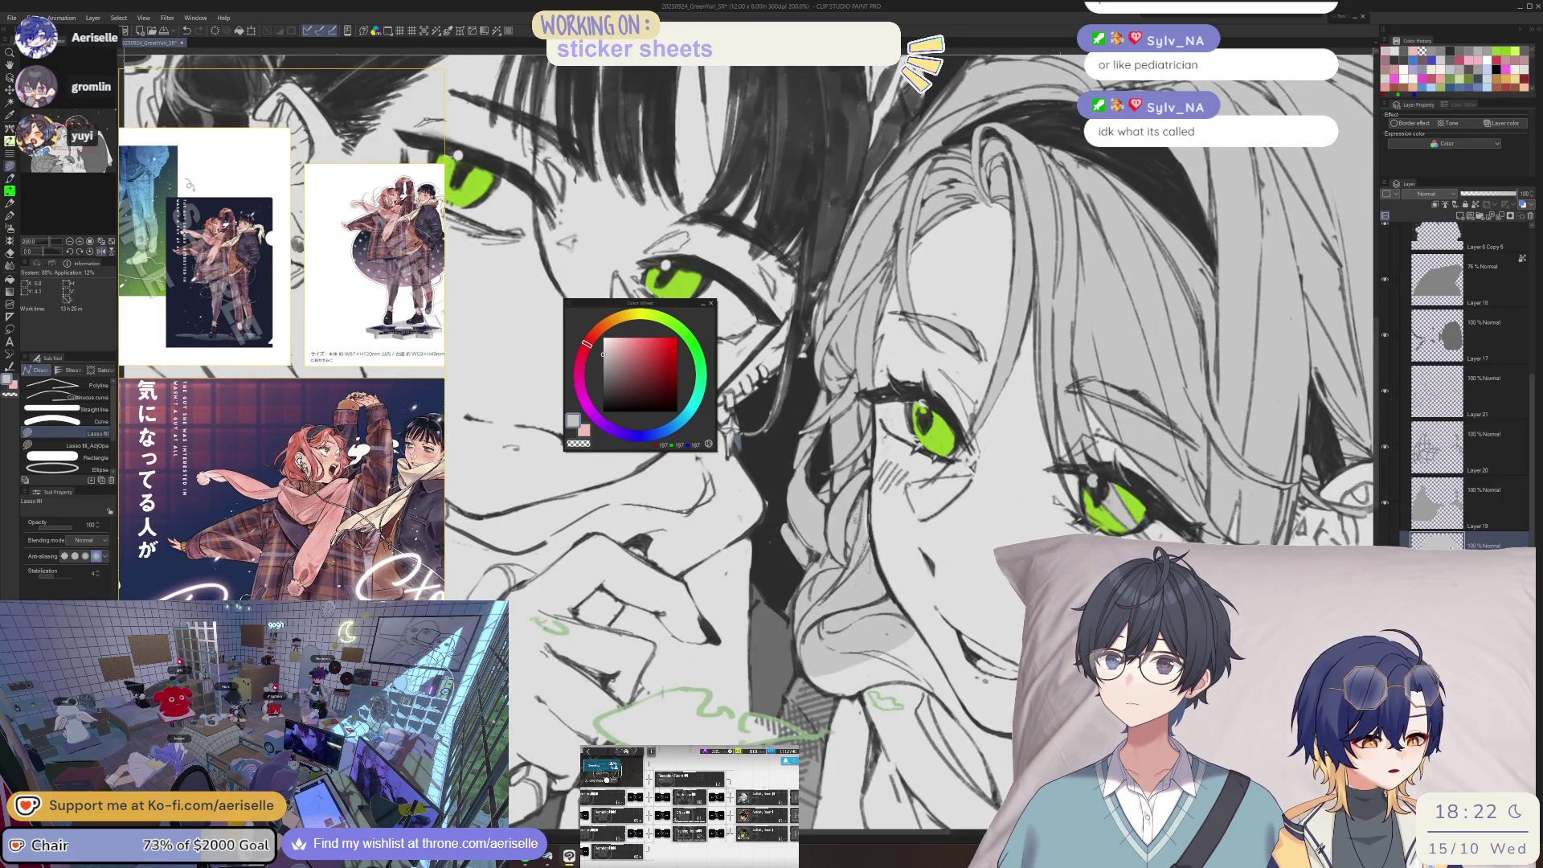
key(e)
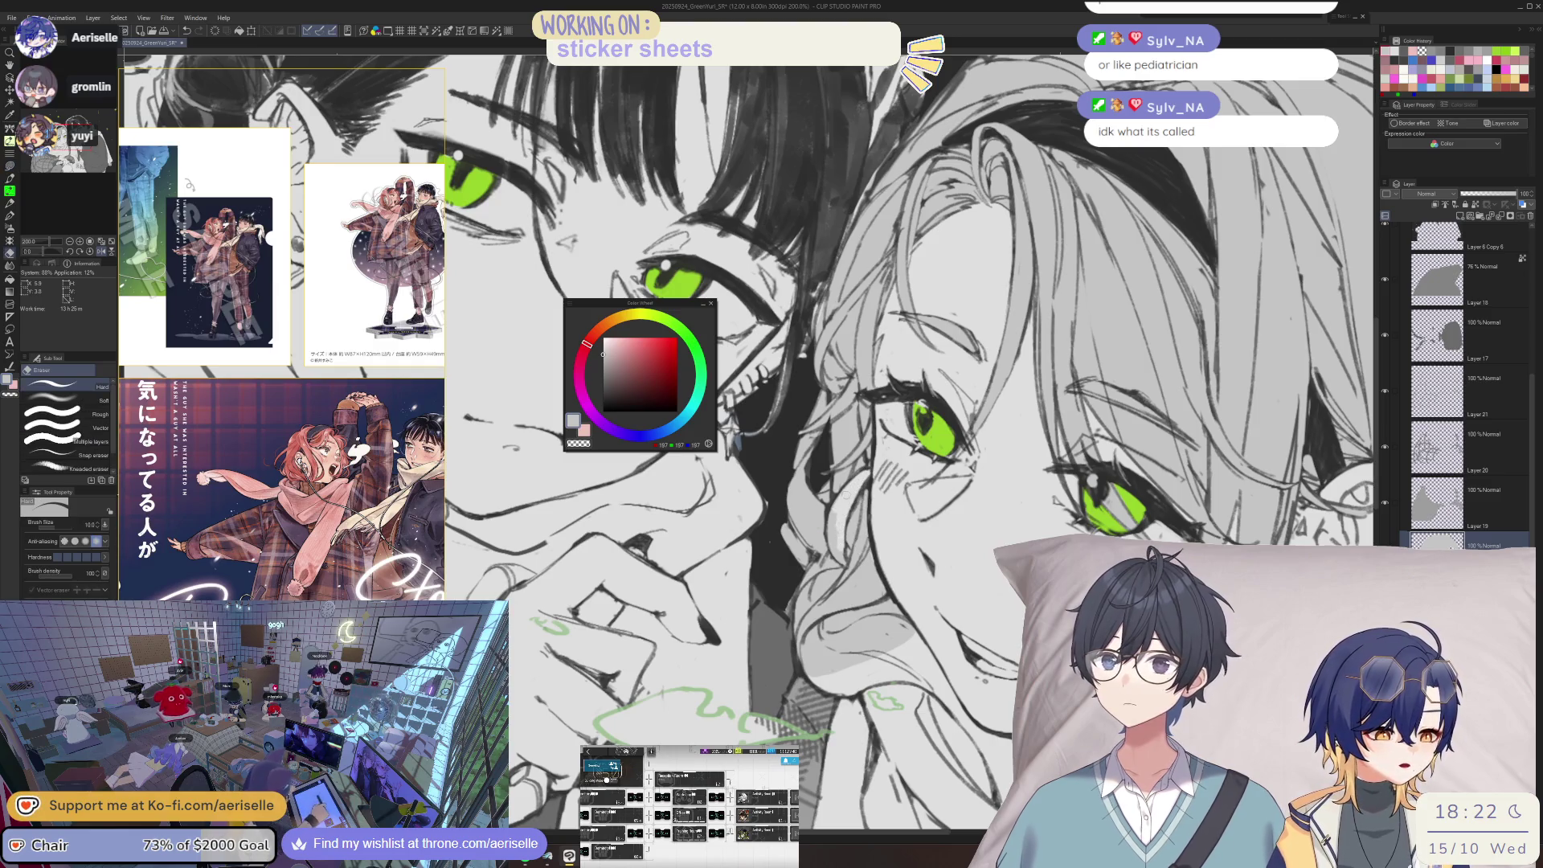
scroll(844, 566, down, 3)
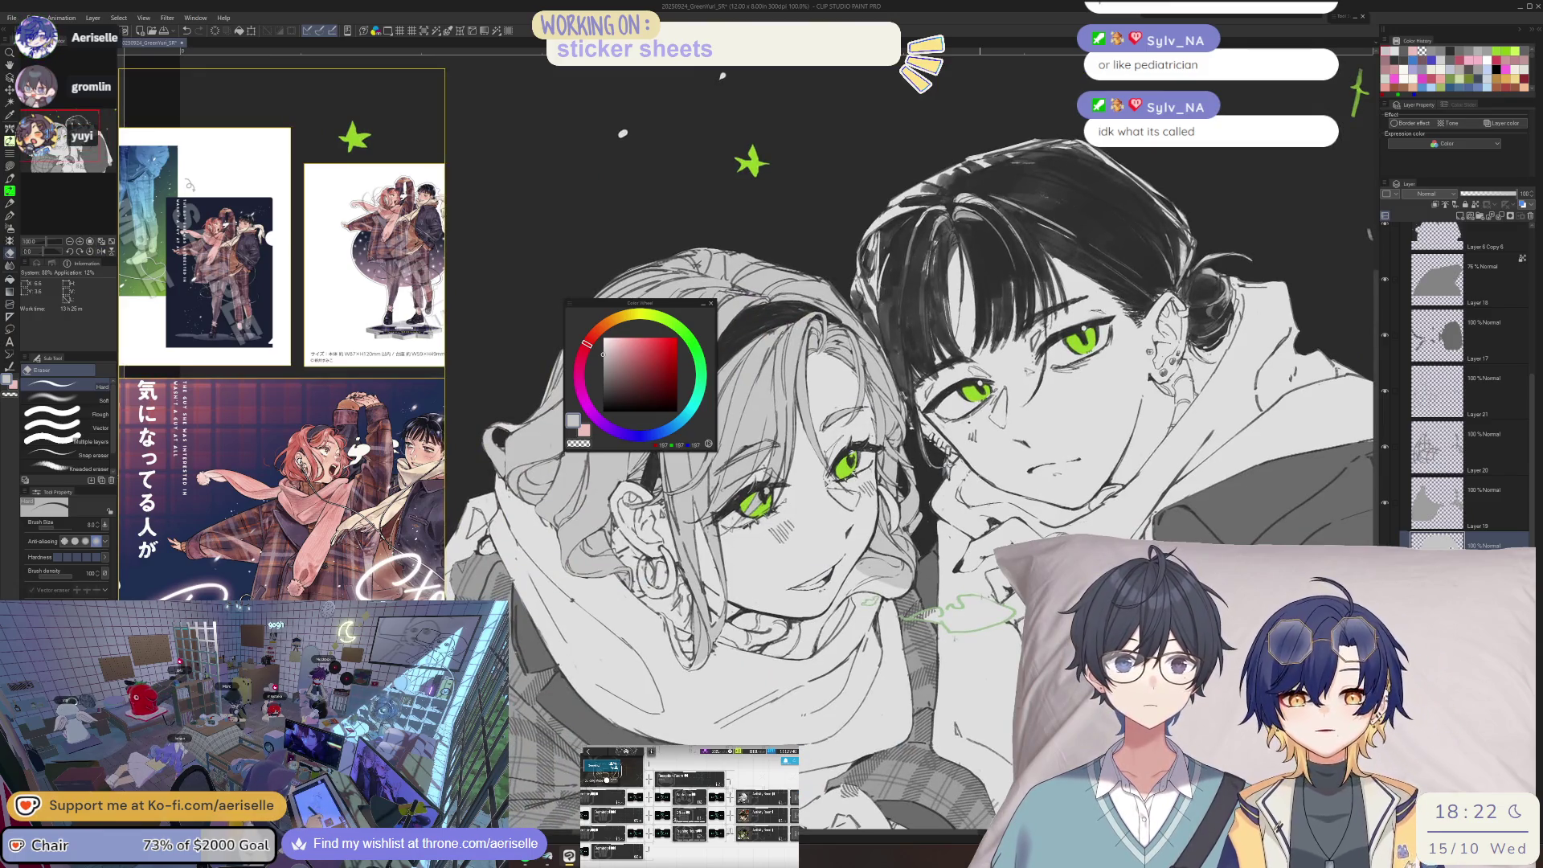
scroll(846, 568, up, 5)
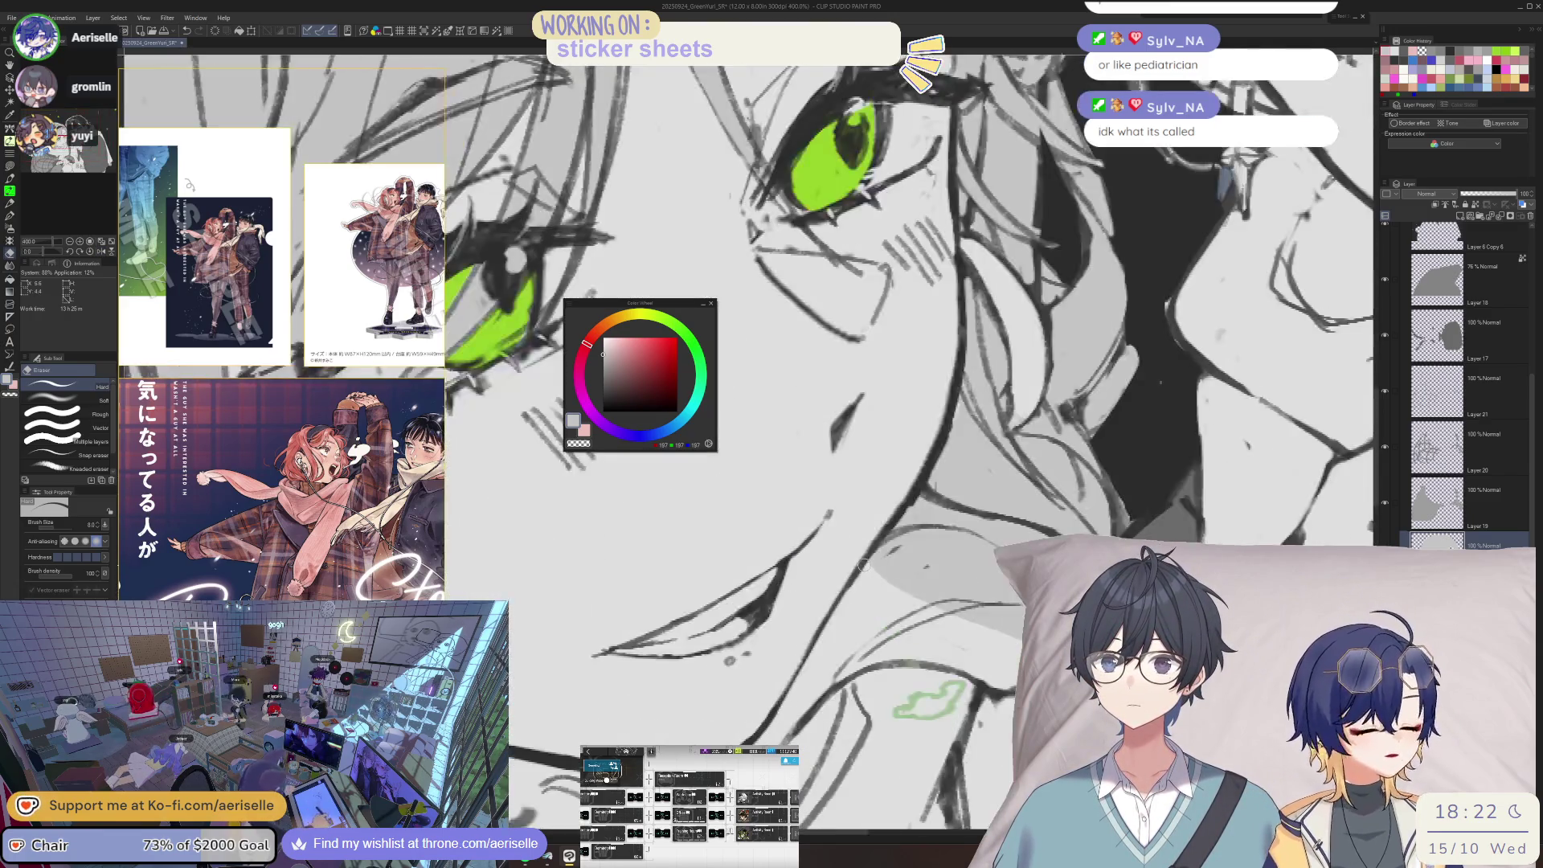
- Lasso-fill grey shadow along the lower edge of the girl's smiling mouth
key(u)
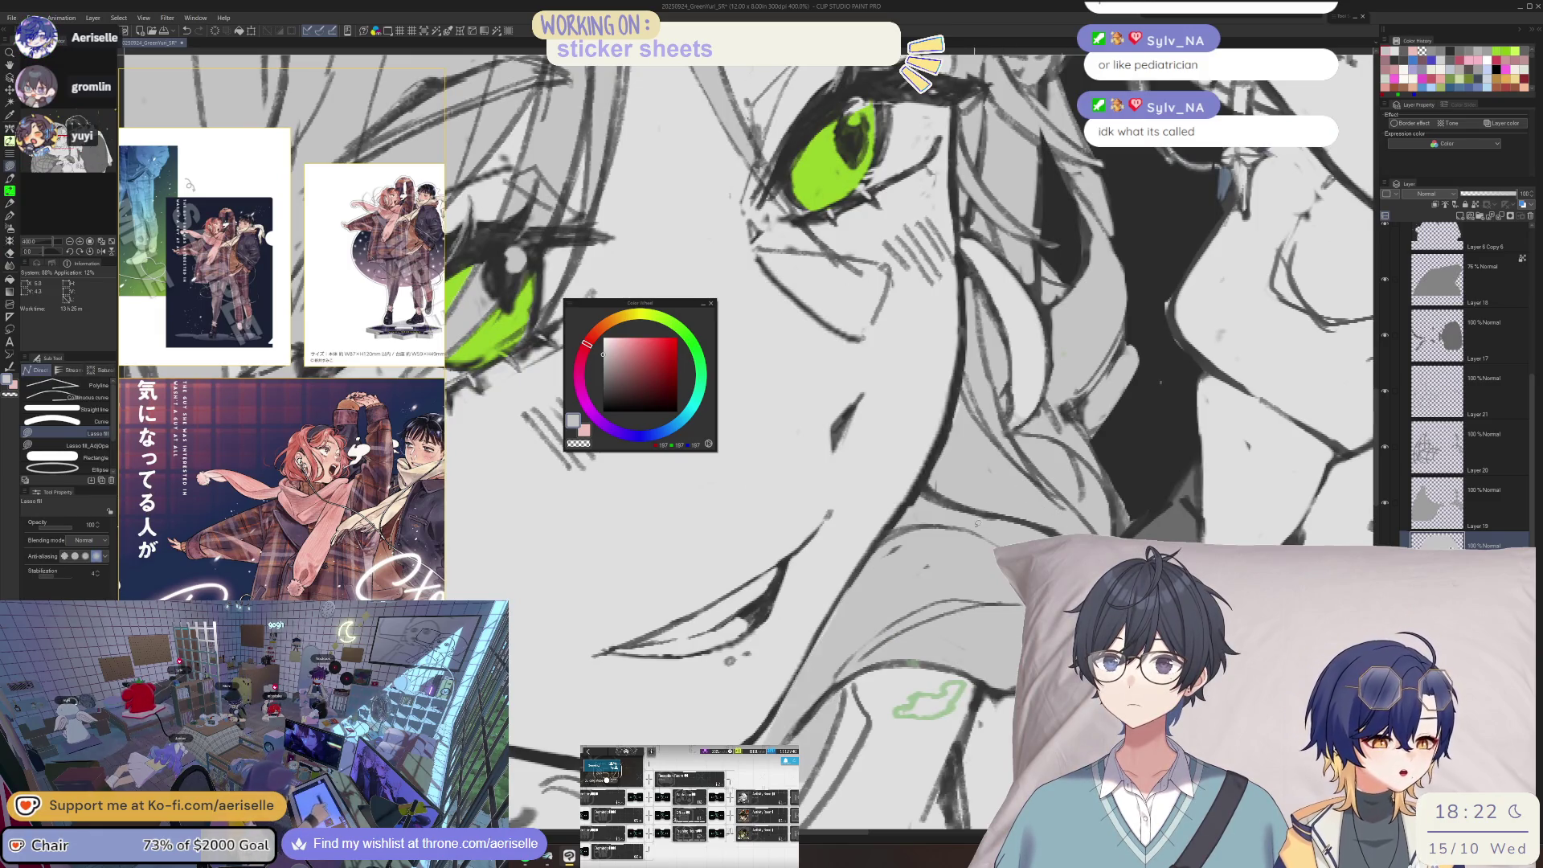
drag(896, 662, 999, 521)
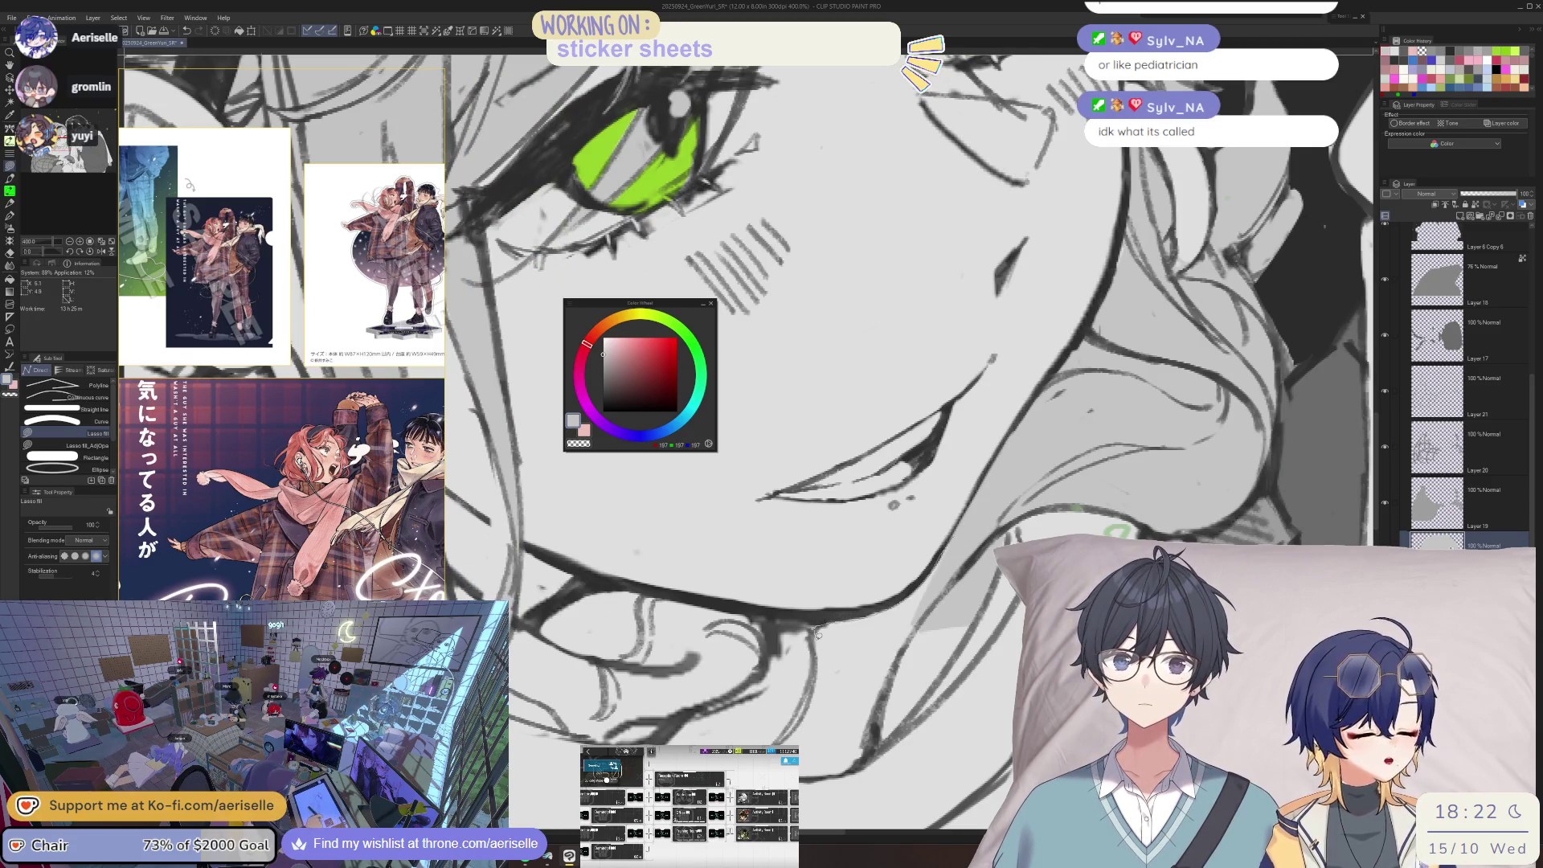
drag(804, 715, 876, 684)
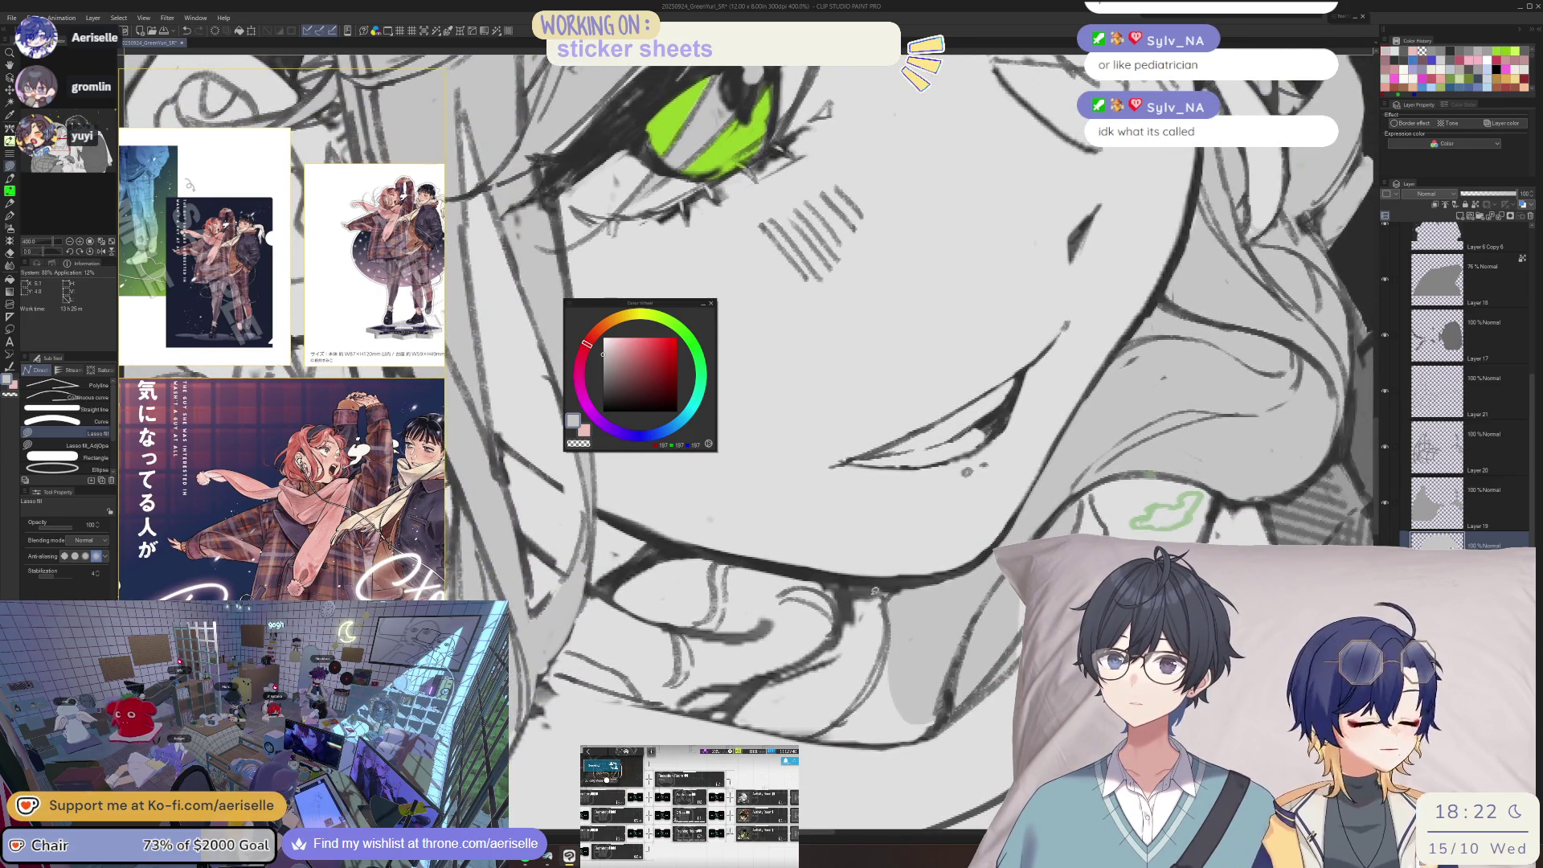
drag(737, 717, 812, 738)
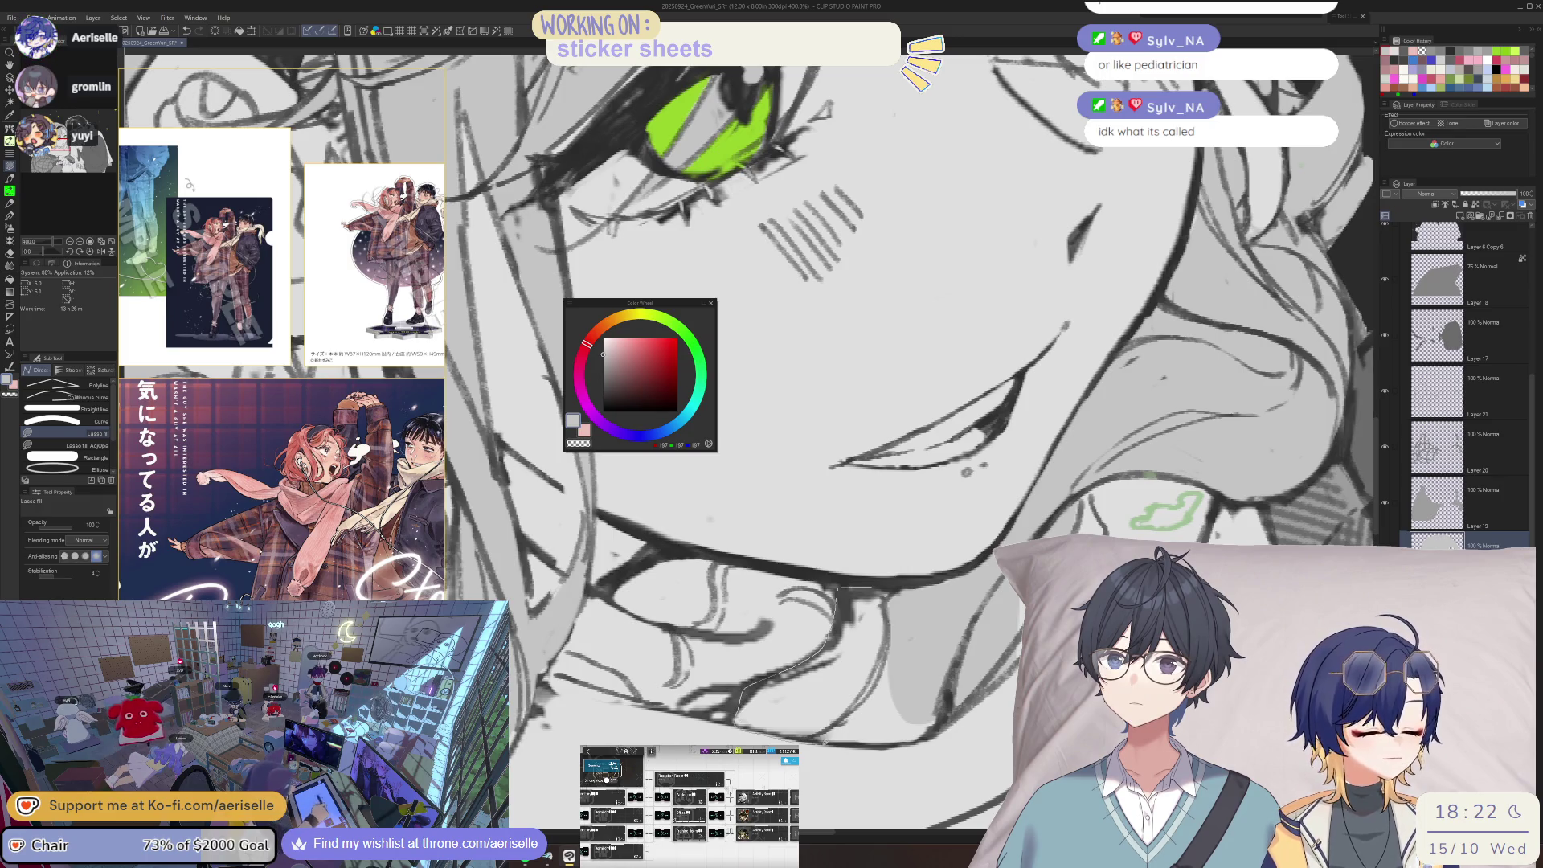
drag(936, 722, 981, 691)
key(e)
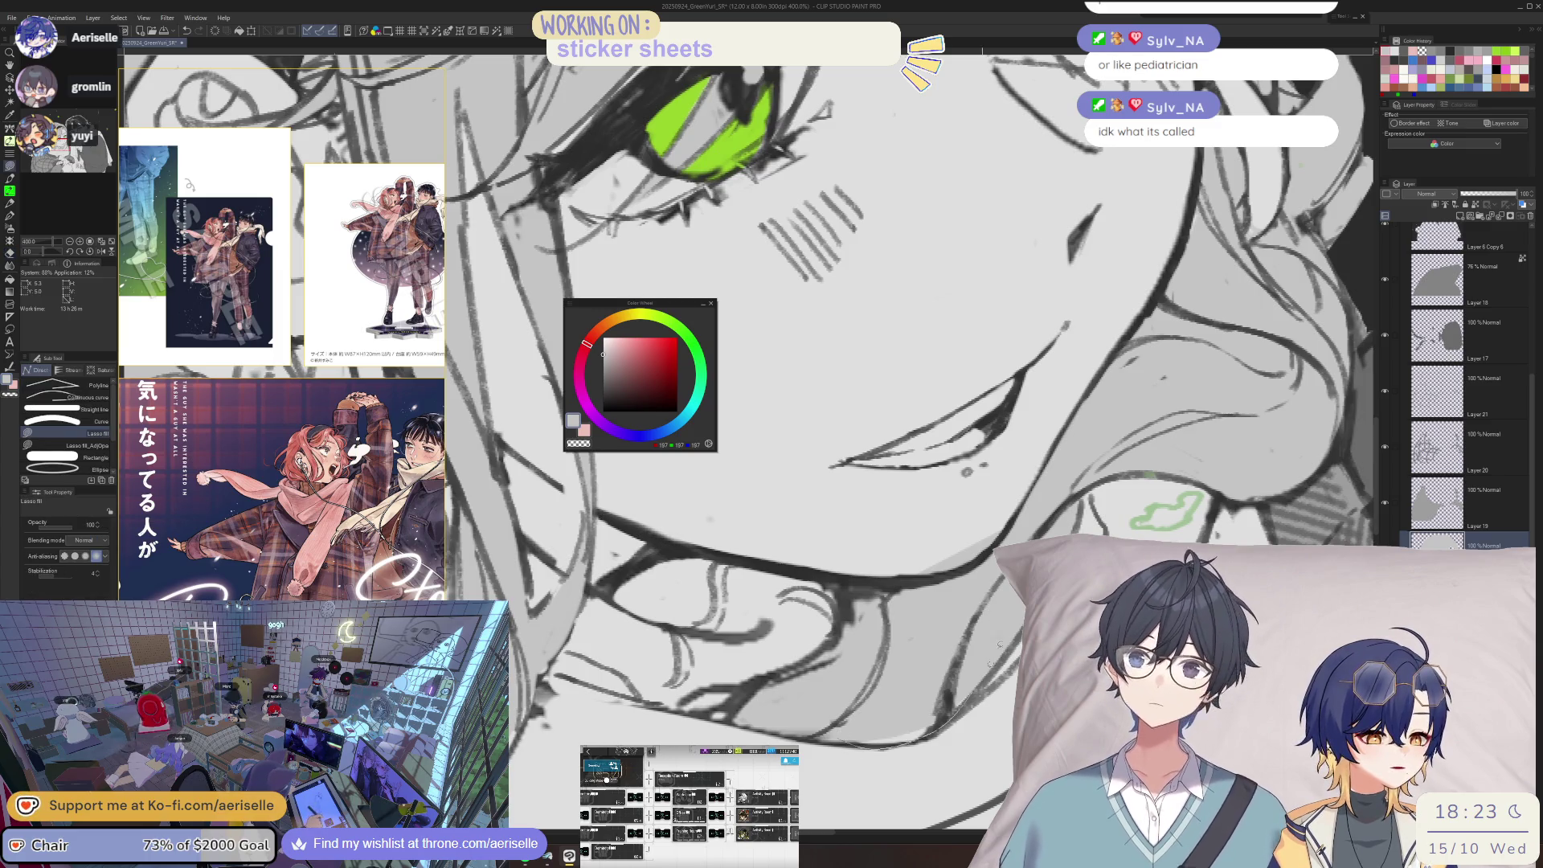
scroll(944, 558, down, 8)
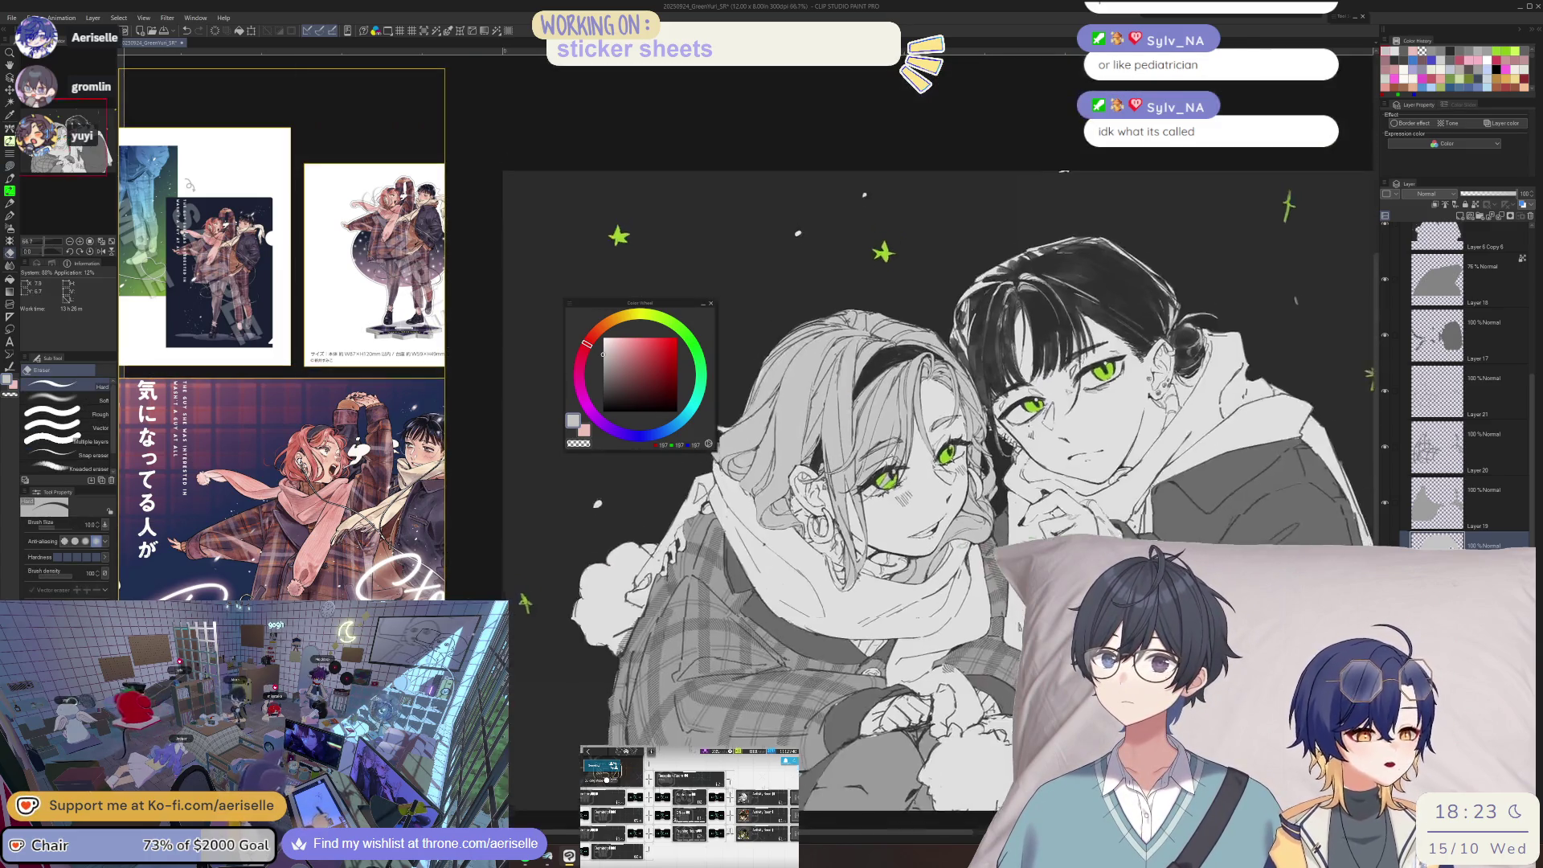
scroll(785, 593, up, 8)
key(u)
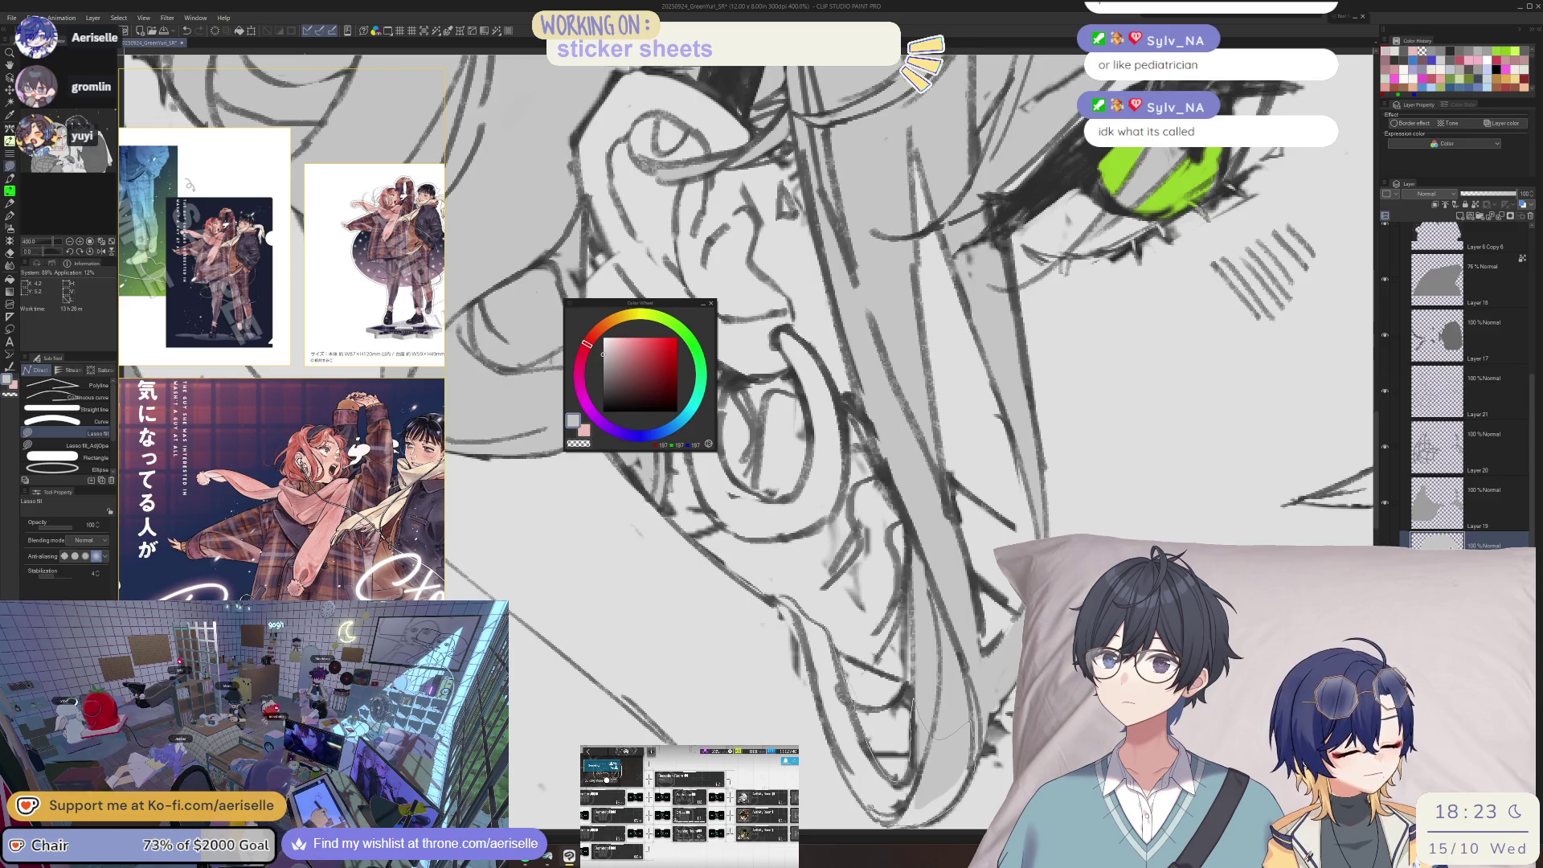
key(e)
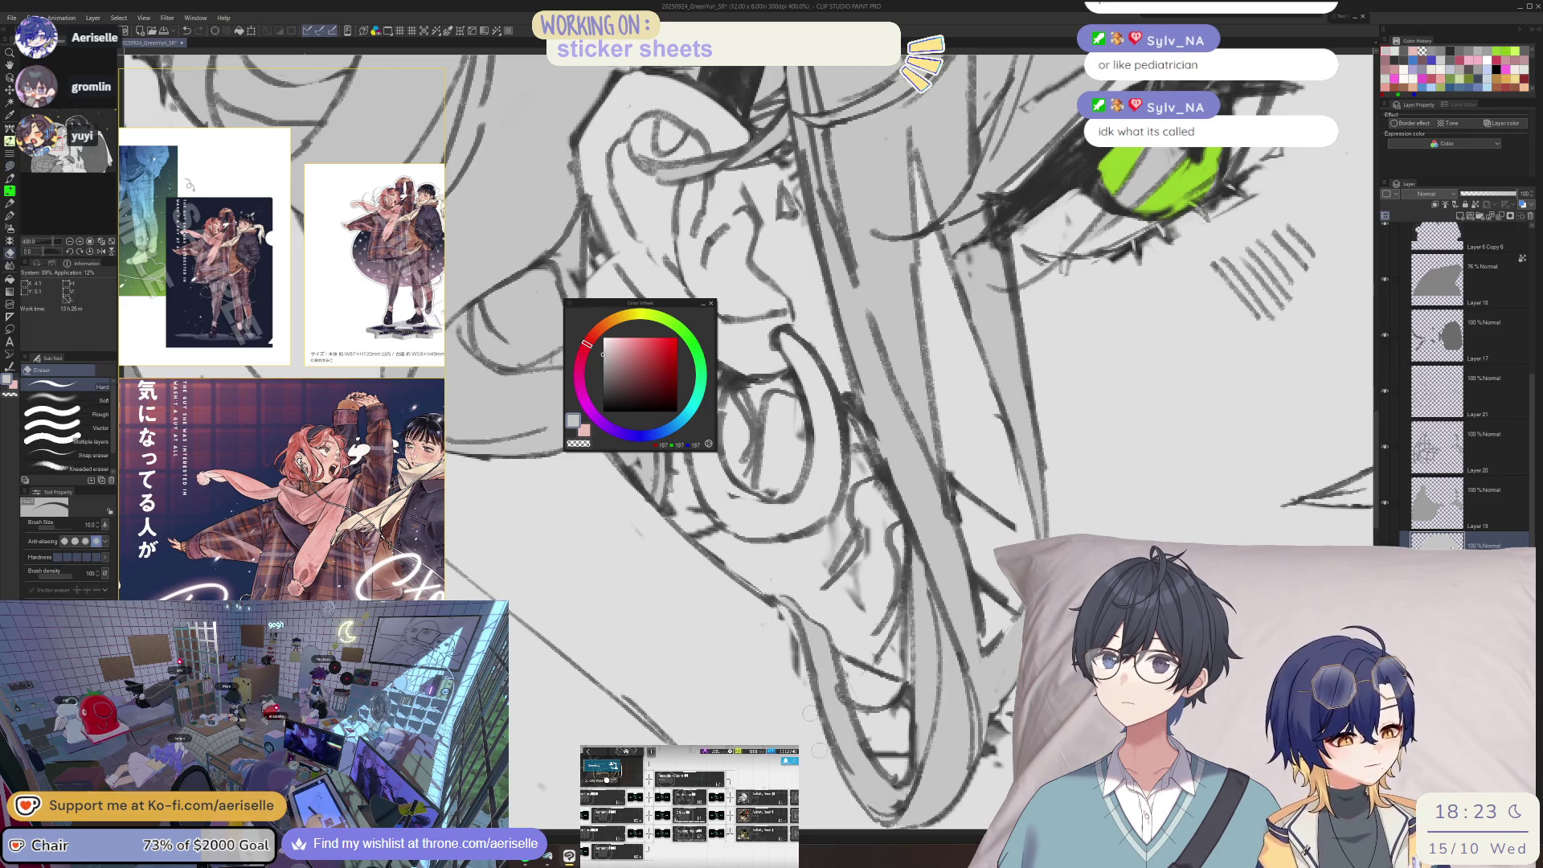
key(u)
- Zoom out, mirror the canvas to check the drawing, and pick Layer 2 Copy 11 from the canvas
scroll(755, 383, down, 8)
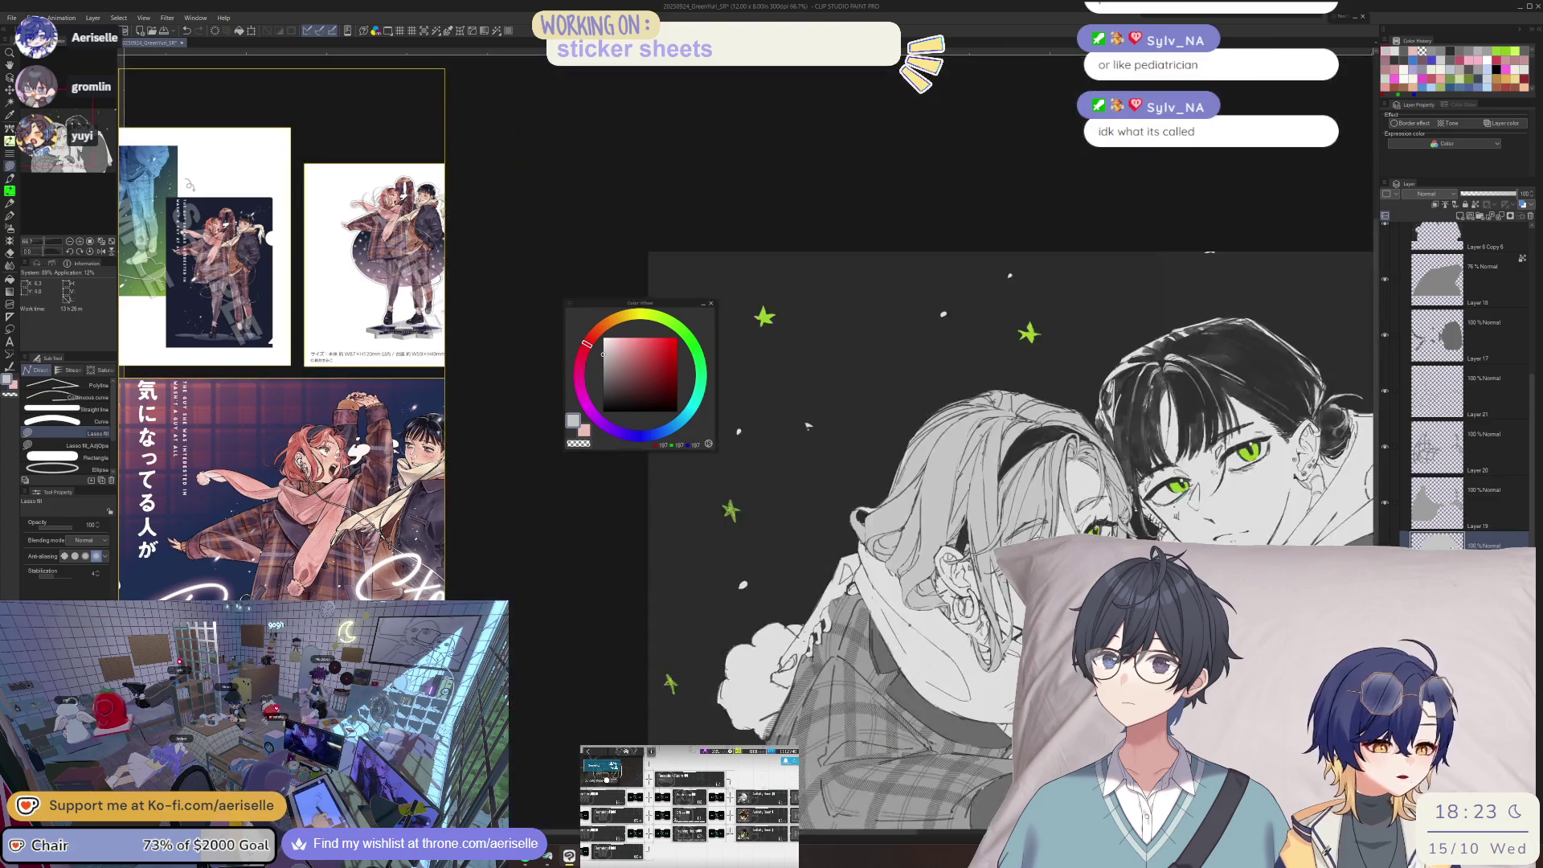
drag(755, 383, 752, 380)
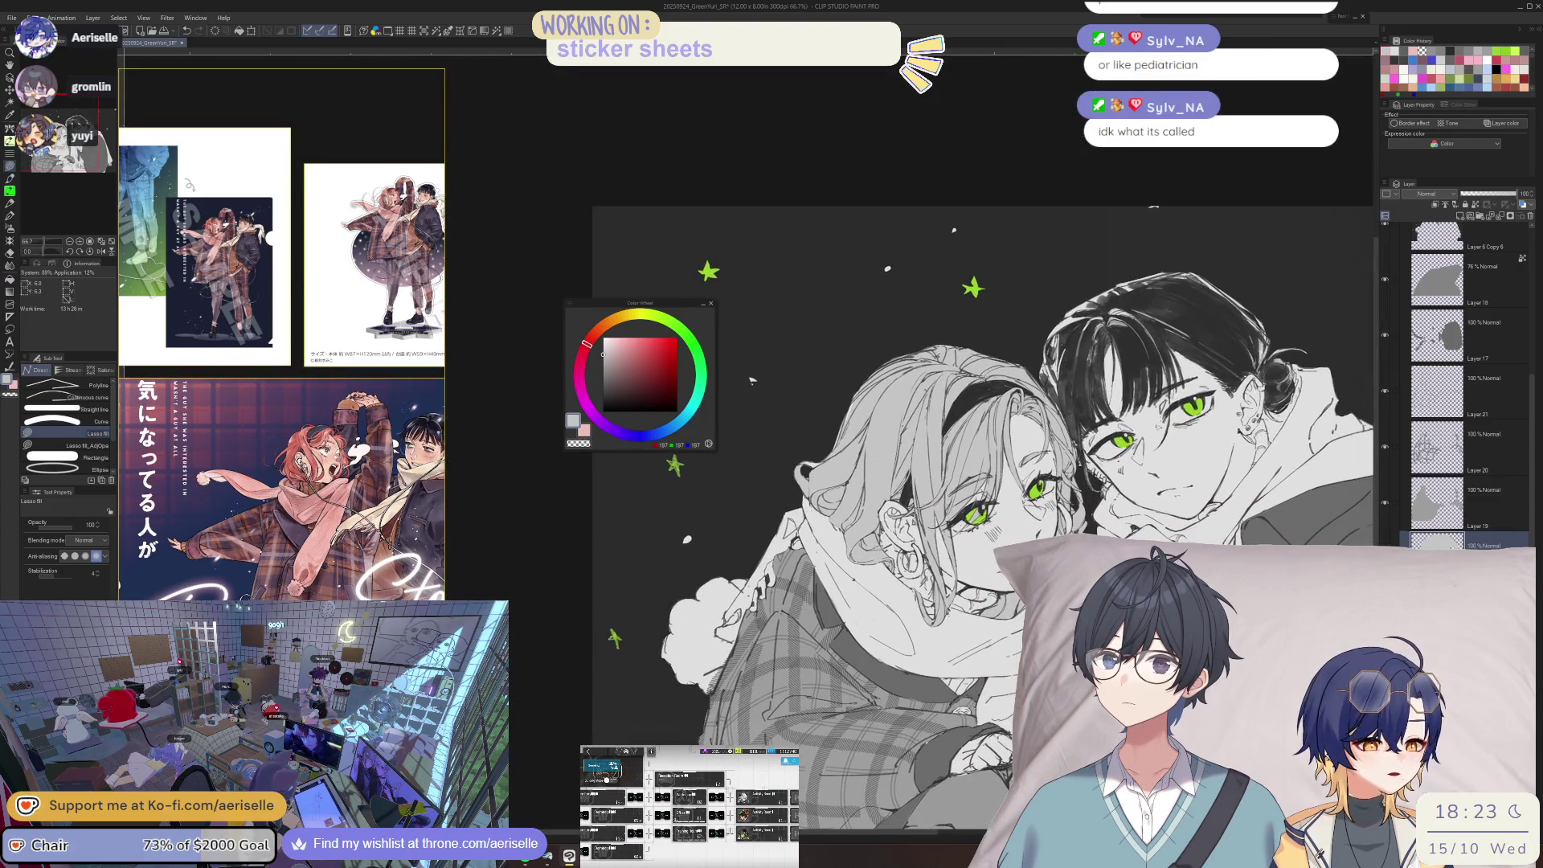
key(h)
scroll(906, 515, up, 5)
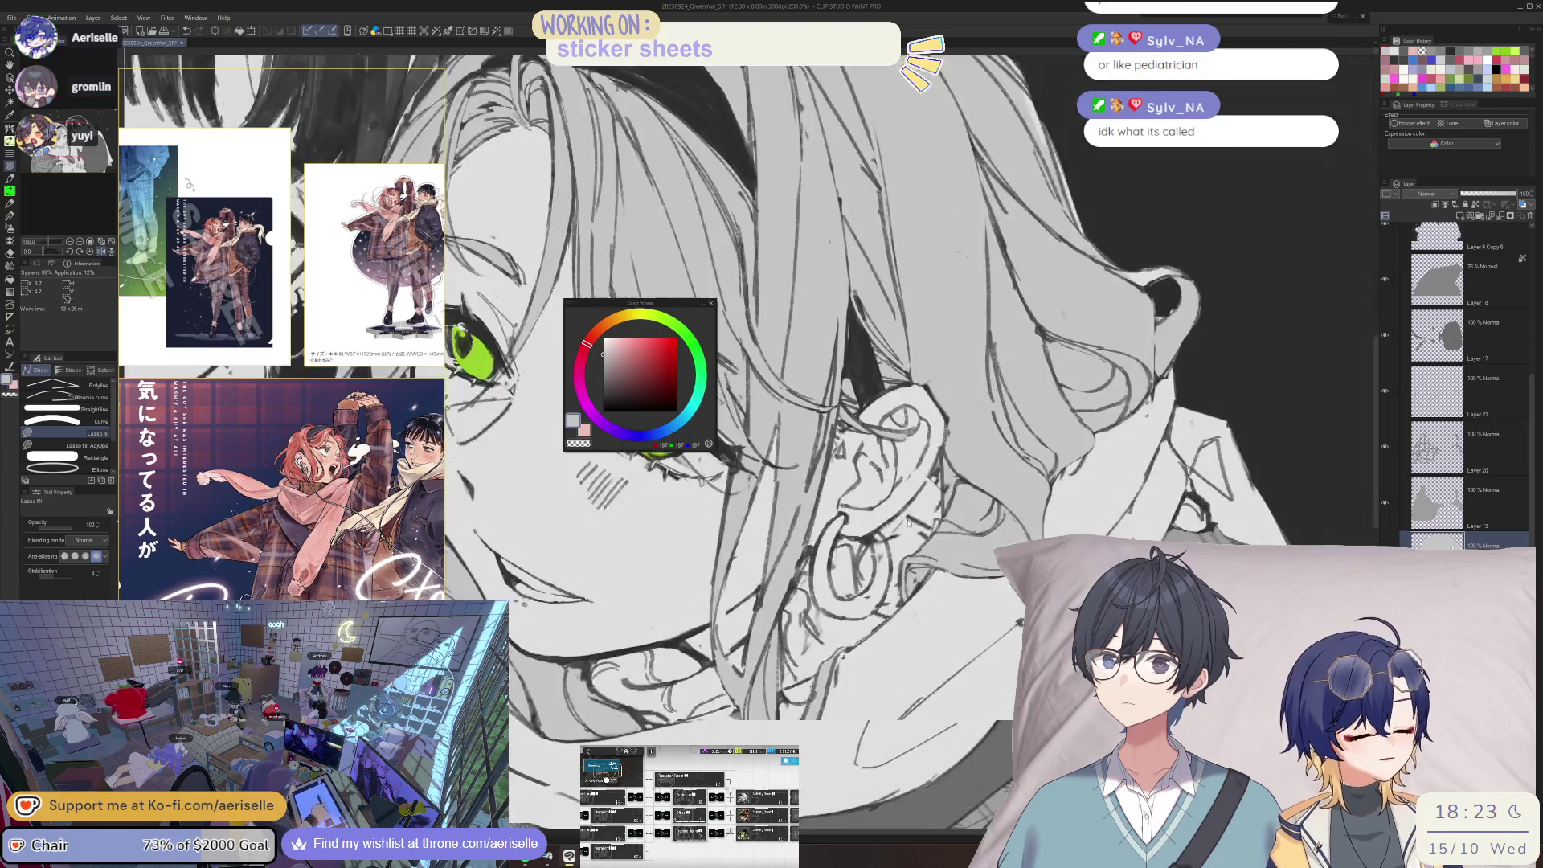
key(o)
click(907, 514)
key(e)
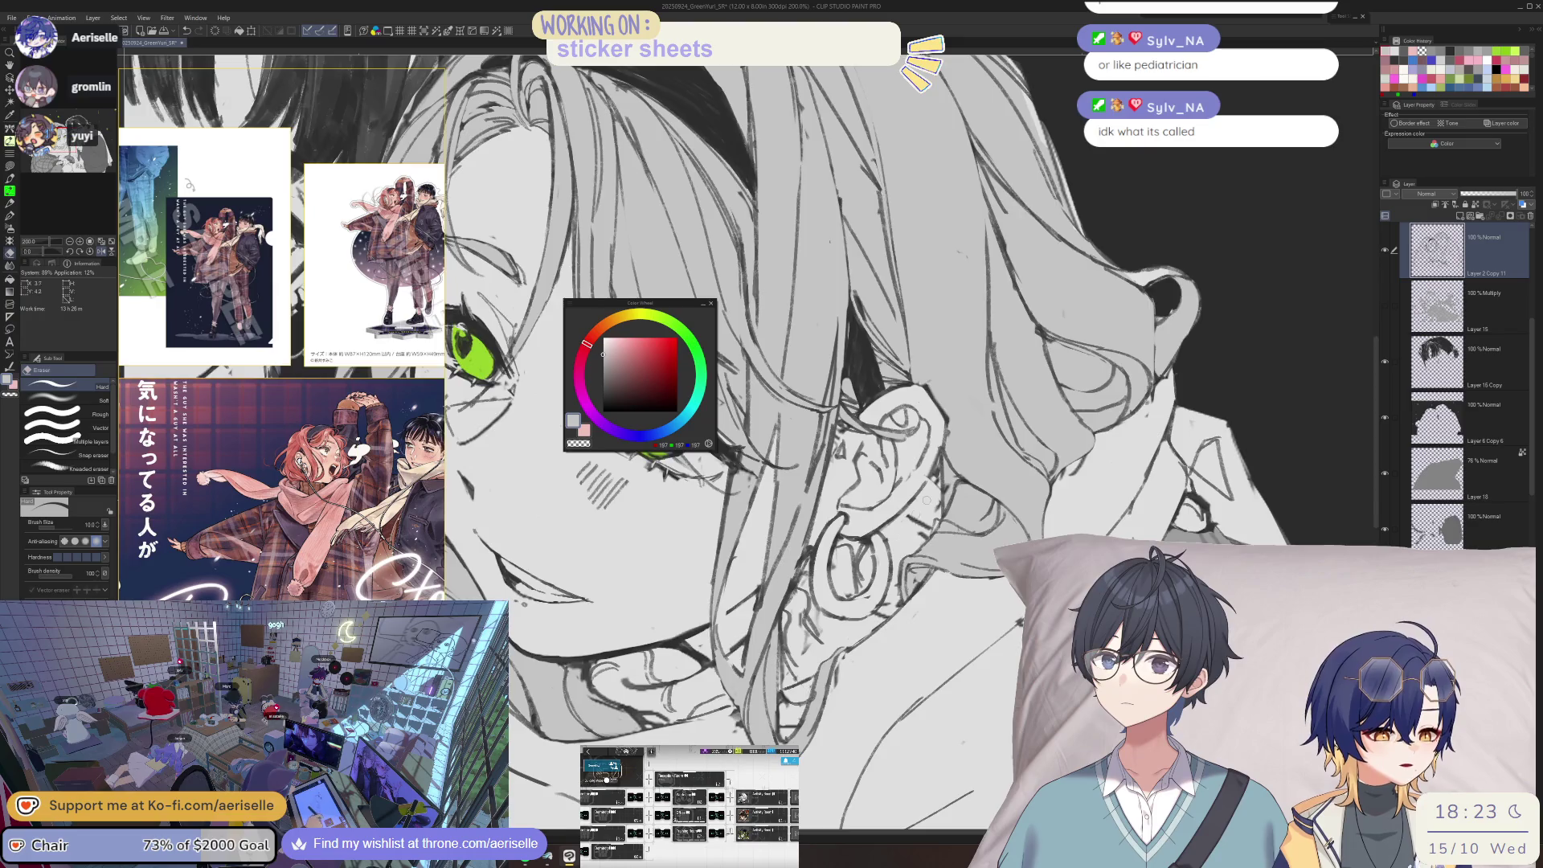
- Switch to the MONOBRUSH inking pen sub tool
scroll(926, 500, down, 5)
scroll(911, 513, up, 2)
key(b)
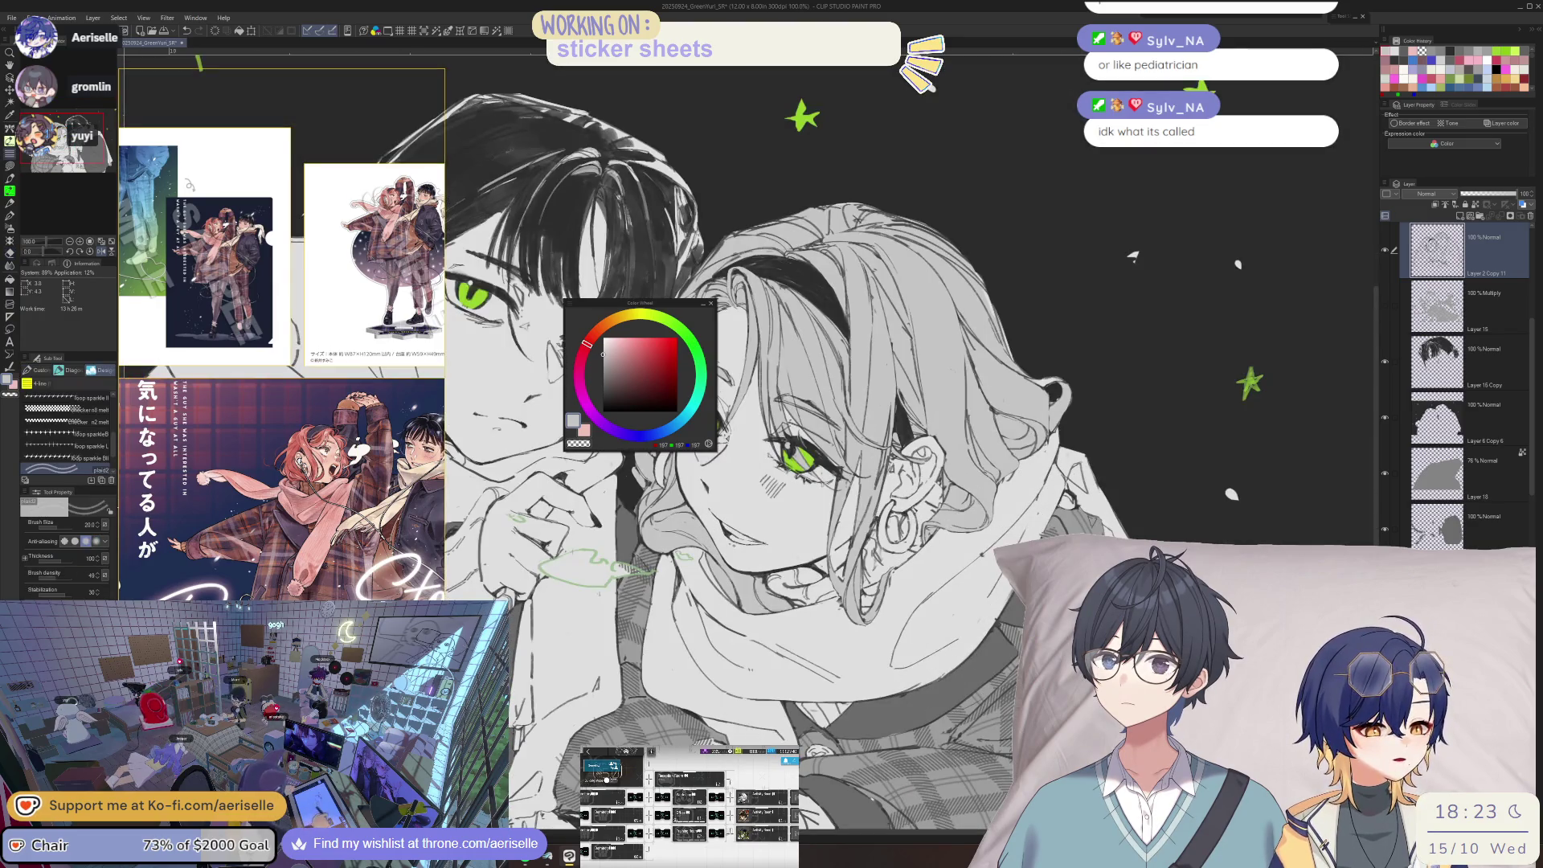
scroll(912, 513, up, 3)
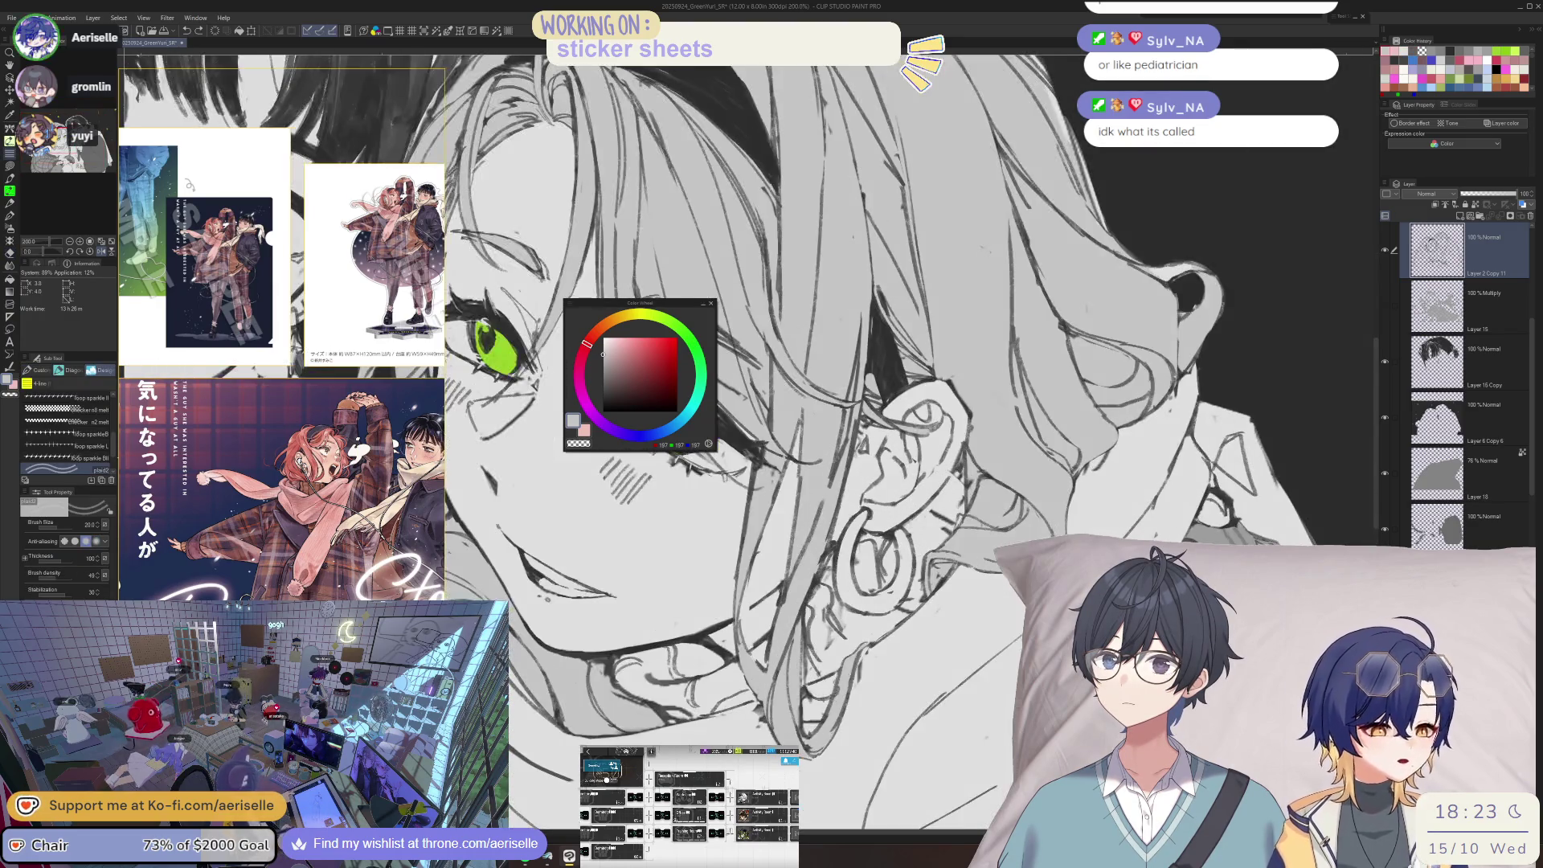
click(41, 372)
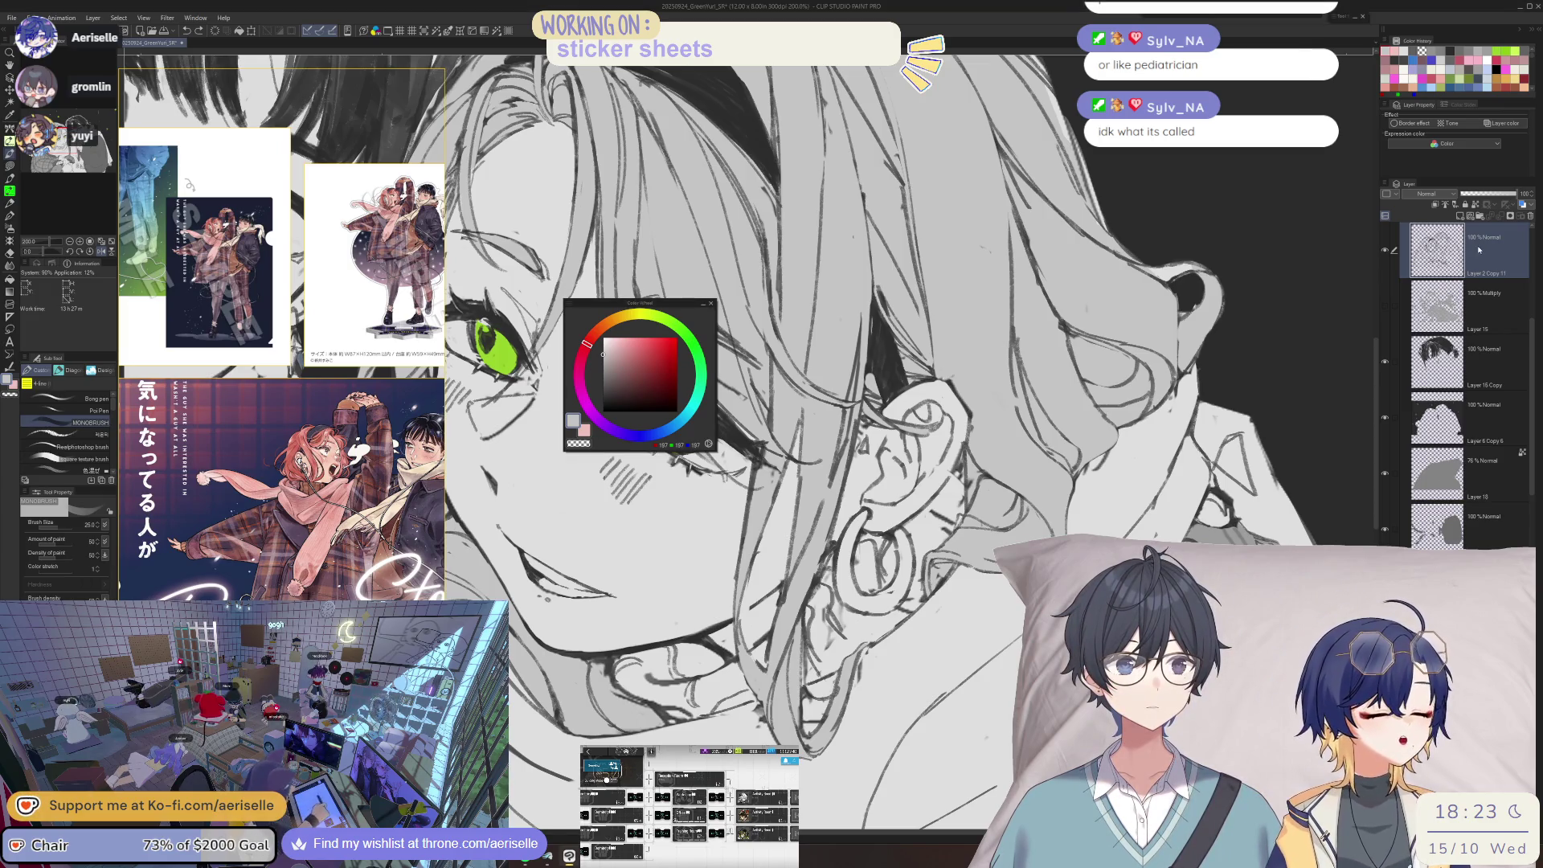
- Unflip the canvas view, tilt it slightly and zoom in on the two characters
key(h)
key(ctrl+minus)
key(ctrl+minus)
drag(538, 274, 528, 289)
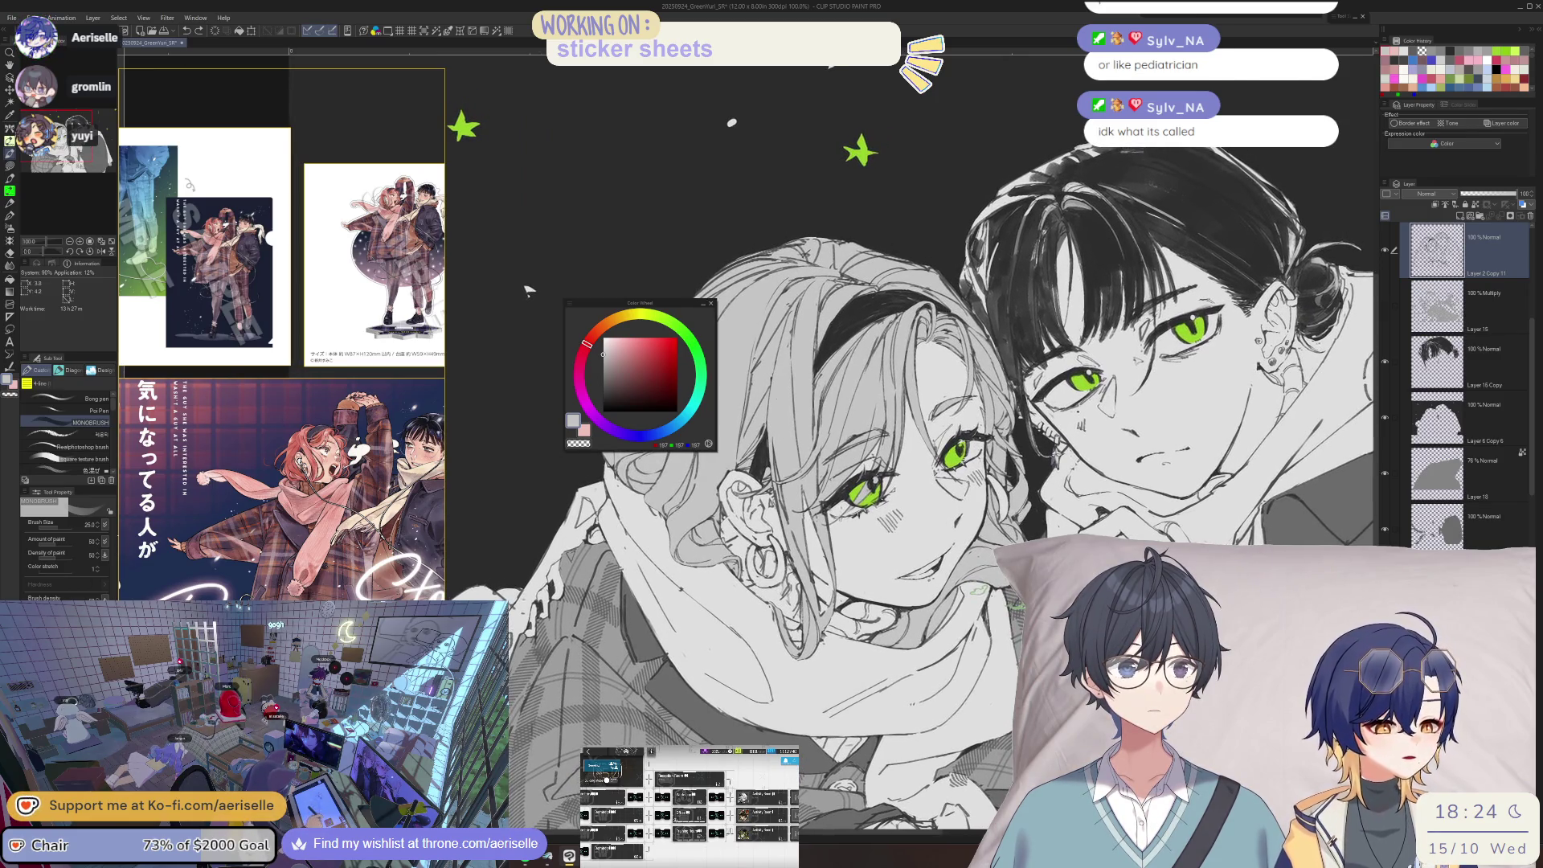
key(ctrl+plus)
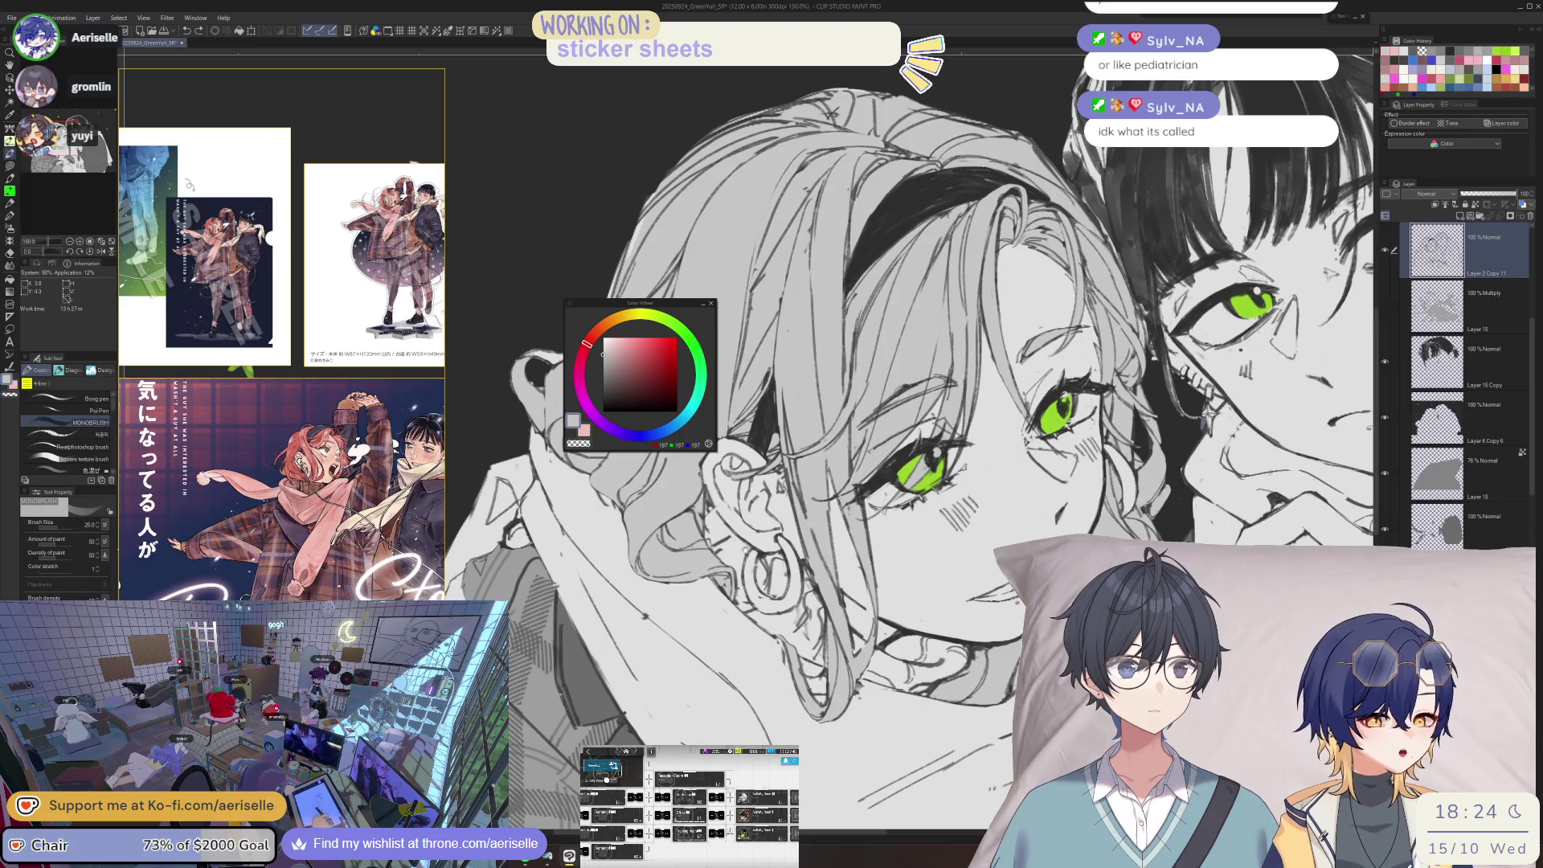
- Choose dark grey with a smaller brush size and add new raster Layer 23
key(bracketleft)
key(bracketleft)
key(bracketleft)
alt+click(784, 545)
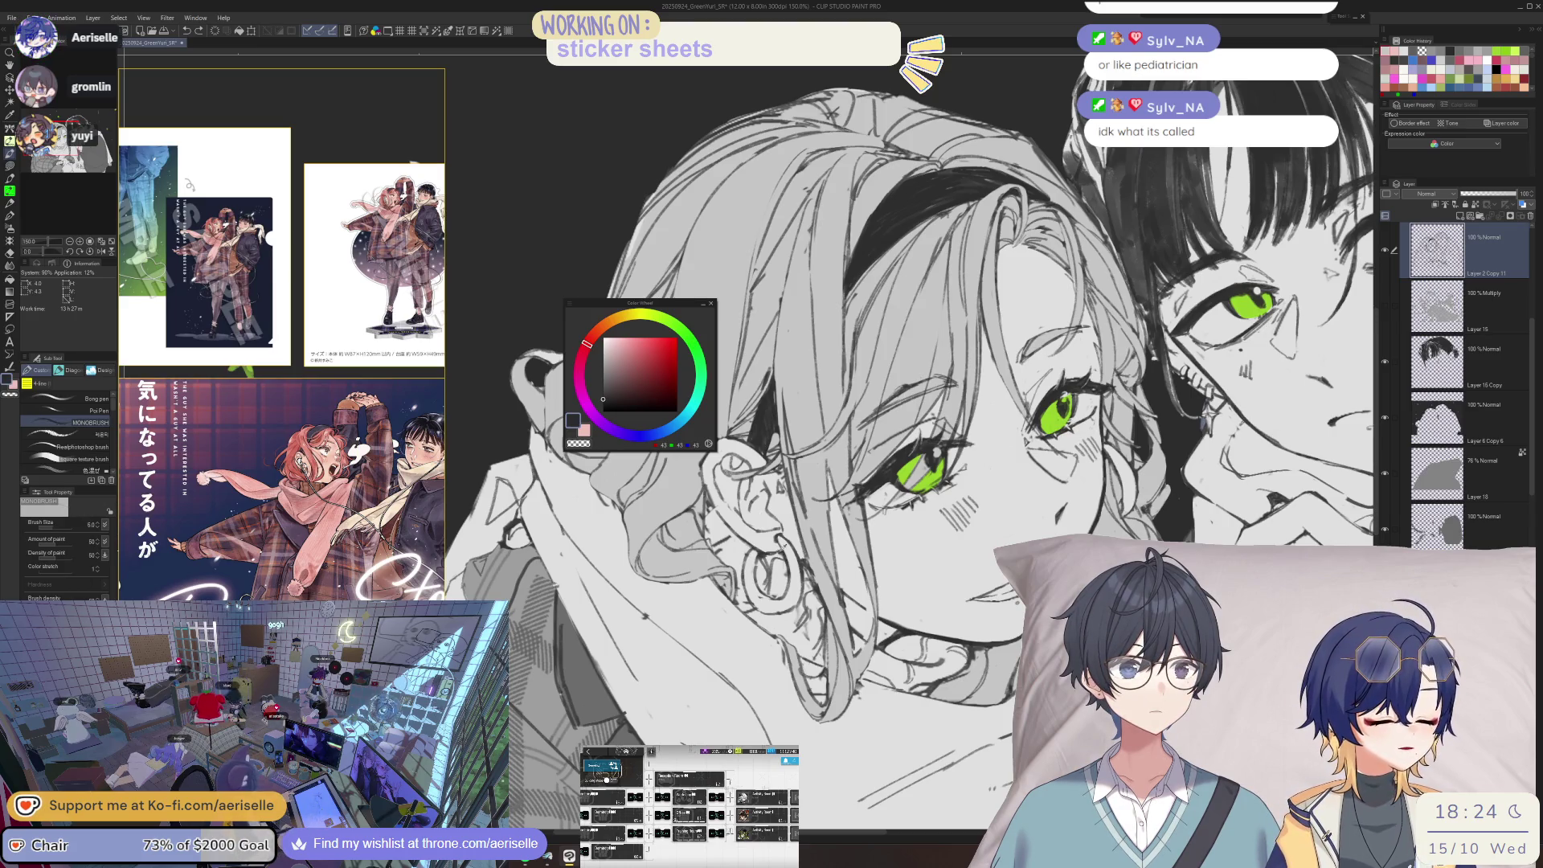
click(1355, 18)
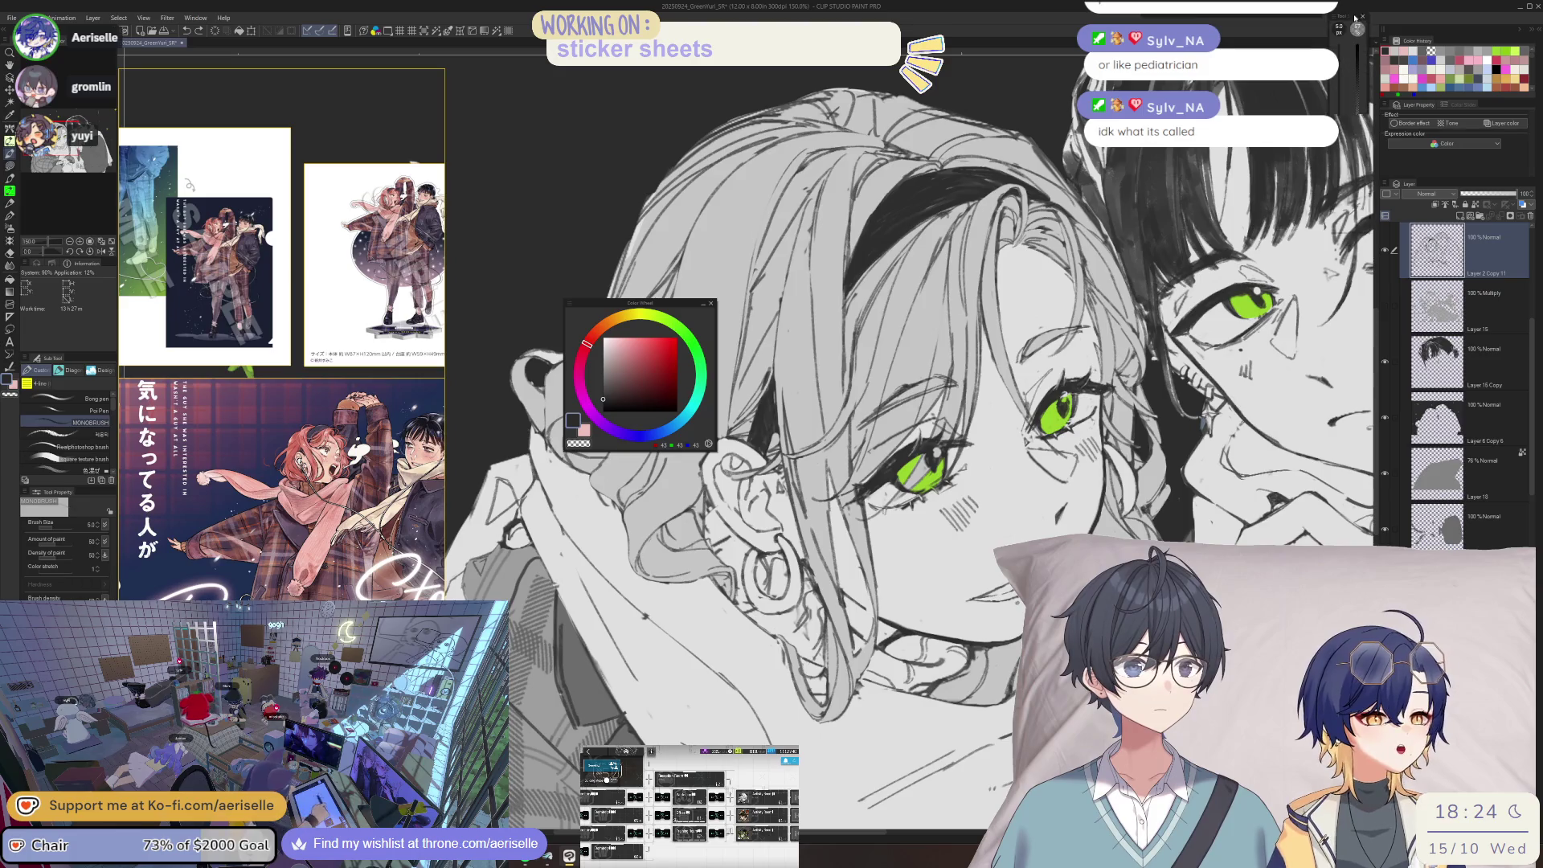
click(1357, 28)
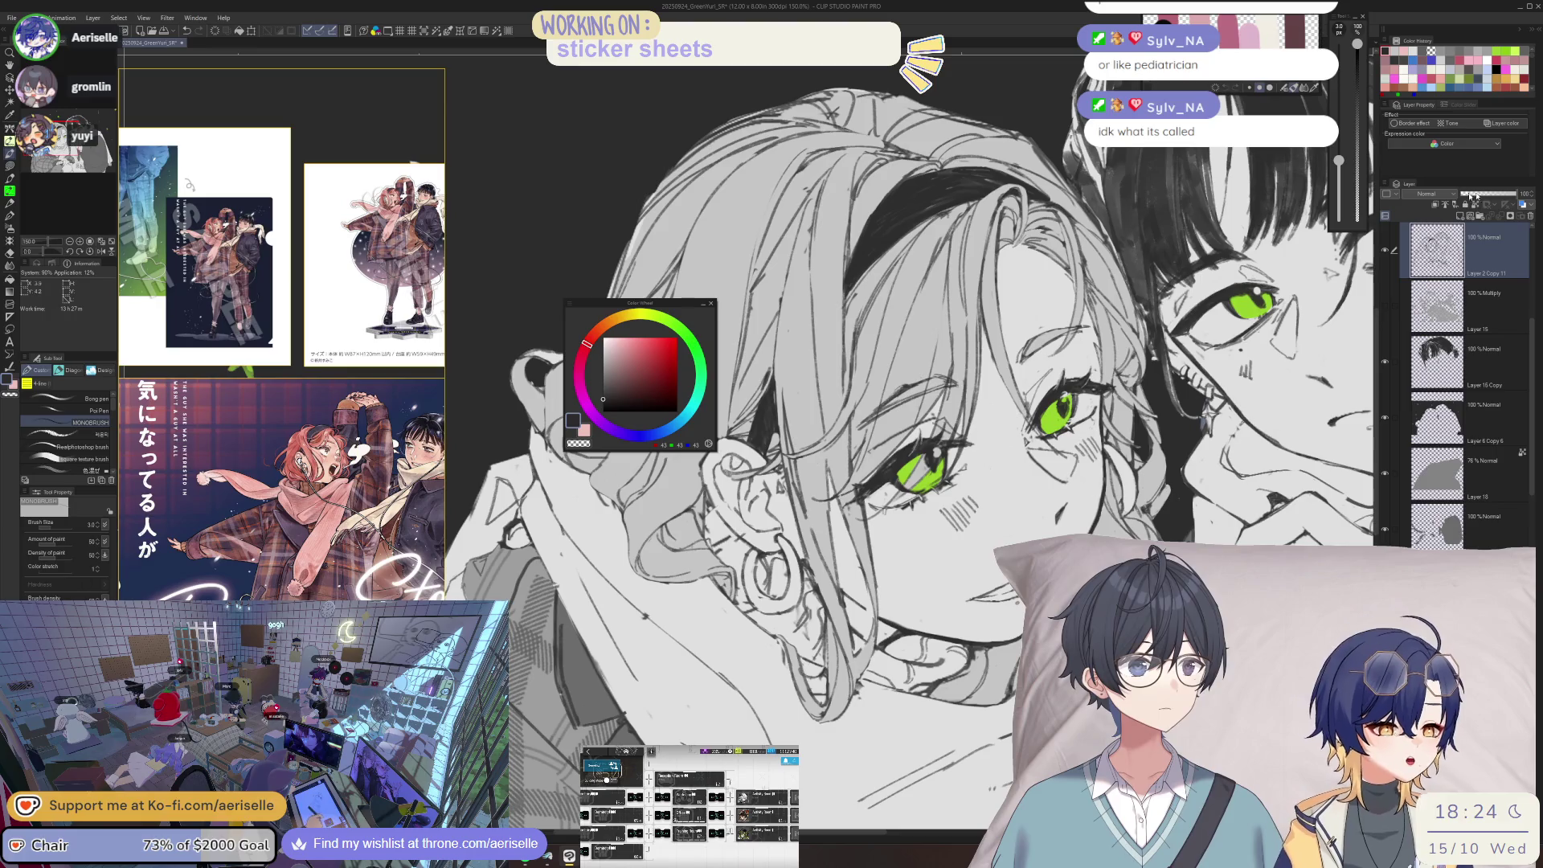
click(1460, 216)
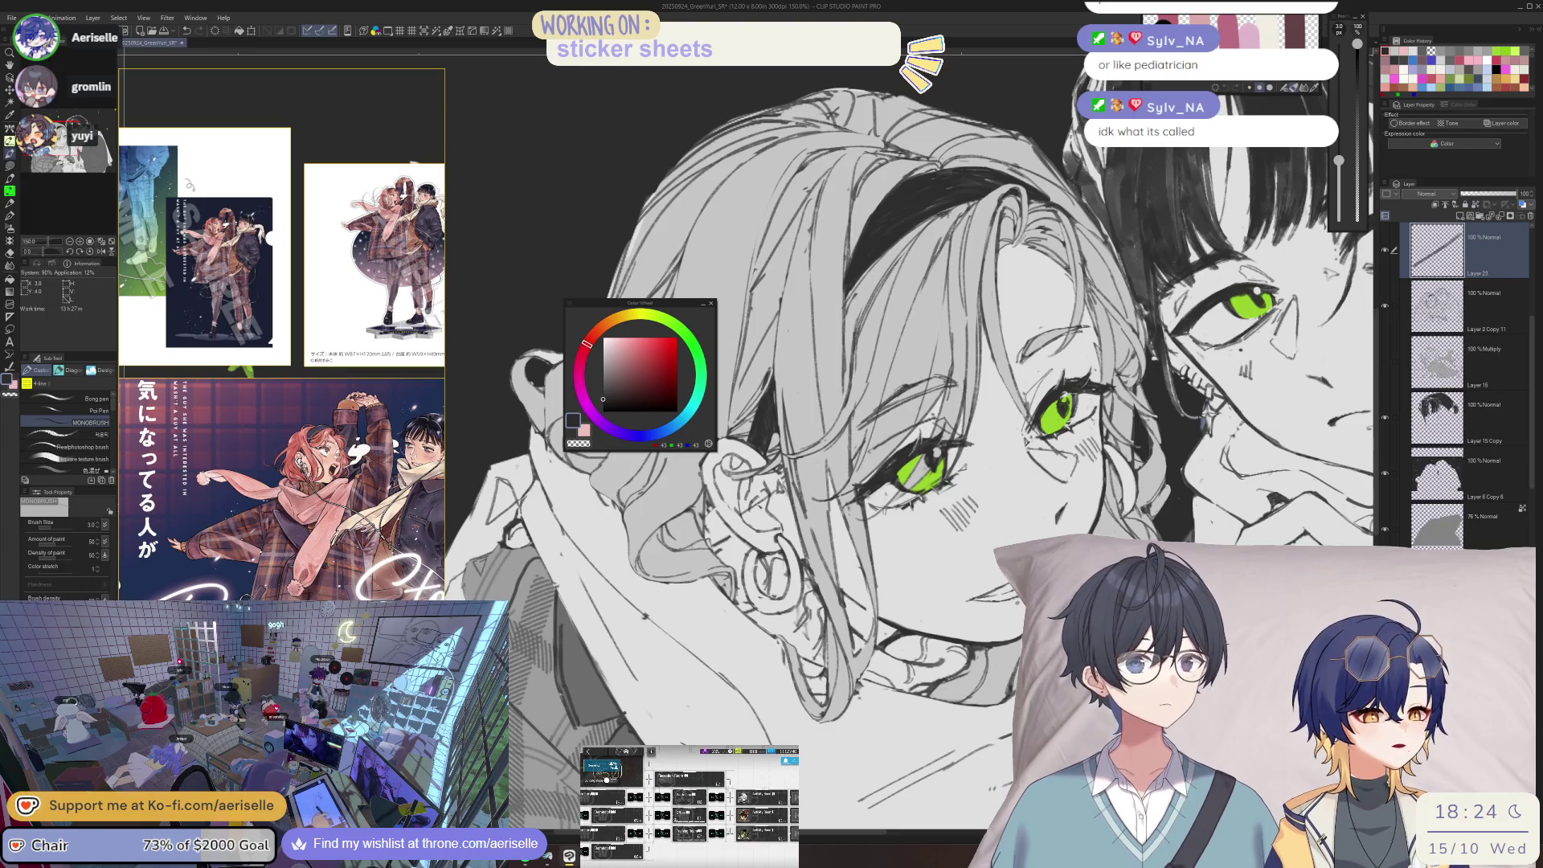
- Try short pen lines near the girl's ear on Layer 23, undoing the first one
drag(723, 514, 737, 563)
key(ctrl+z)
key(e)
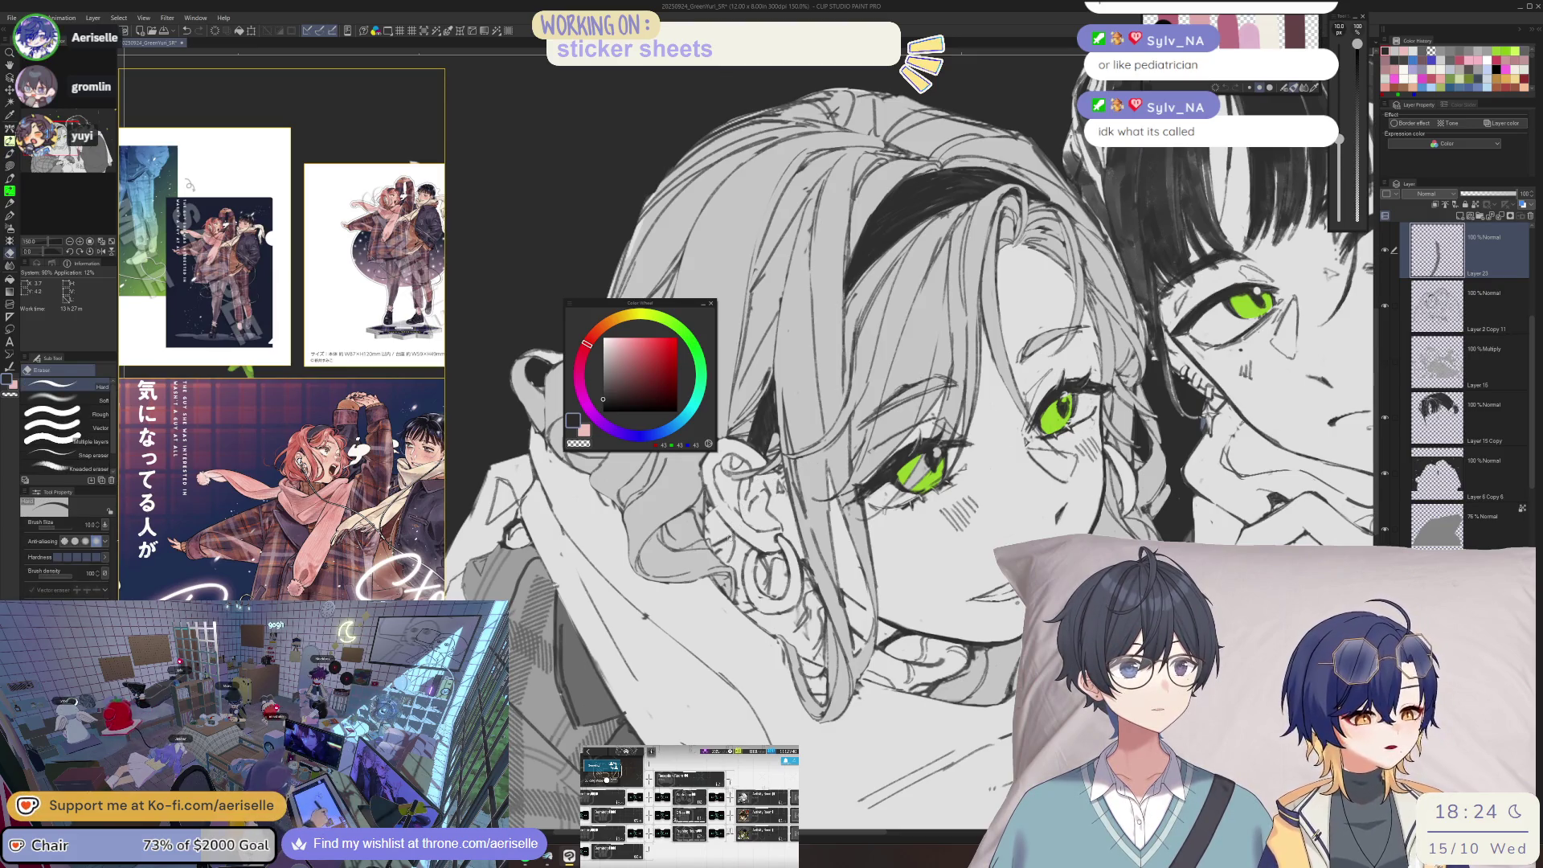
key(p)
key(e)
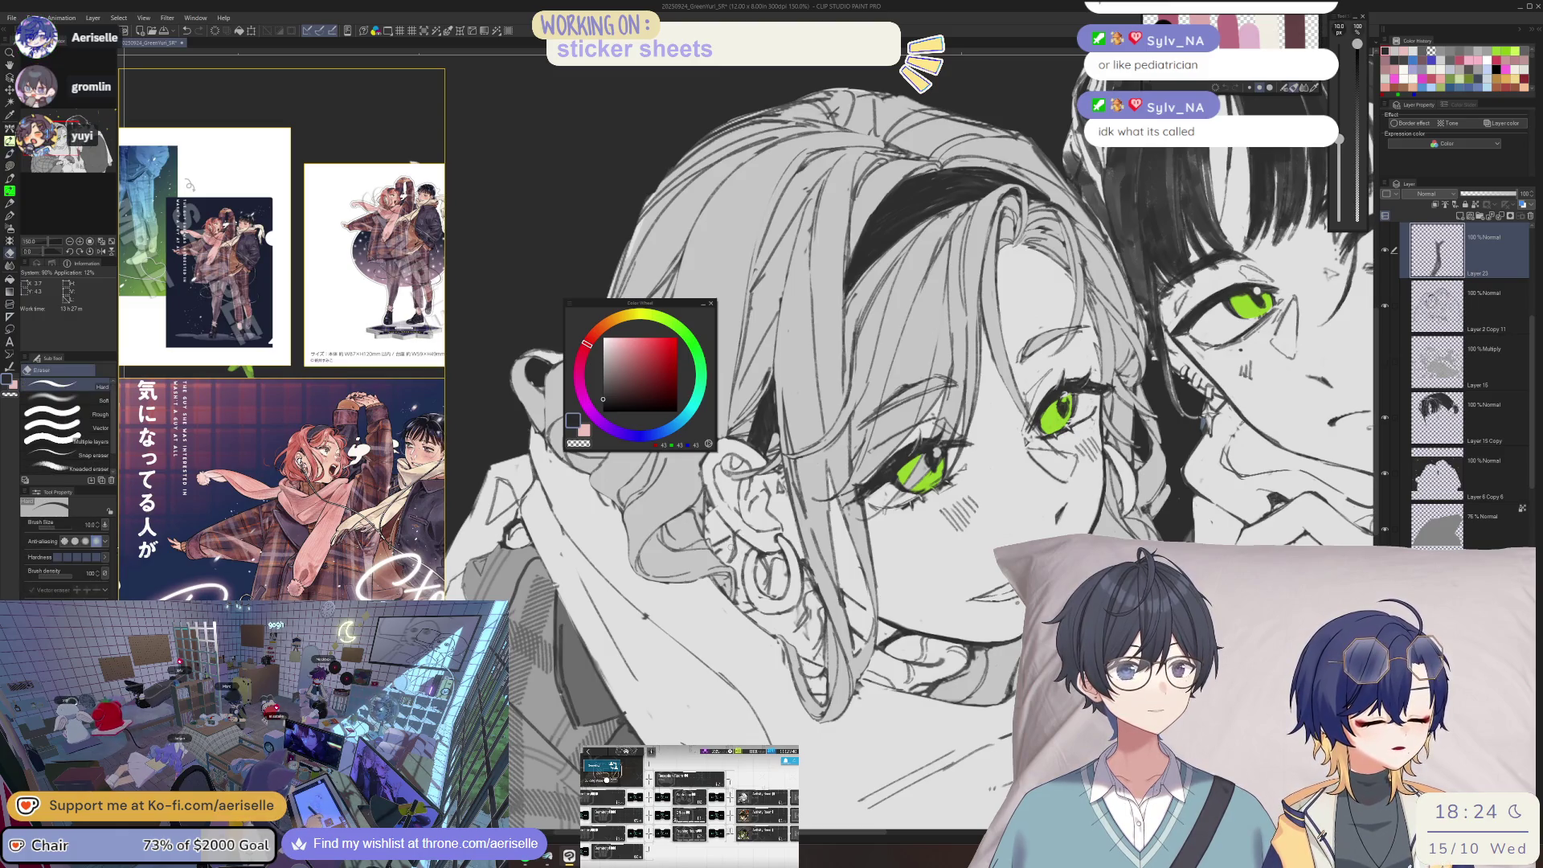
key(p)
key(h)
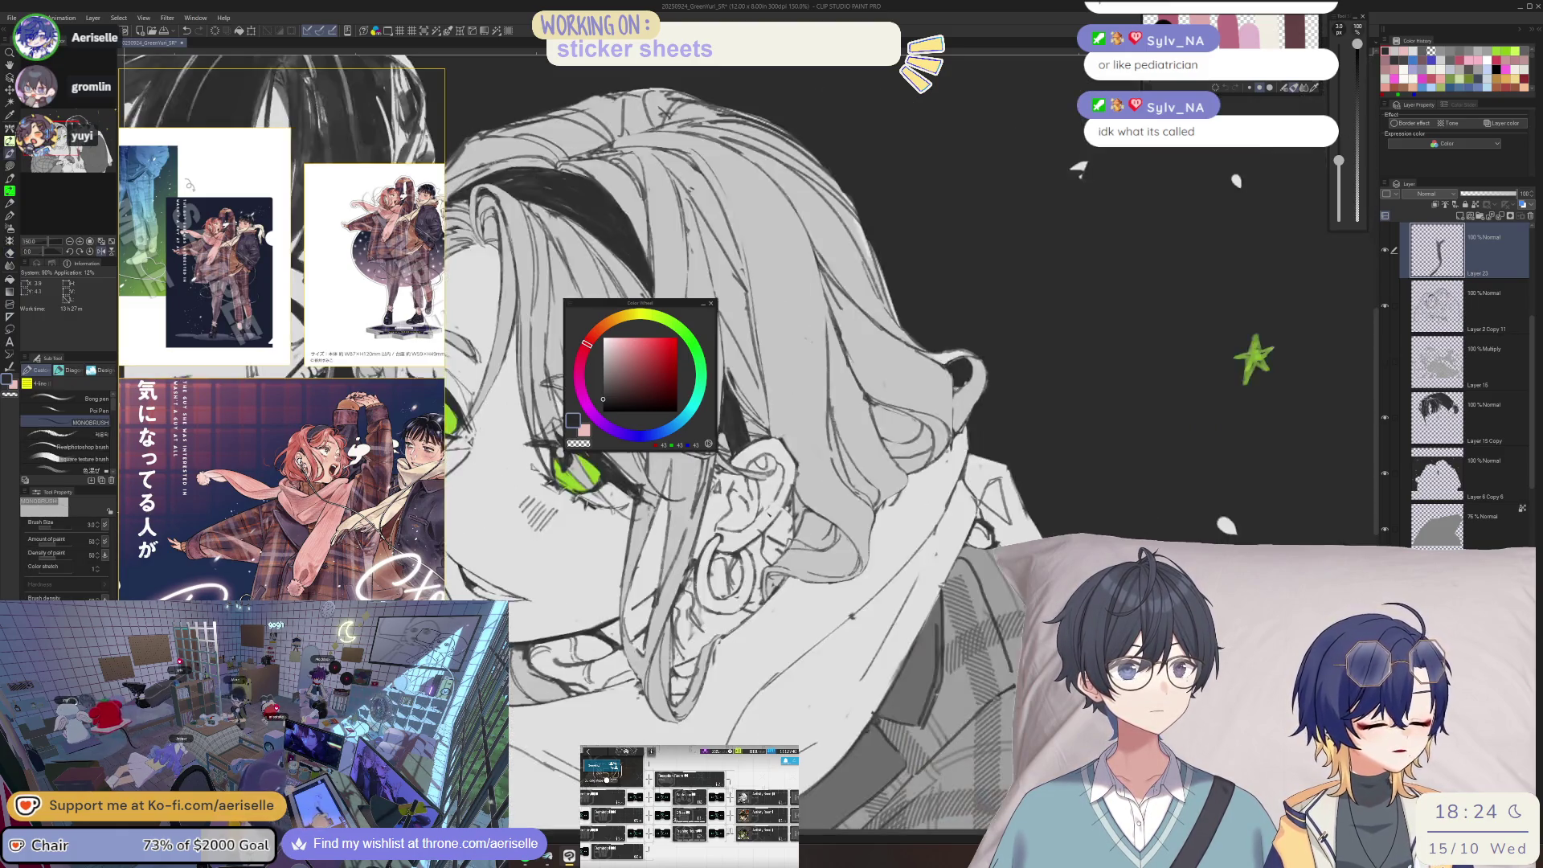
scroll(990, 508, up, 2)
drag(903, 515, 907, 528)
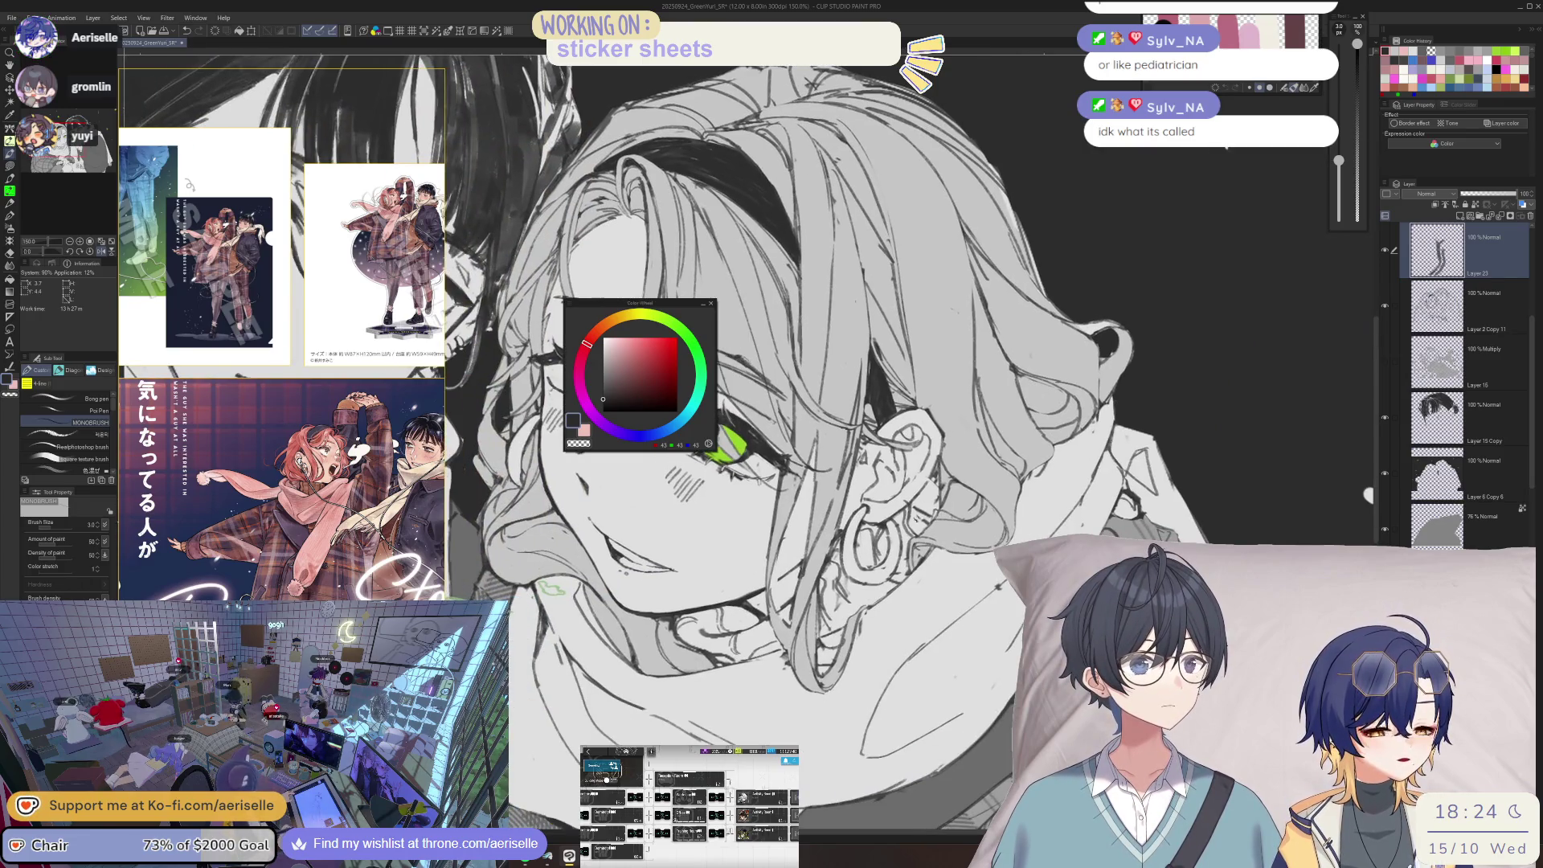
- On Layer 2 Copy 11, erase two small spots of line art near the ear and hair
key(e)
key(p)
click(1471, 305)
key(e)
drag(924, 511, 925, 523)
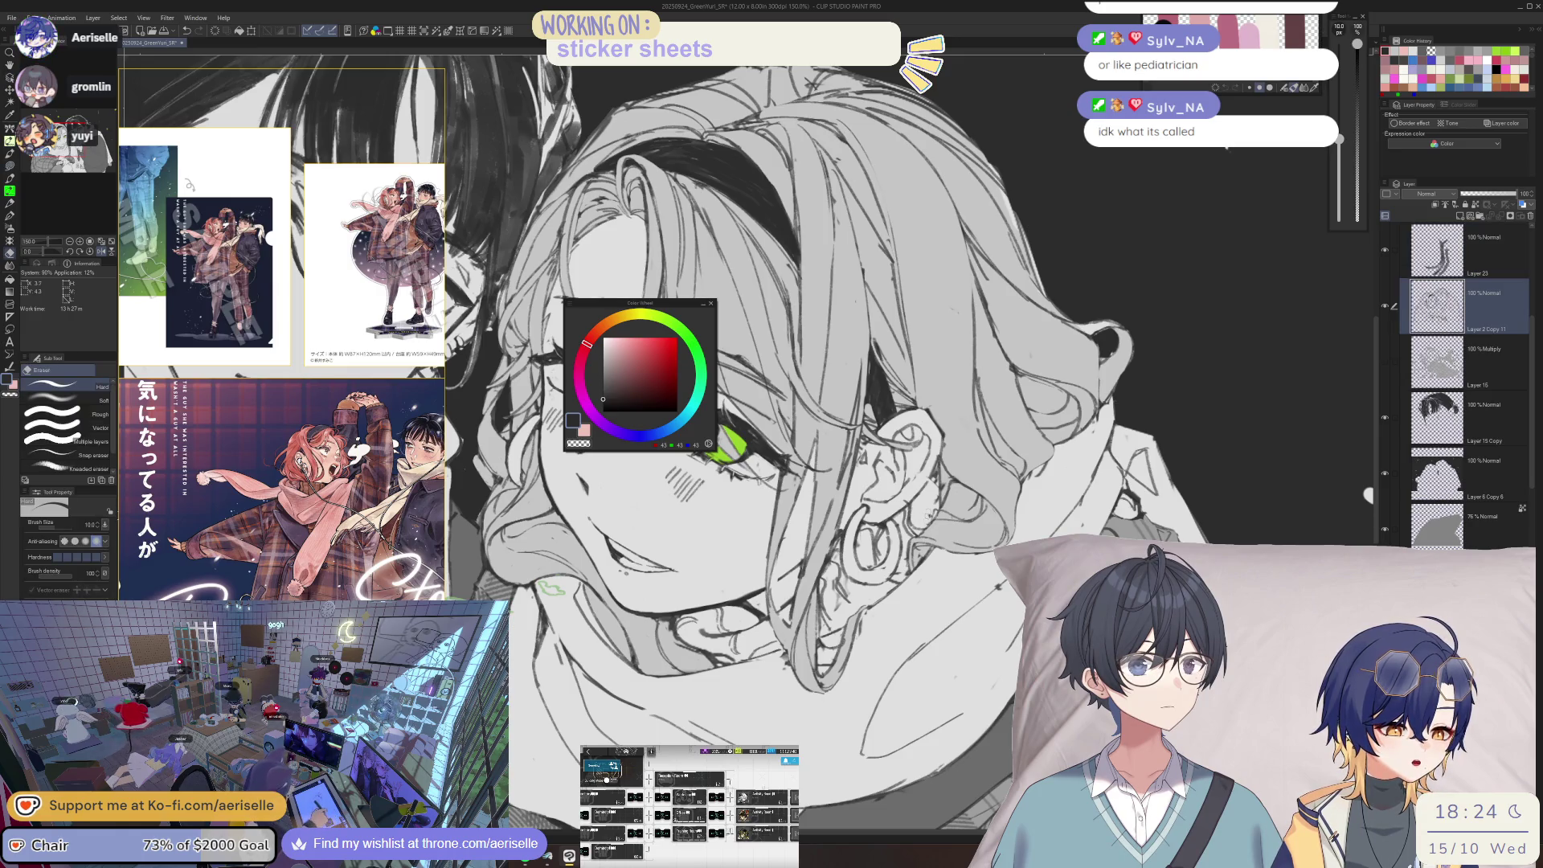
drag(934, 469, 937, 483)
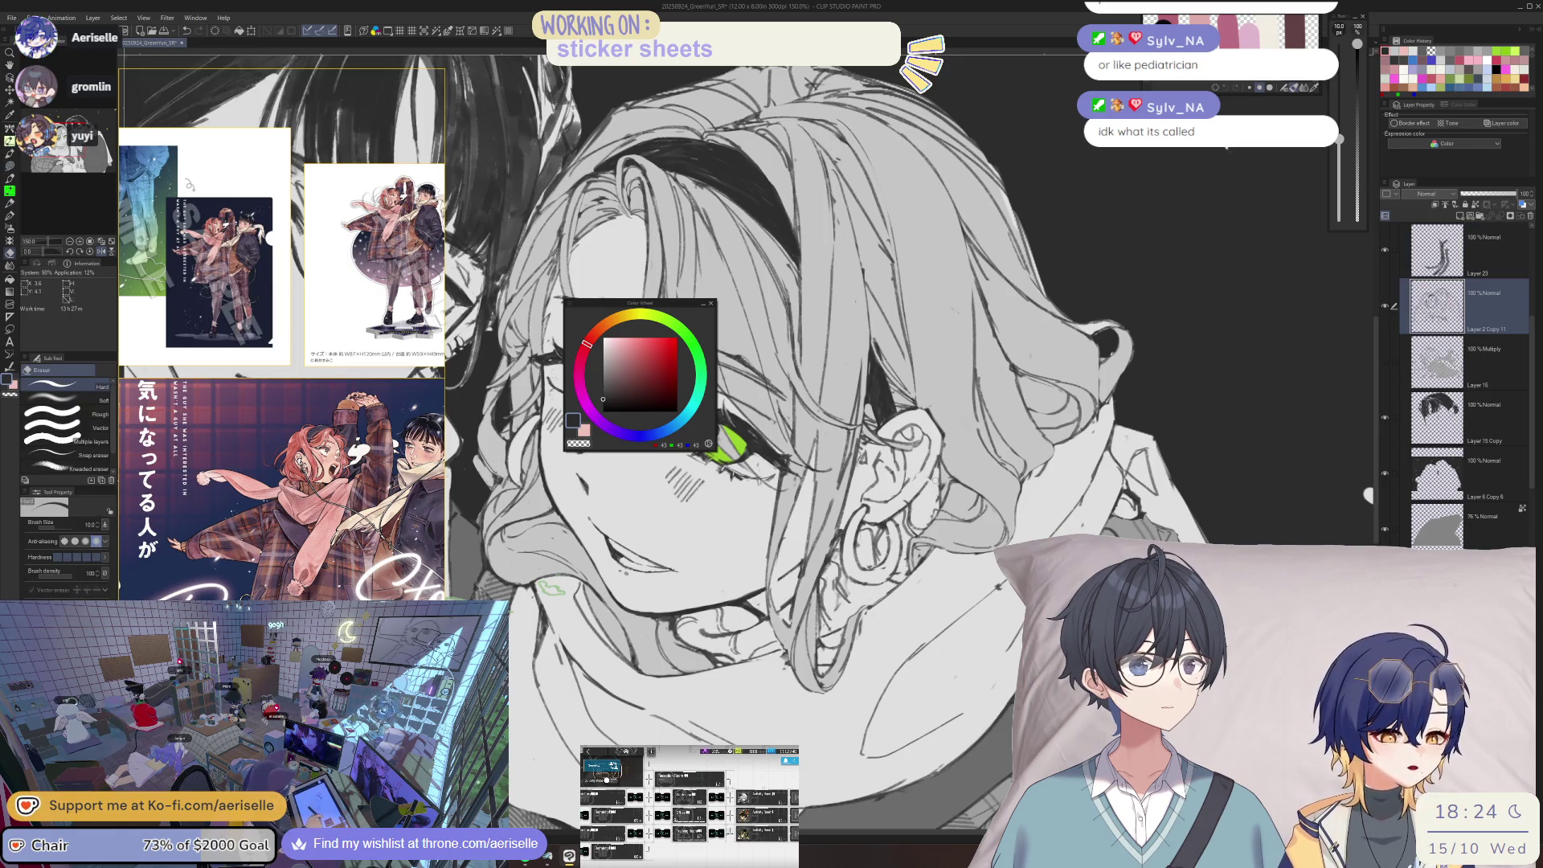
key(p)
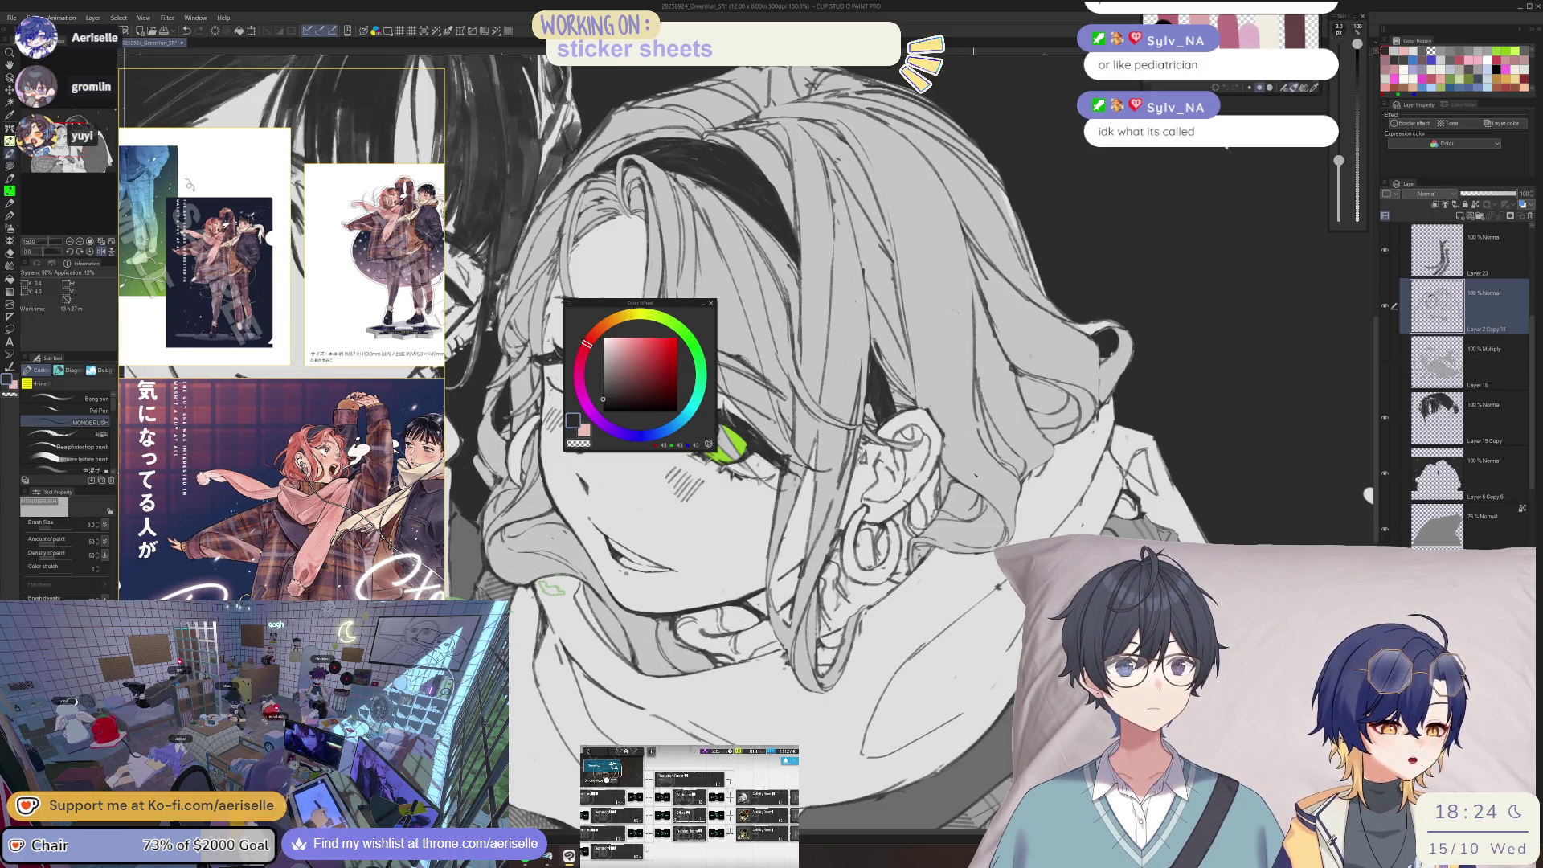
- Select Layer 23 and delete it, then zoom out to the whole illustration
key(u)
key(ctrl+plus)
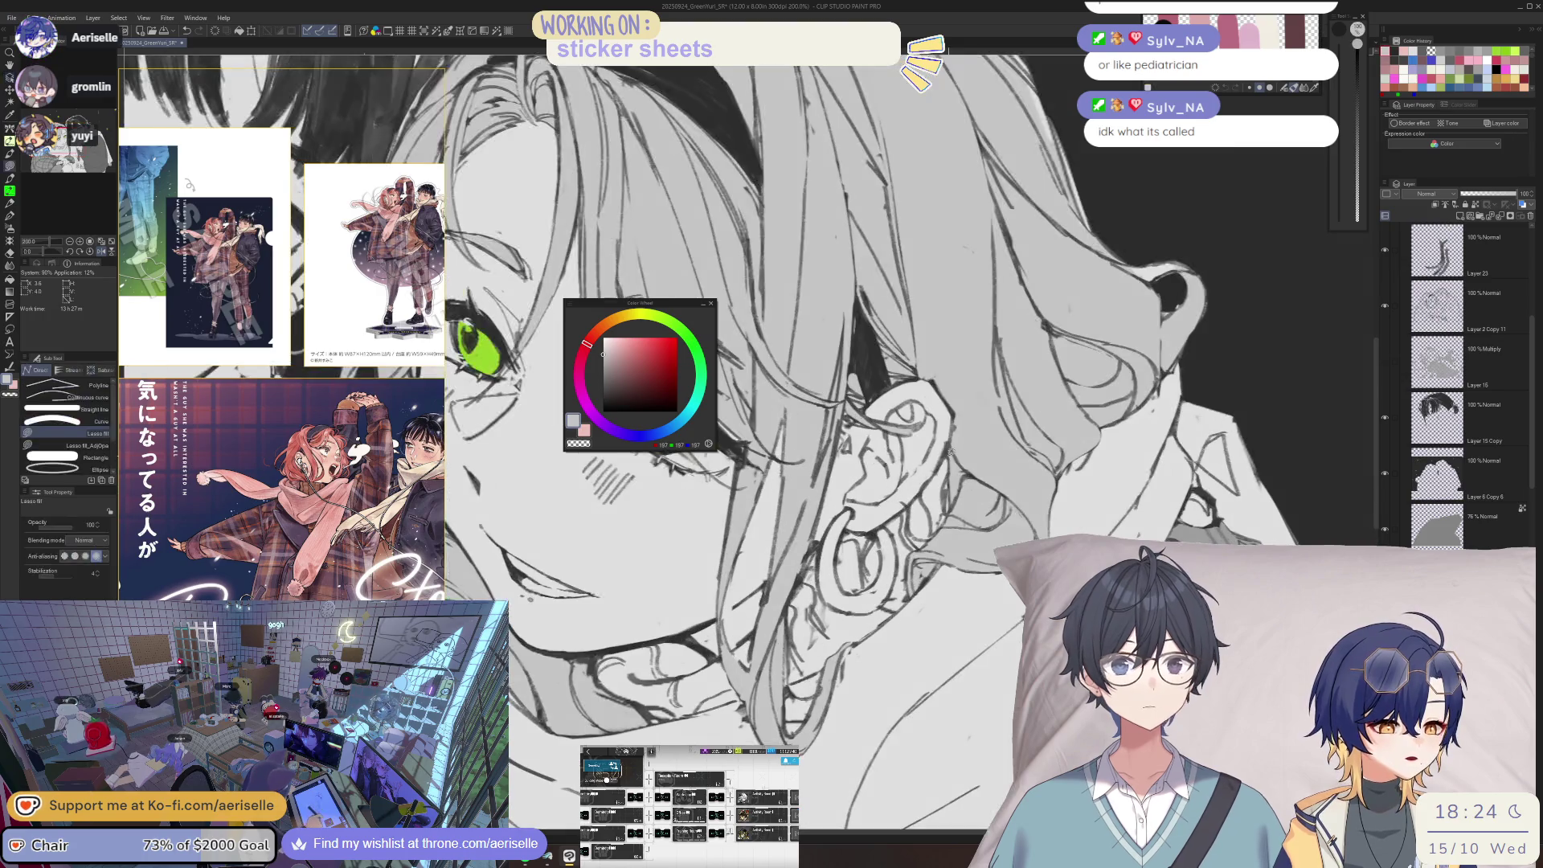
key(o)
click(920, 478)
key(e)
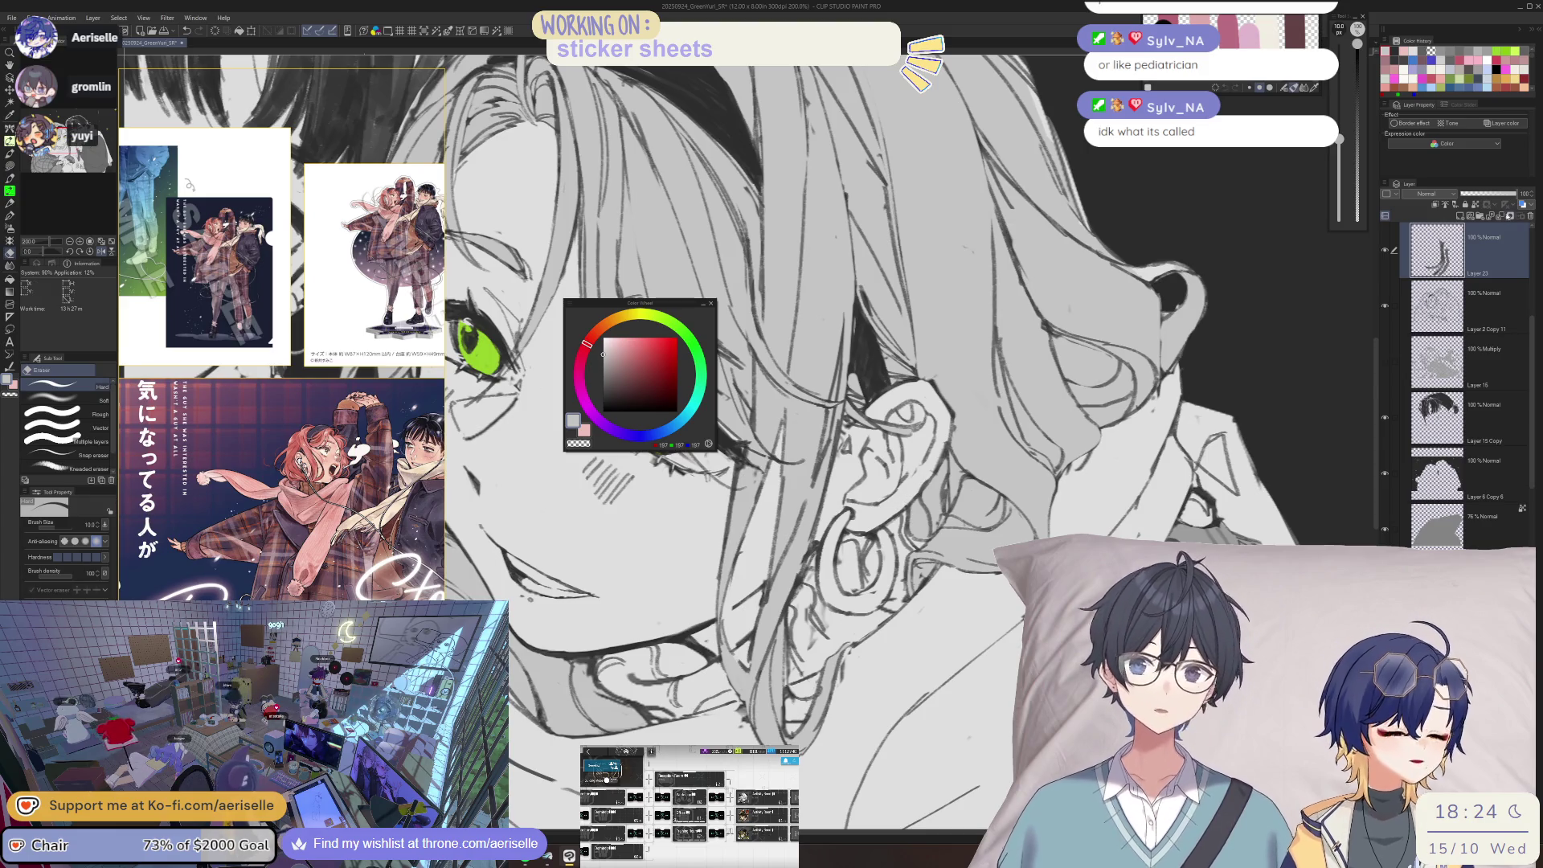
click(1499, 218)
key(ctrl+minus)
key(ctrl+minus)
key(ctrl+minus)
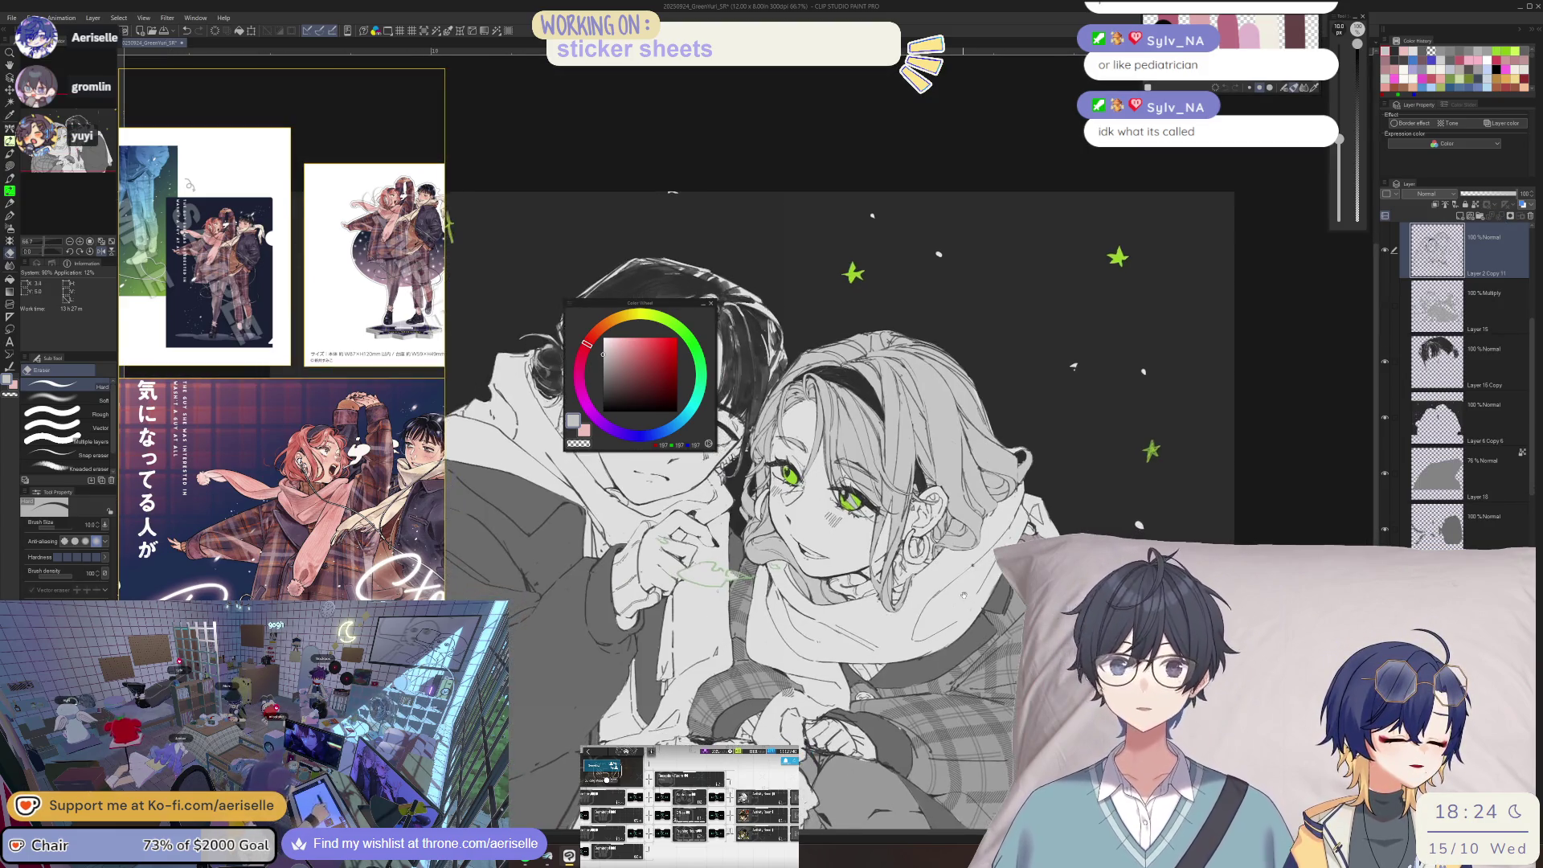
- Zoom in to 400% on the ear and draw thin-pen hatching lines beside the green eye
scroll(909, 551, up, 5)
key(o)
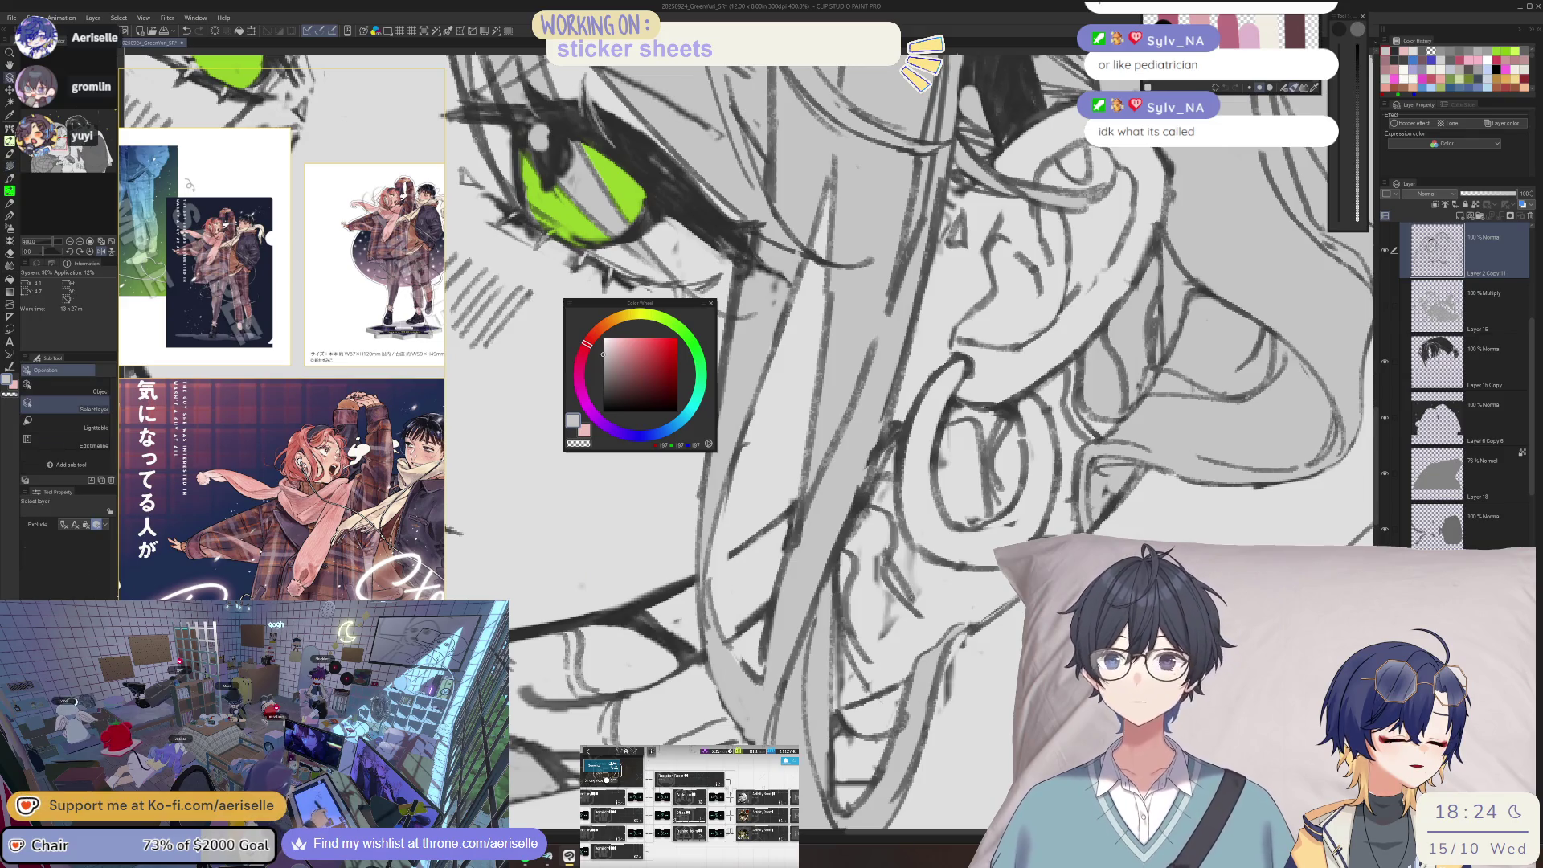
key(e)
key(p)
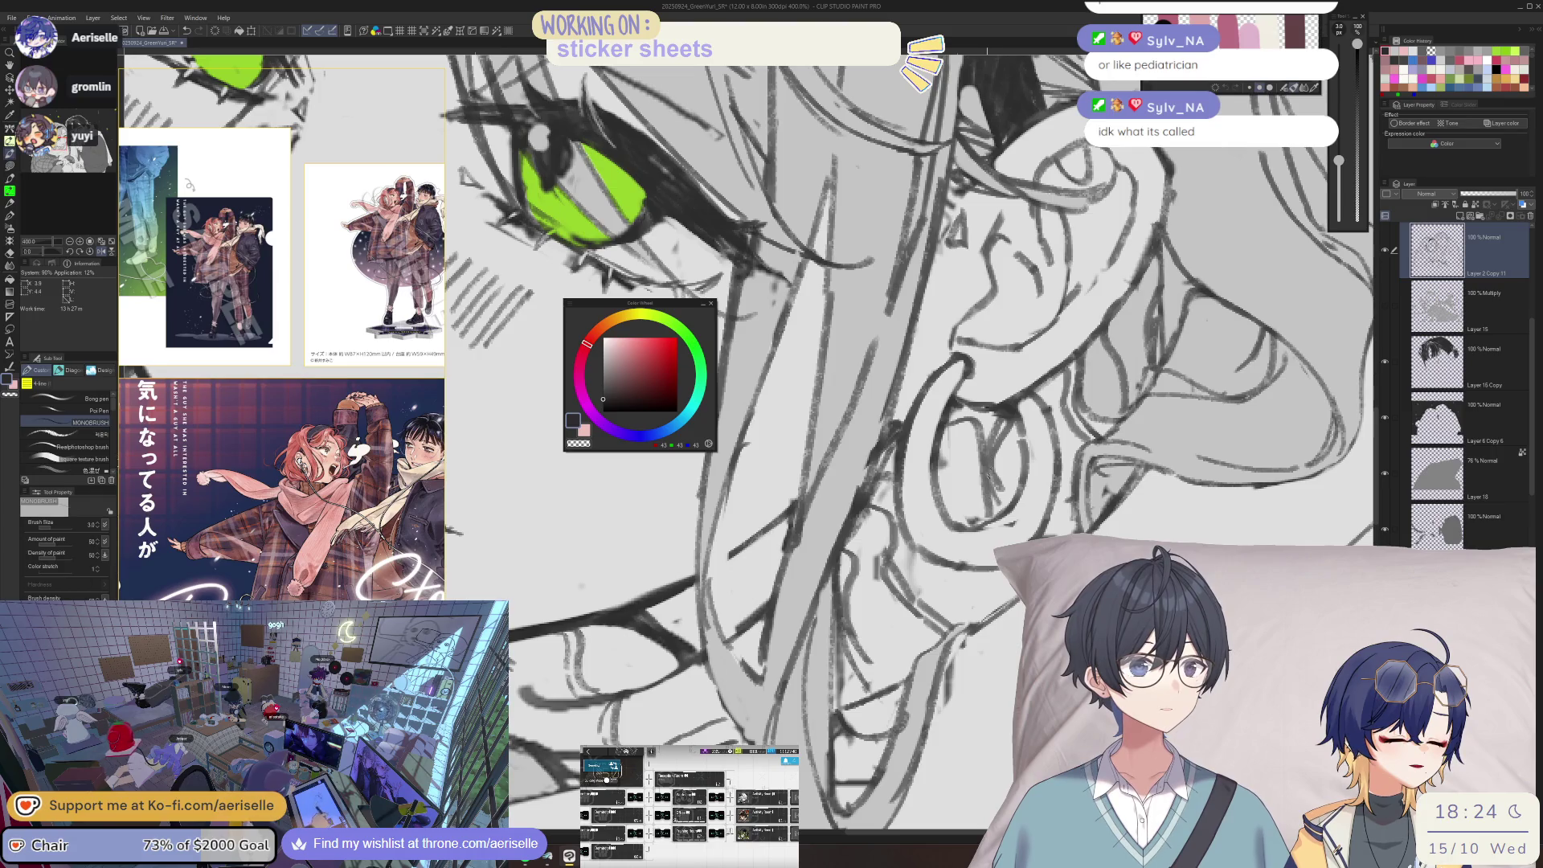
scroll(462, 157, down, 4)
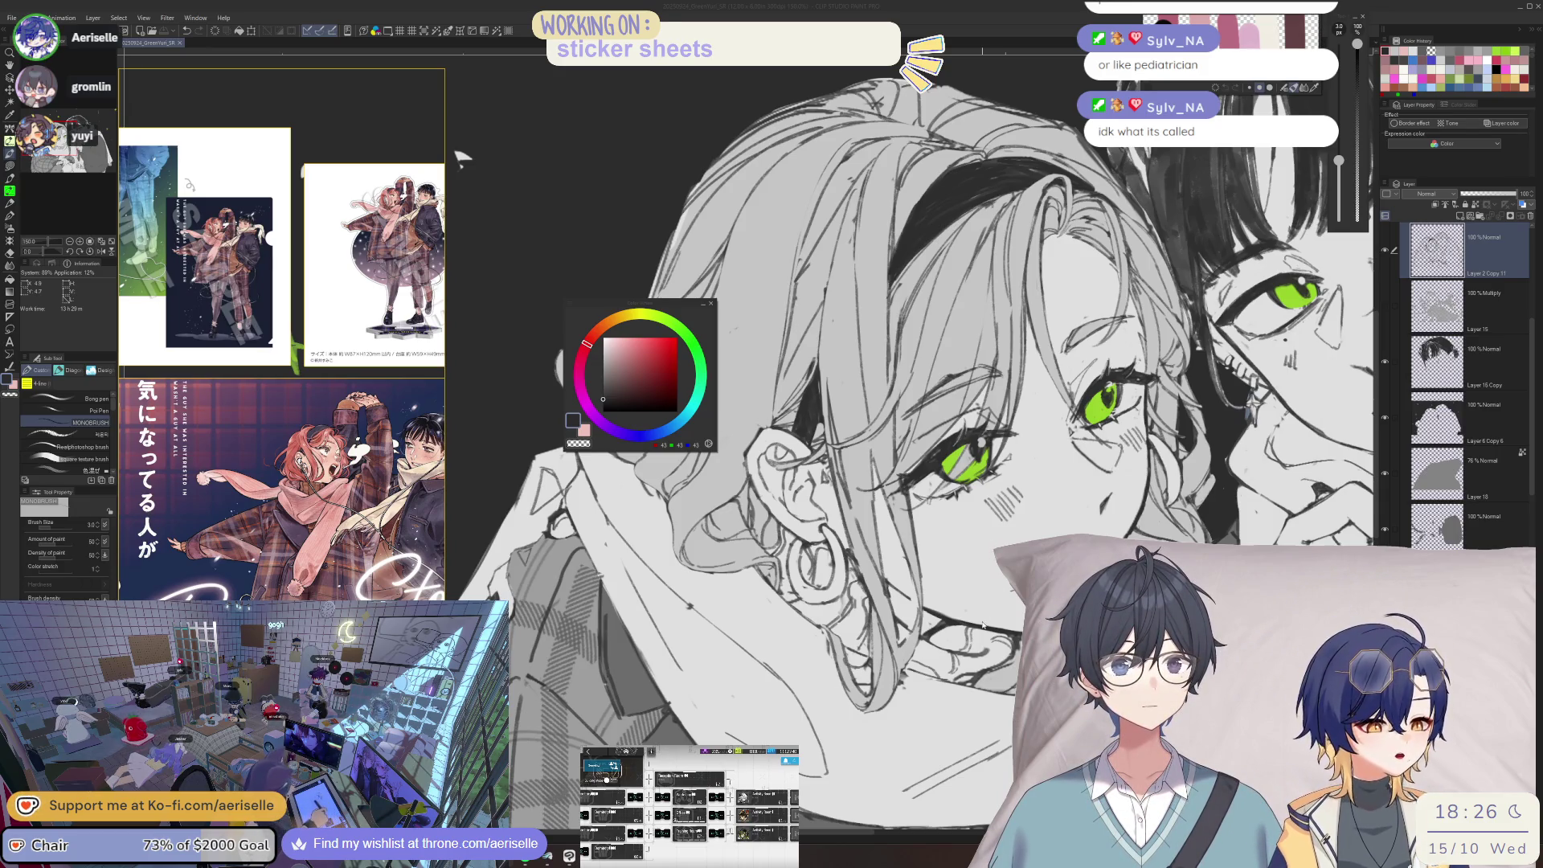
drag(993, 472, 880, 655)
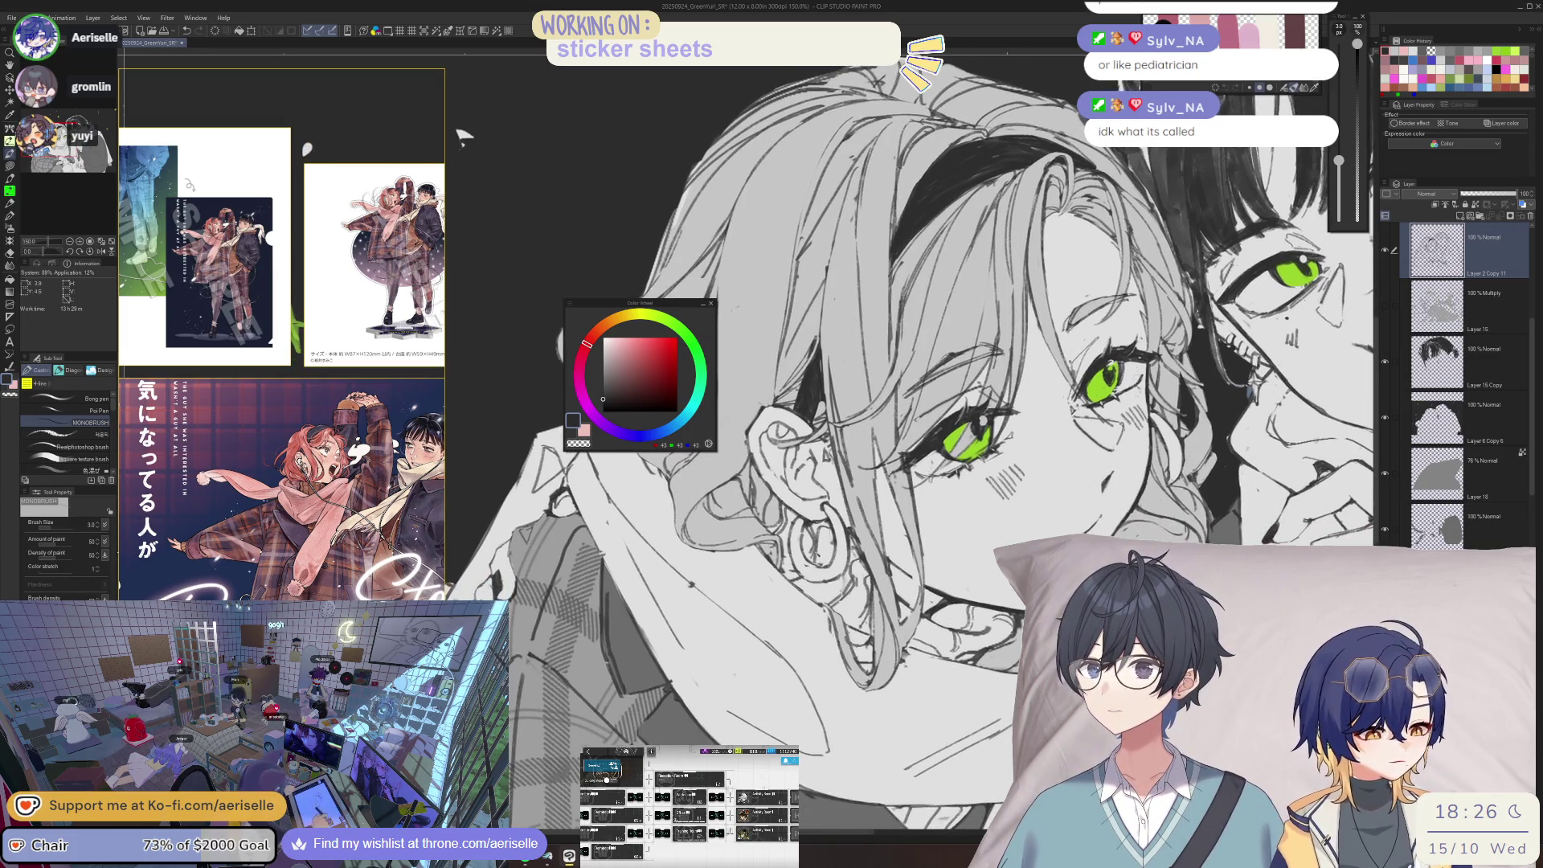
- Shift and tilt the view of both characters and mirror the canvas to check the drawing
key(e)
scroll(1032, 138, up, 2)
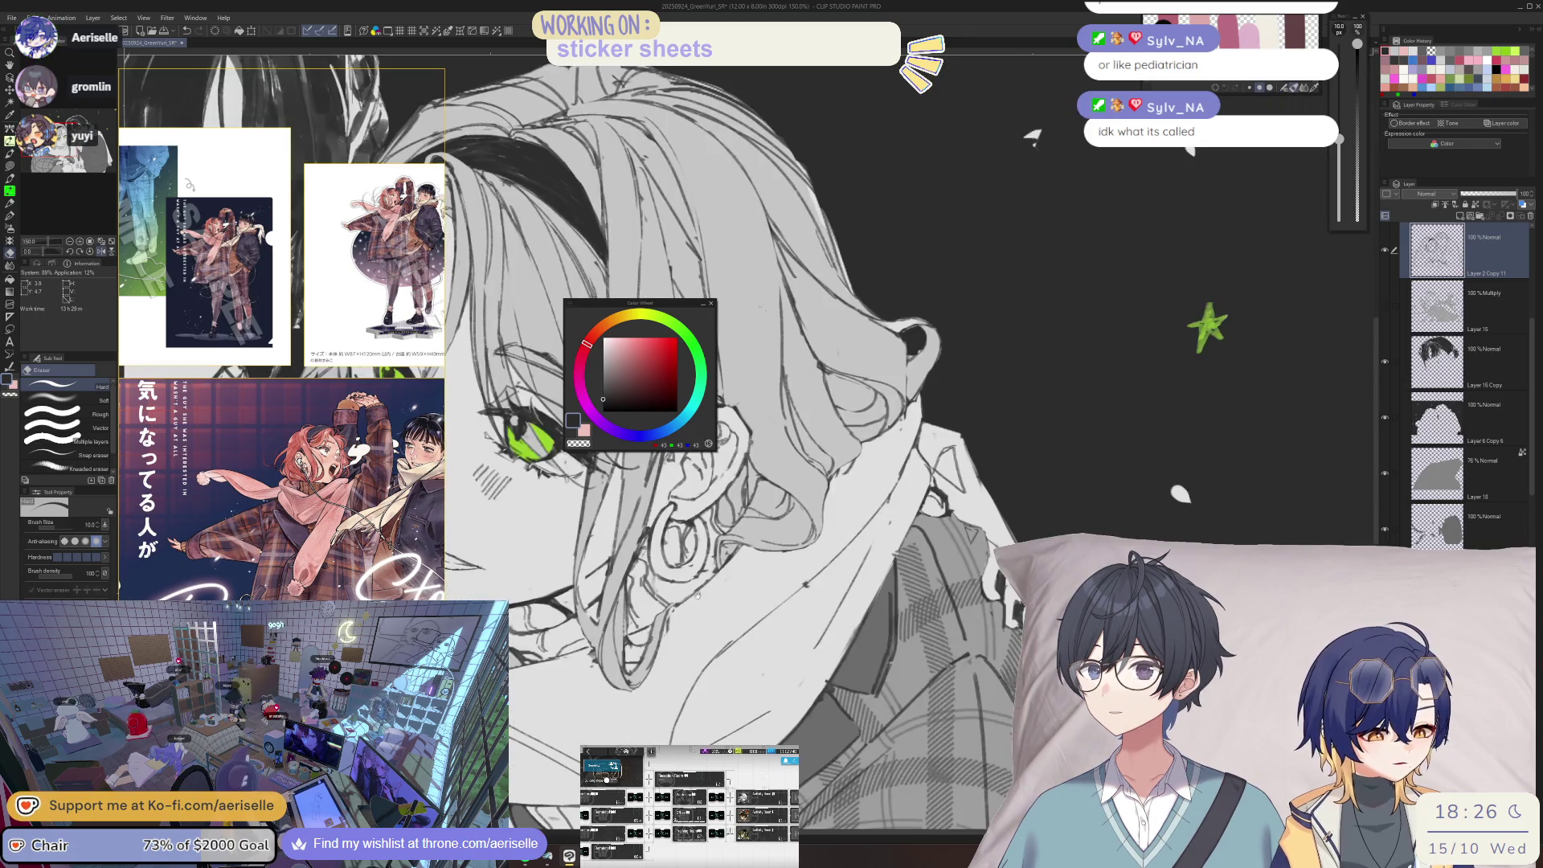
scroll(1033, 138, down, 2)
key(b)
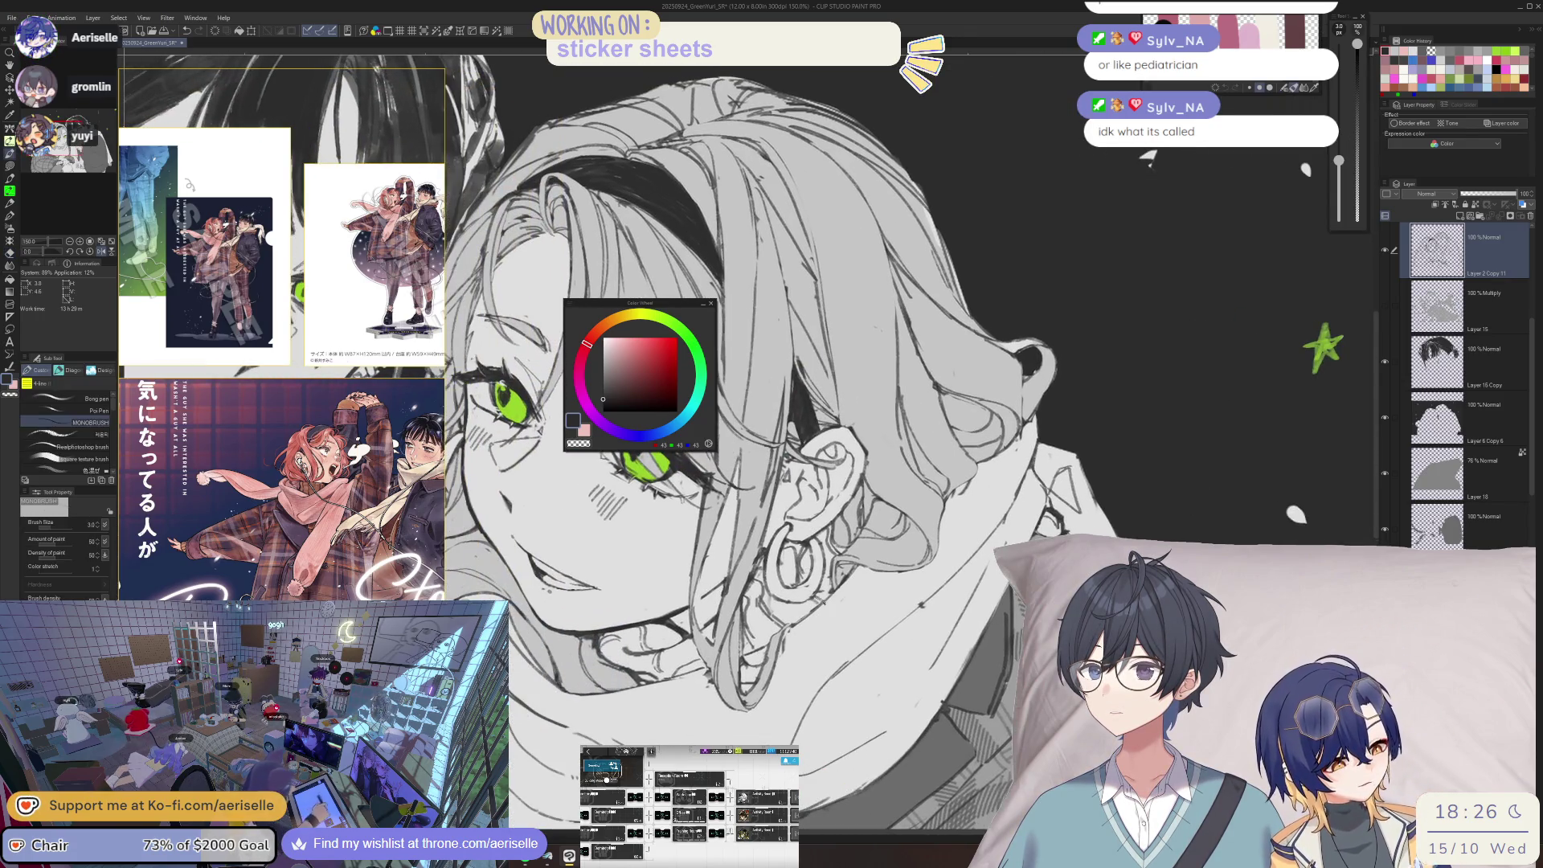
scroll(1149, 158, down, 3)
drag(1093, 523, 1022, 498)
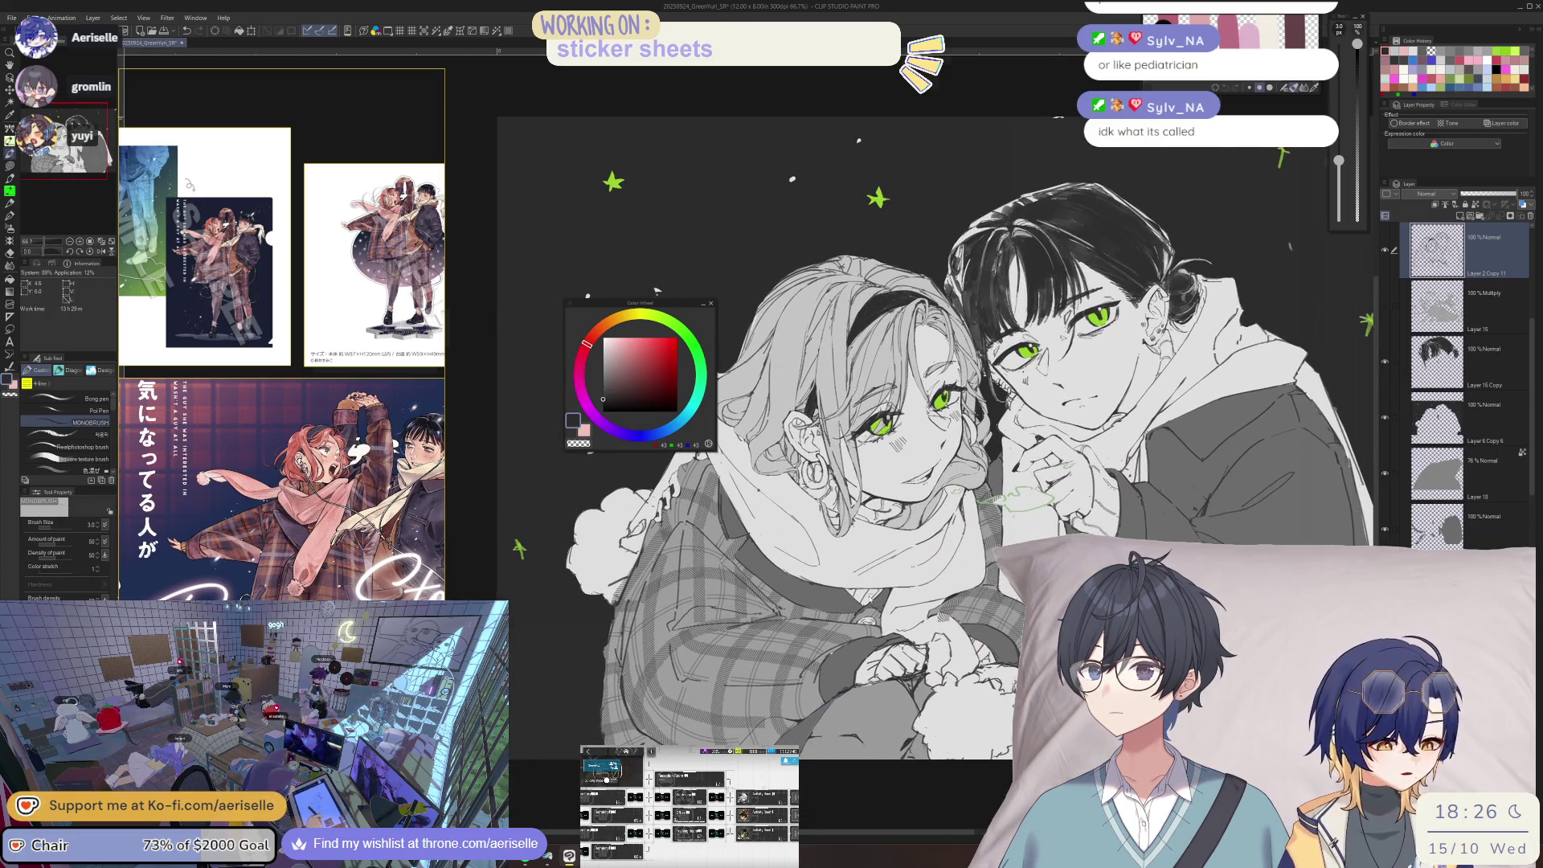
scroll(872, 594, up, 3)
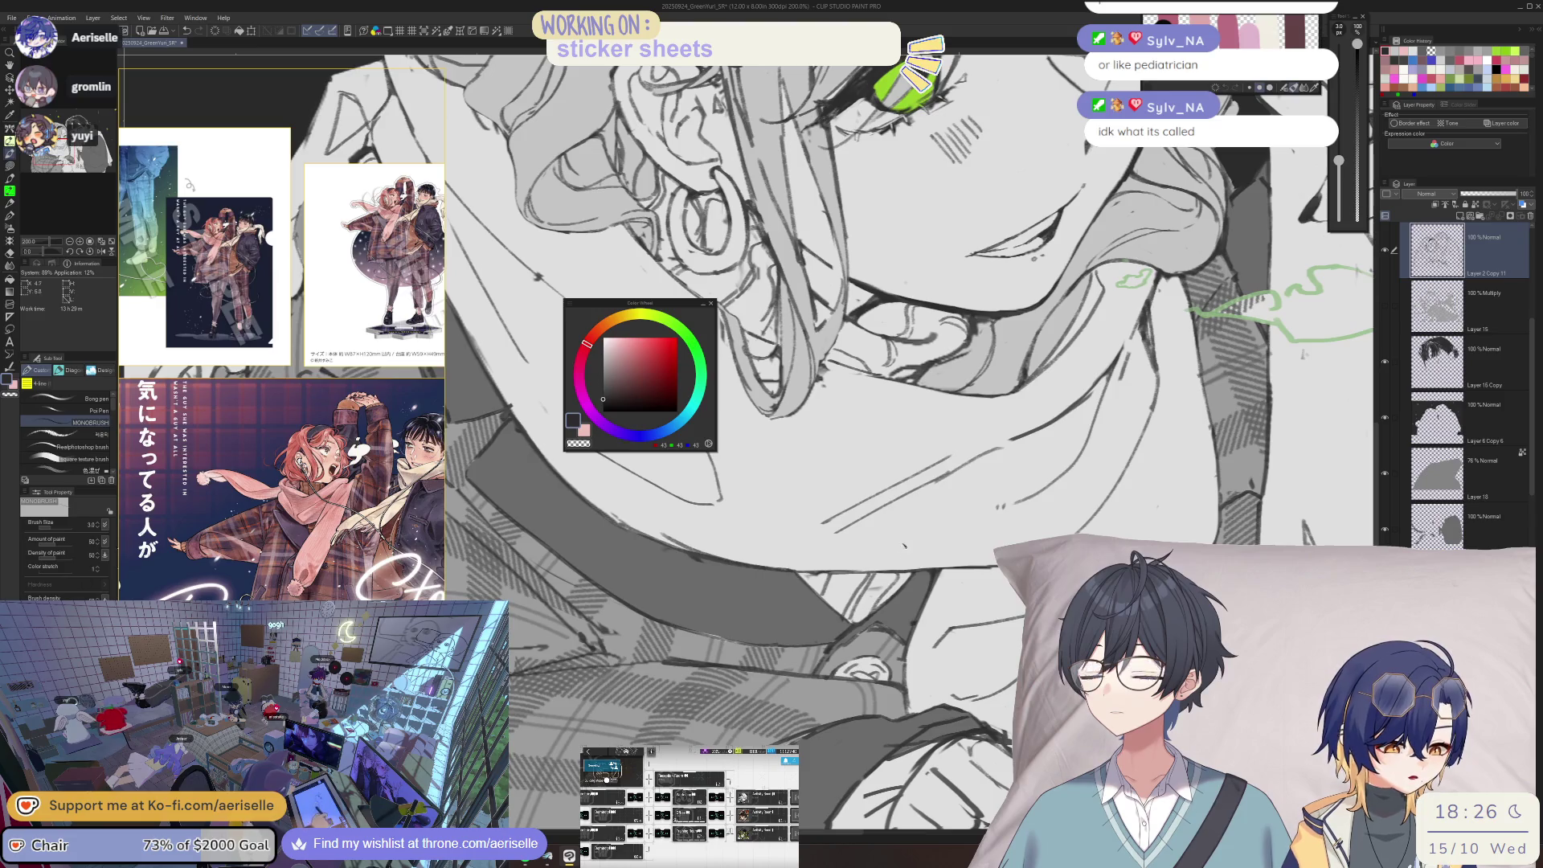
key(e)
key(p)
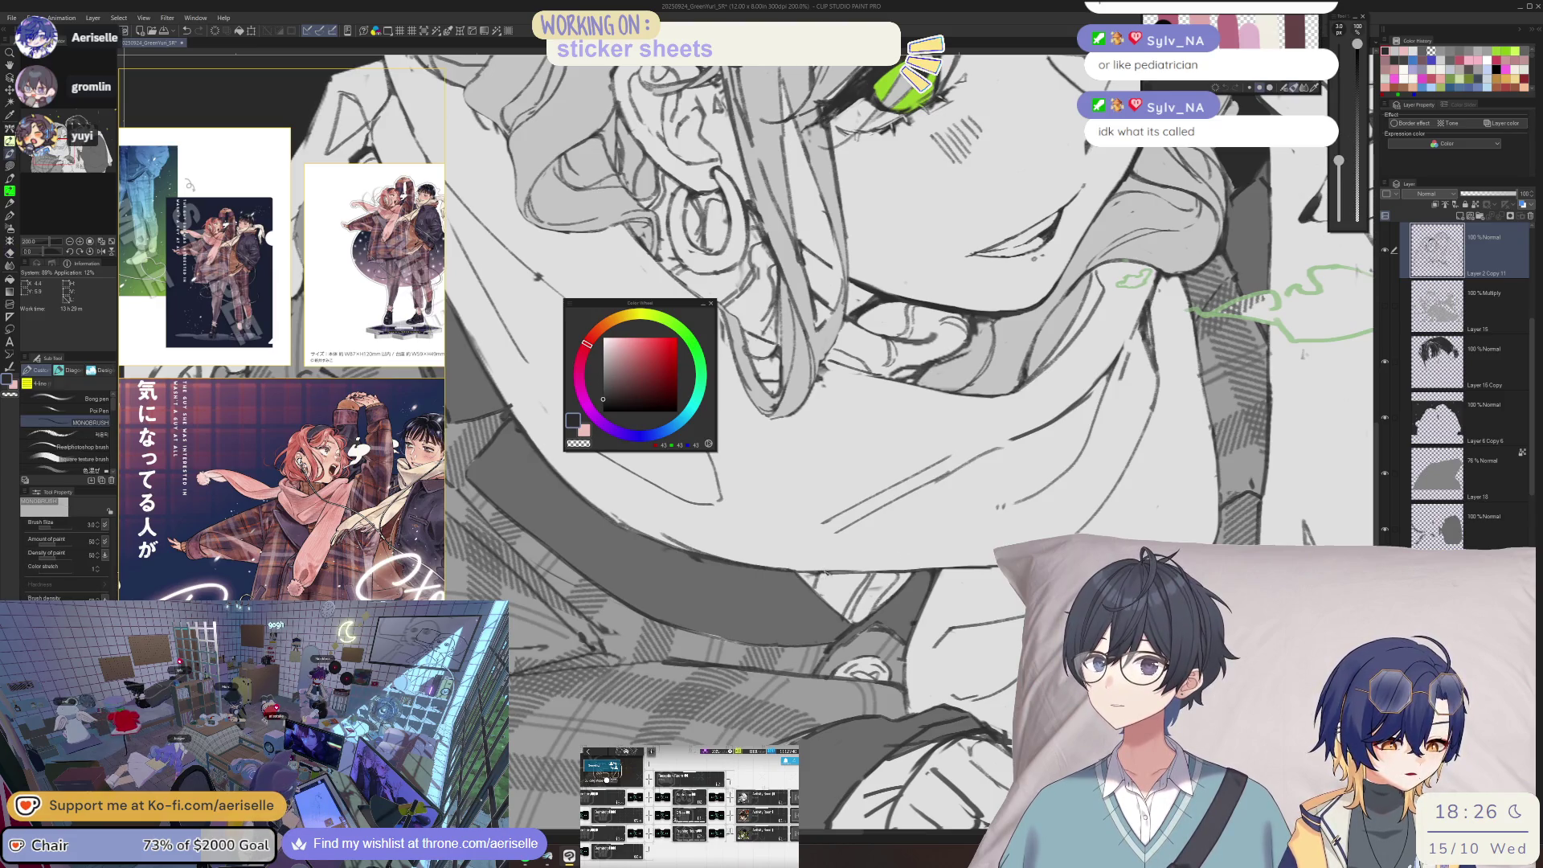
key(h)
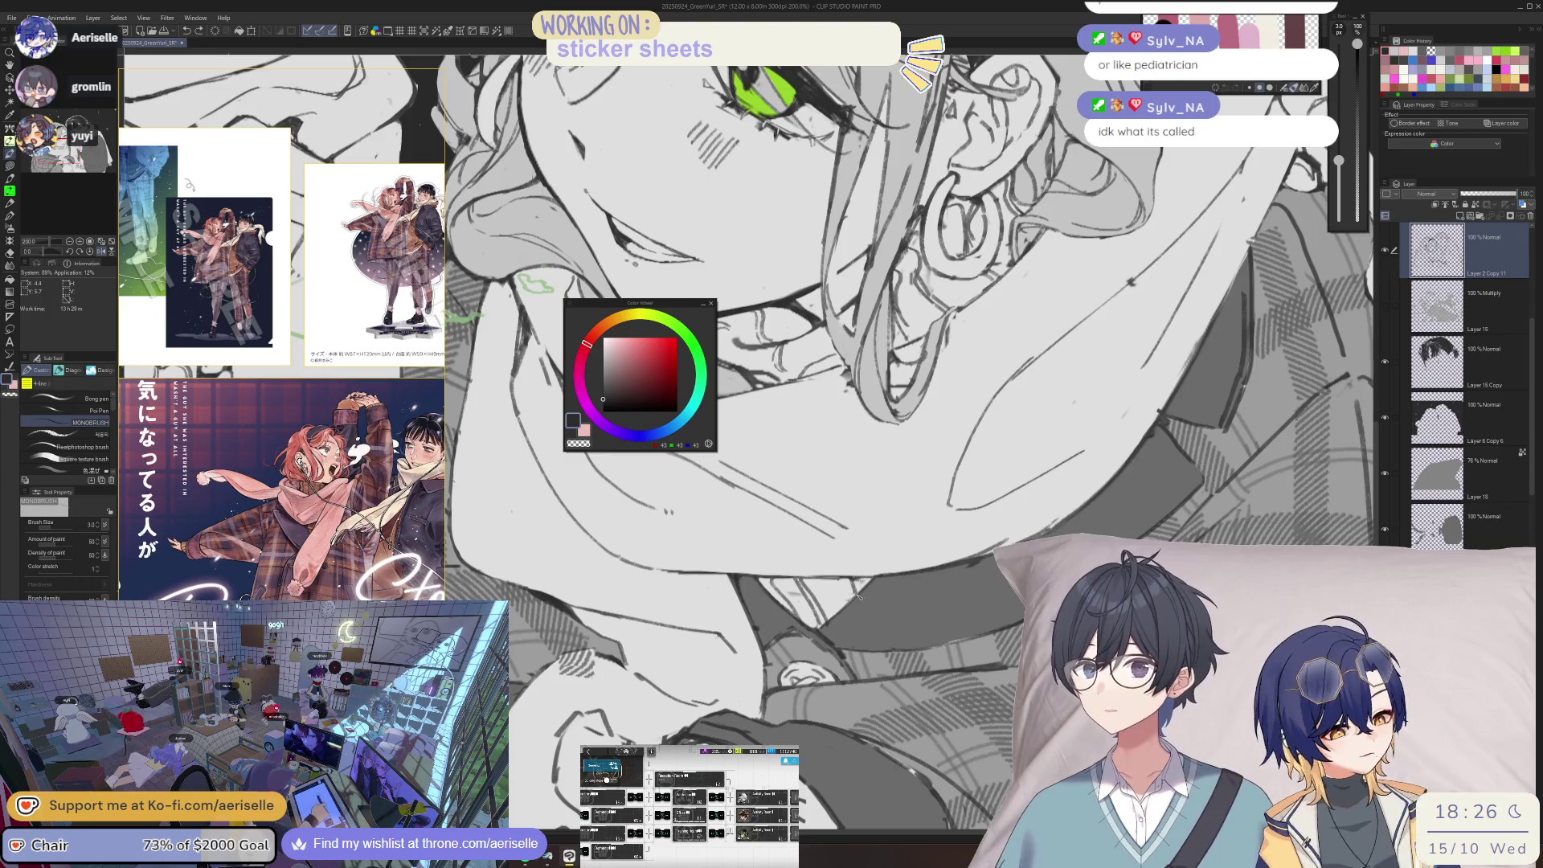
key(e)
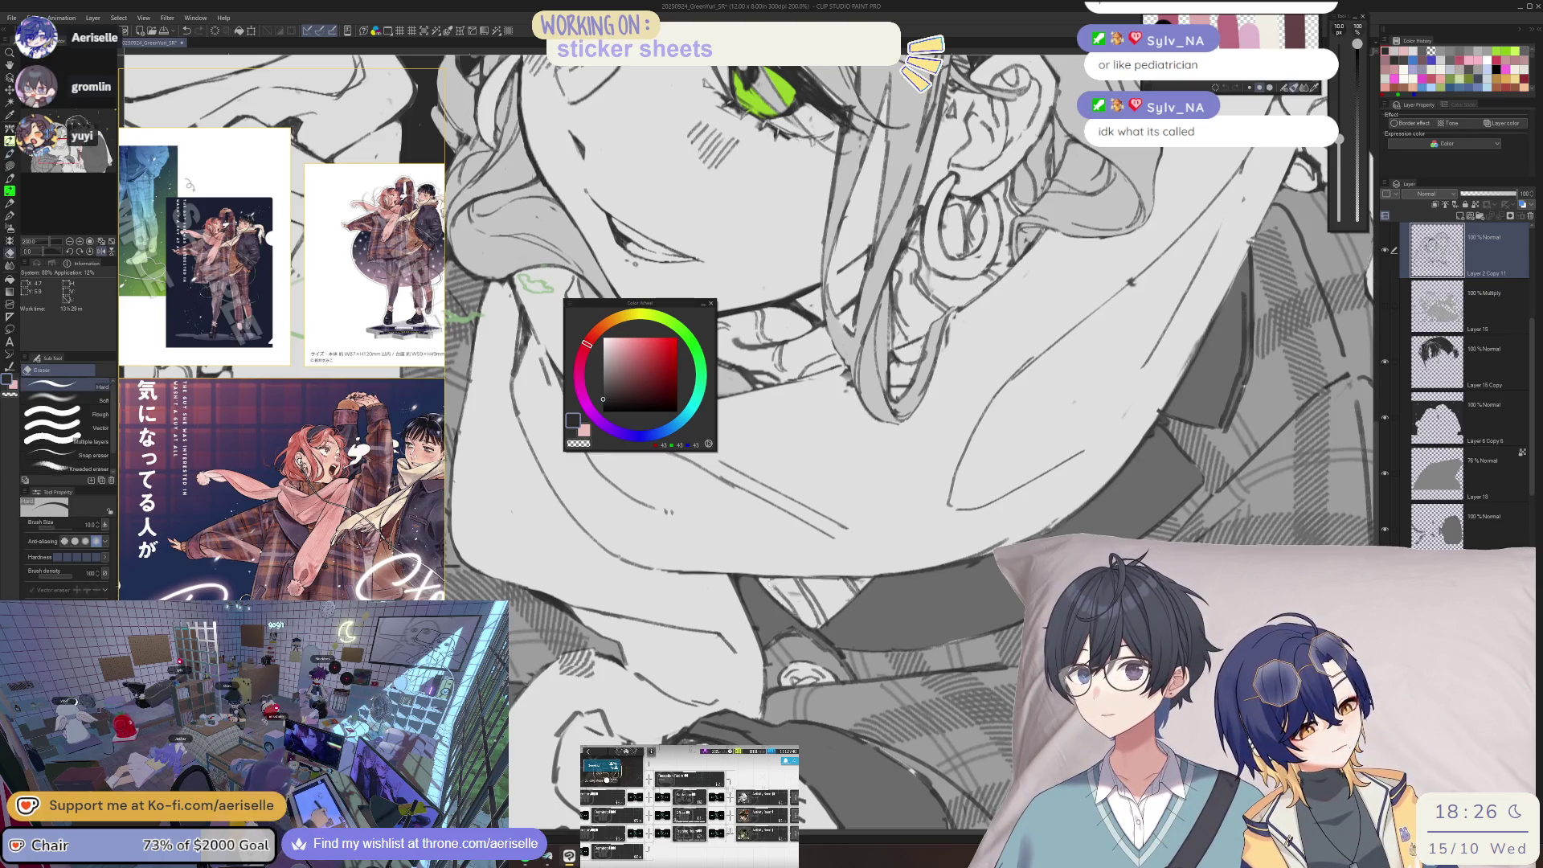
key(p)
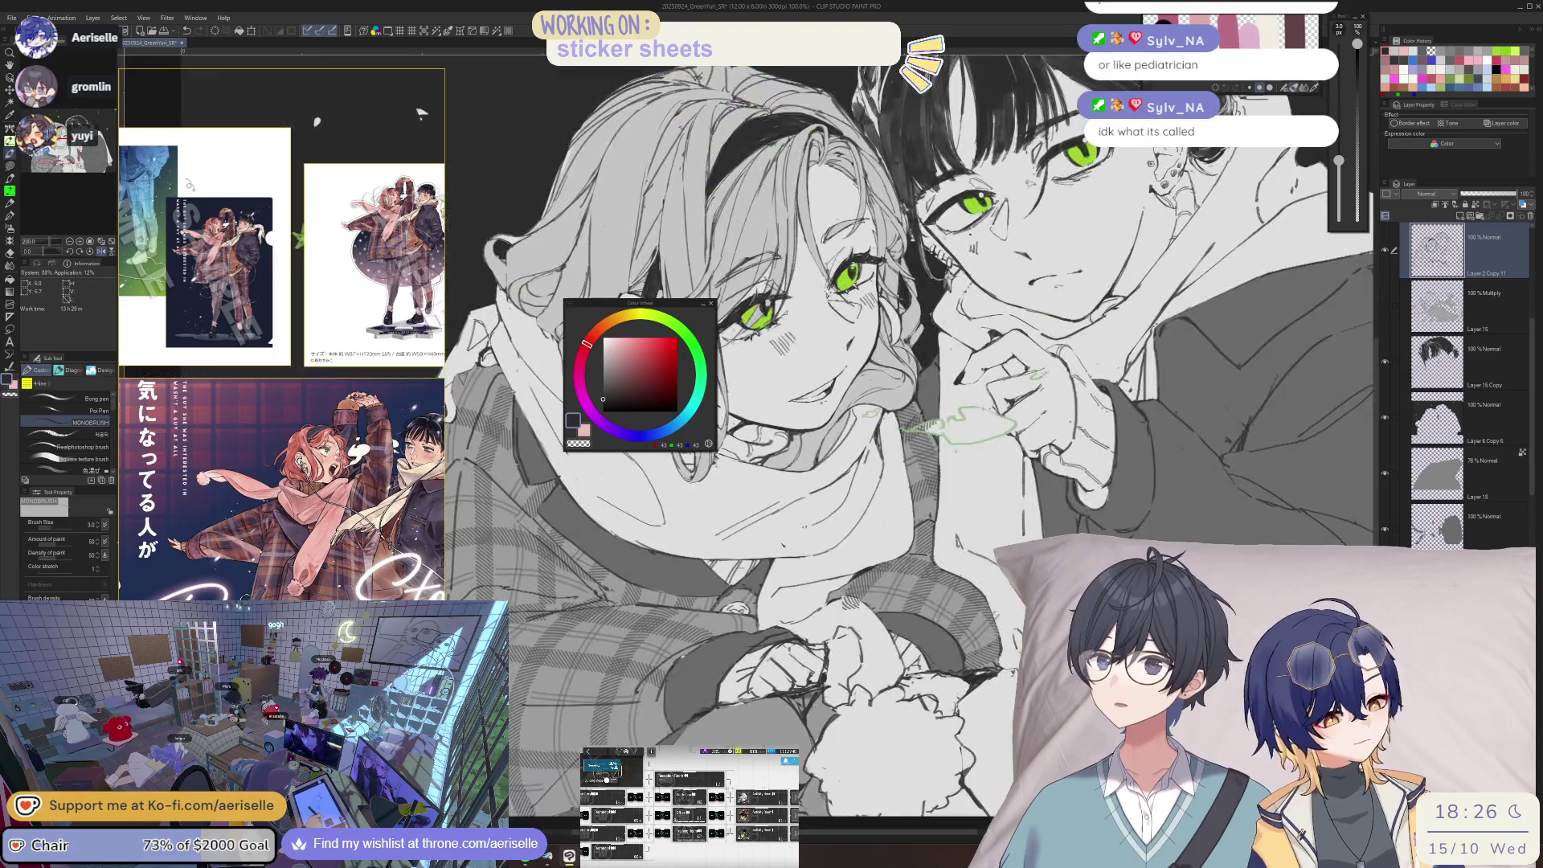
- Zoom out to the whole illustration and fit the straightened canvas to the window
key(ctrl+minus)
key(ctrl+plus)
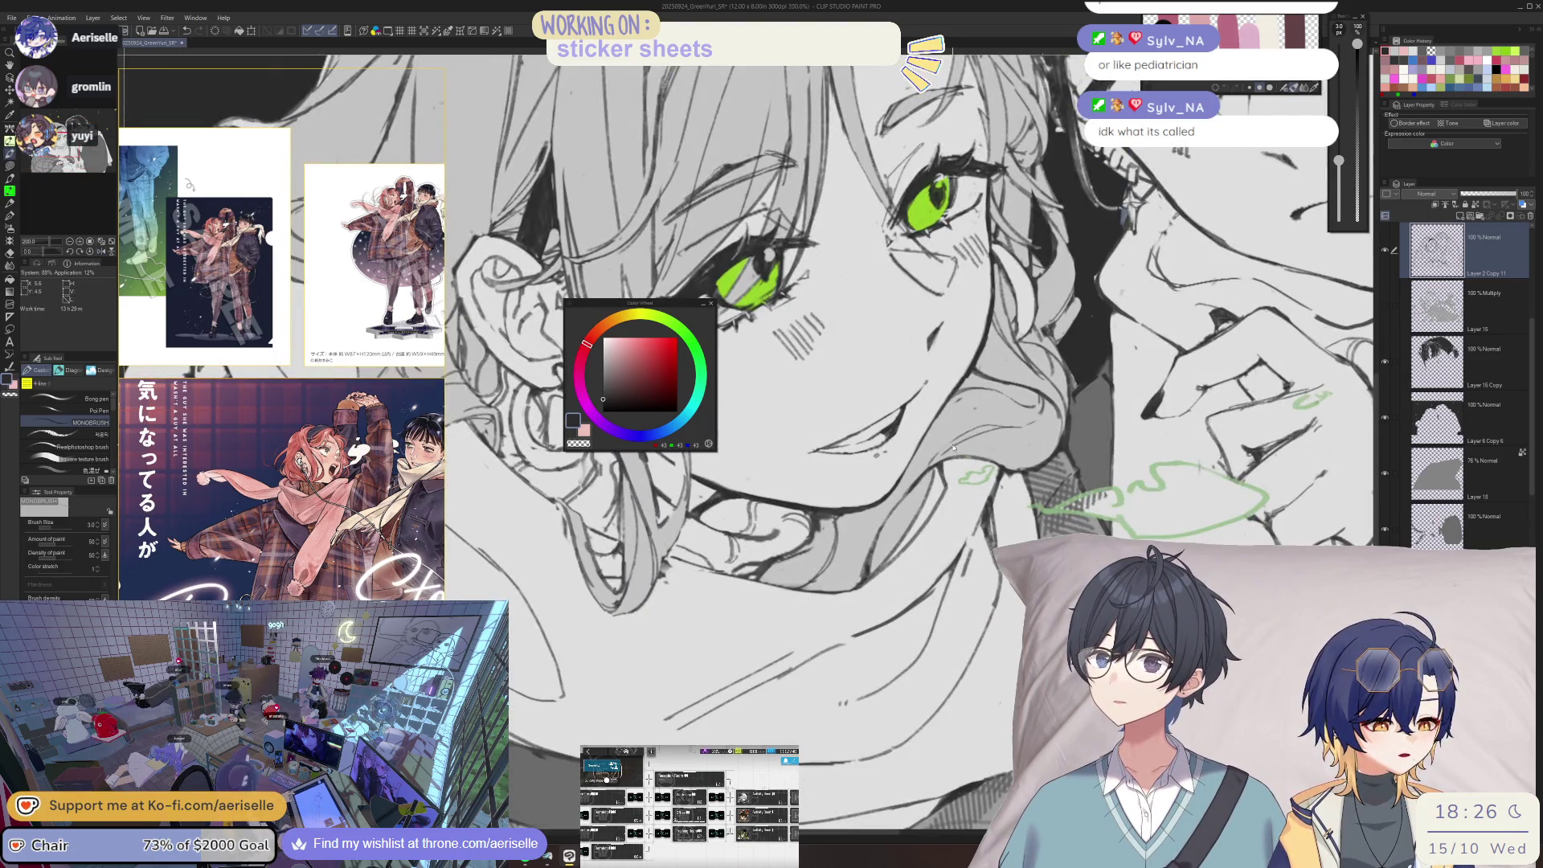
key(ctrl+minus)
key(ctrl+minus)
key(ctrl+minus)
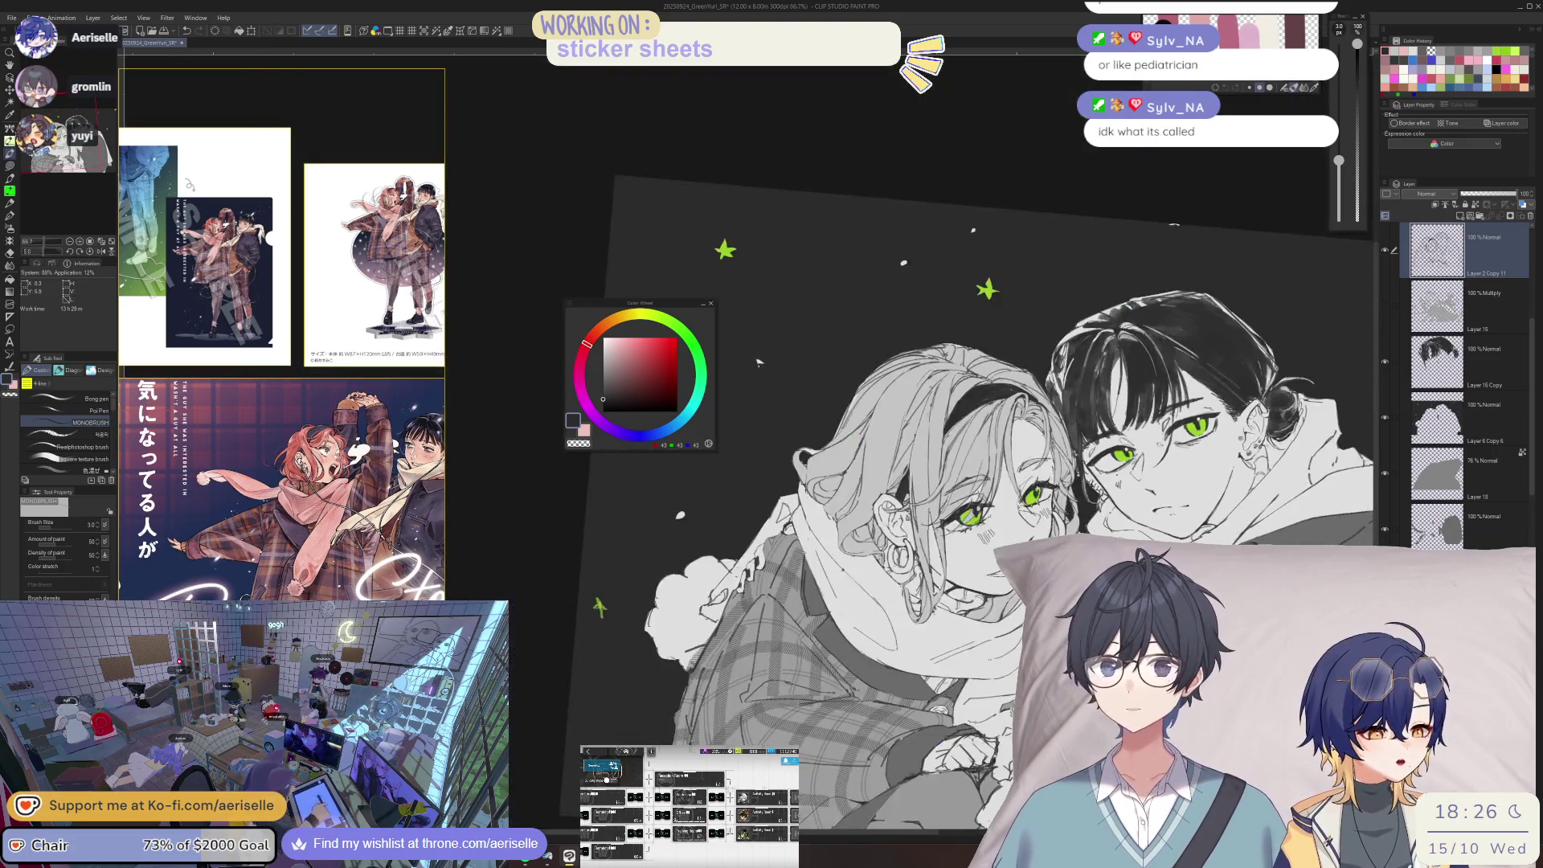
key(ctrl+@)
- Move the Color Wheel palette off the artwork and show multiply shading Layer 15
mouse_move(677, 306)
mouse_down()
mouse_move(1157, 498)
mouse_move(1293, 203)
mouse_move(1278, 94)
mouse_up()
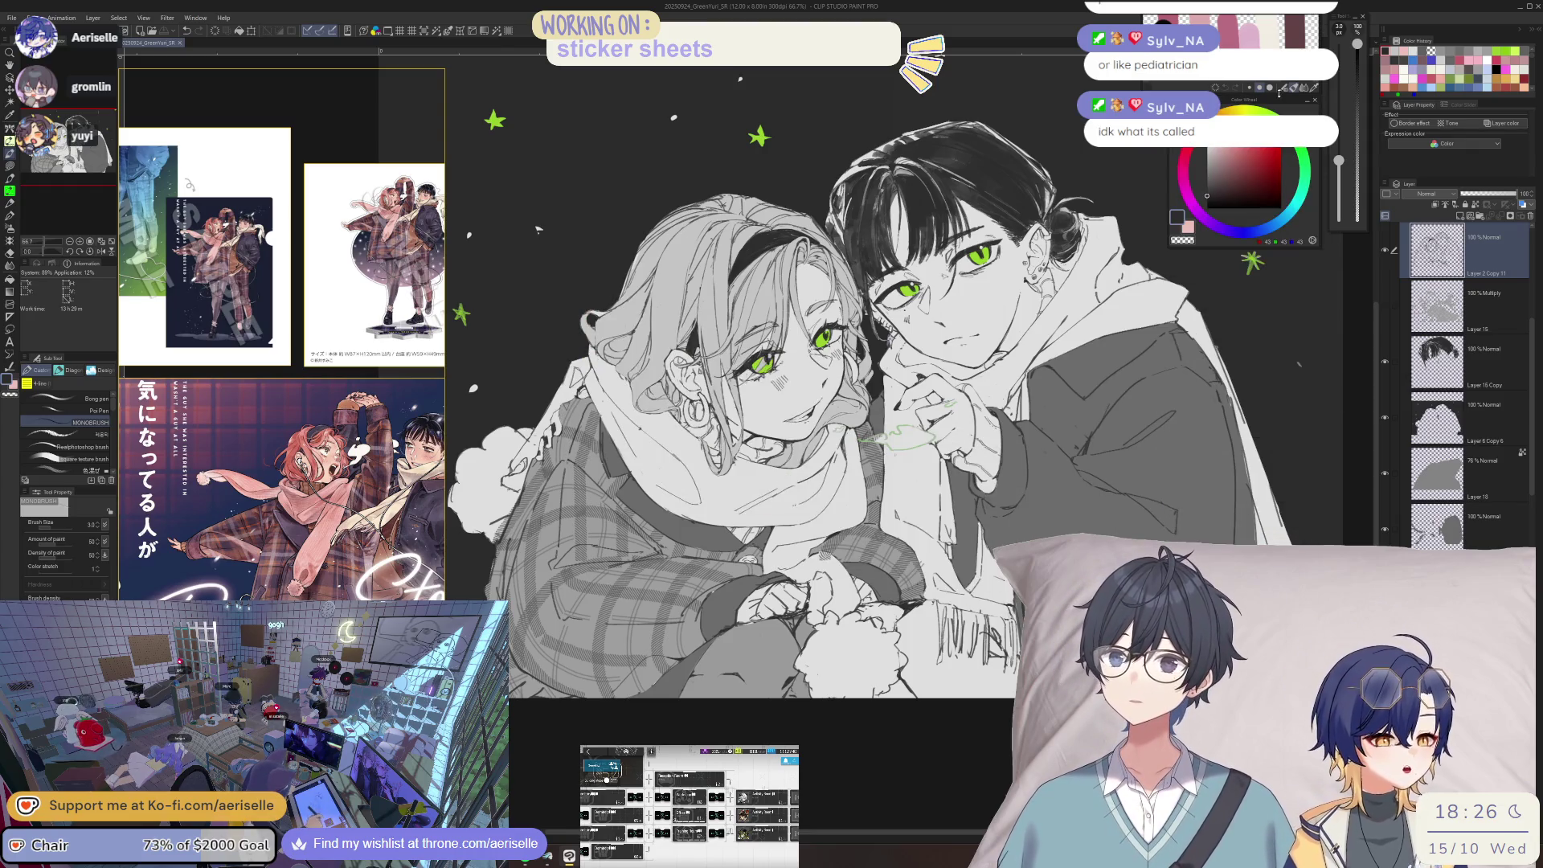
click(1384, 313)
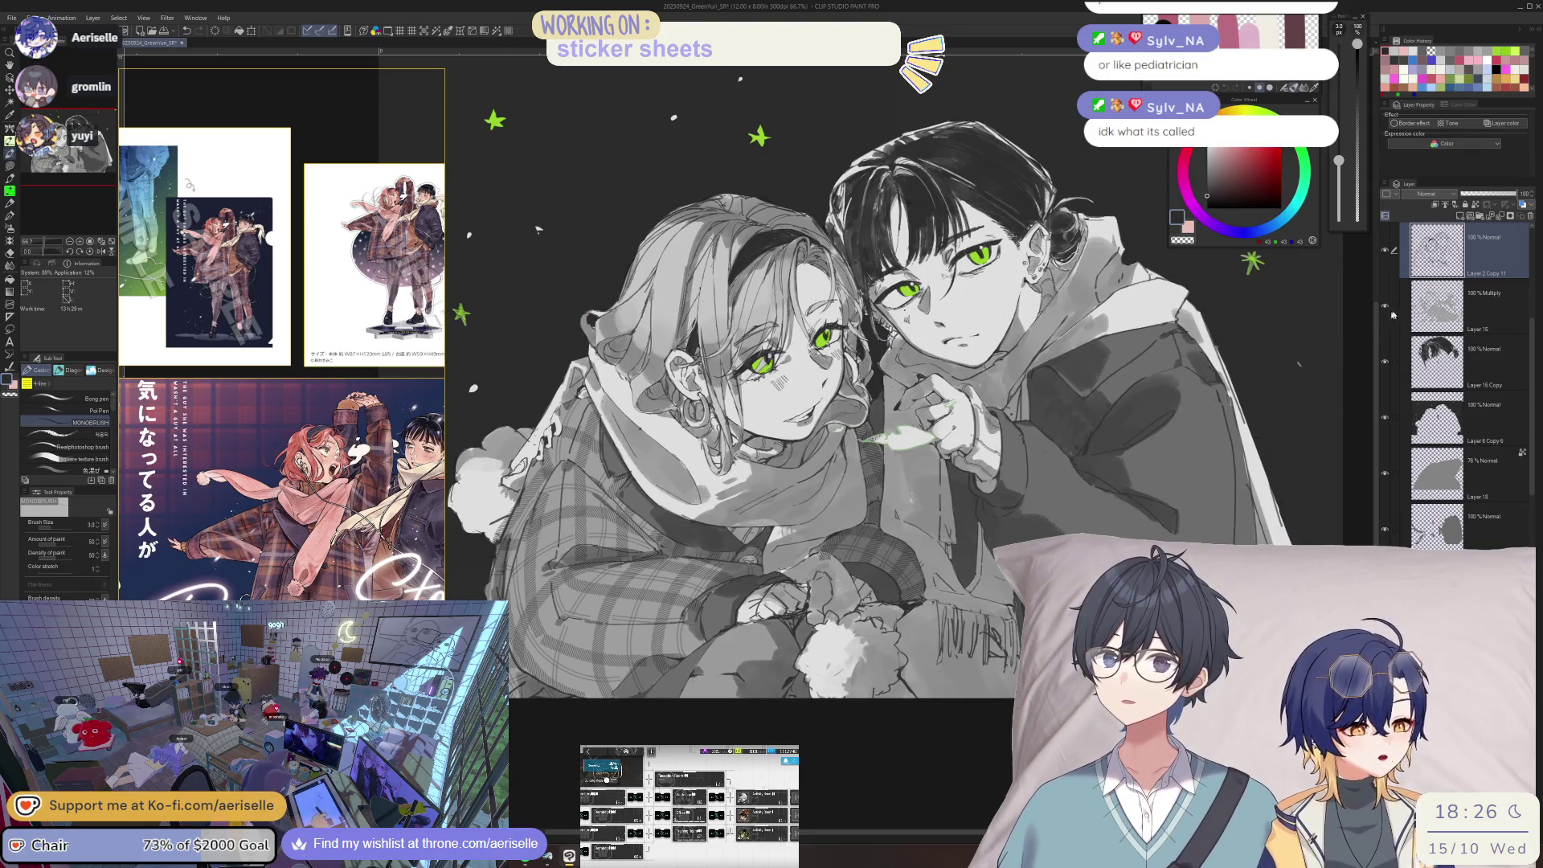
mouse_move(1533, 434)
mouse_down()
mouse_move(1534, 521)
mouse_move(1534, 482)
mouse_up()
- Select a lower layer and open Hue/Saturation/Luminosity twice without applying changes
click(1439, 514)
key(ctrl+u)
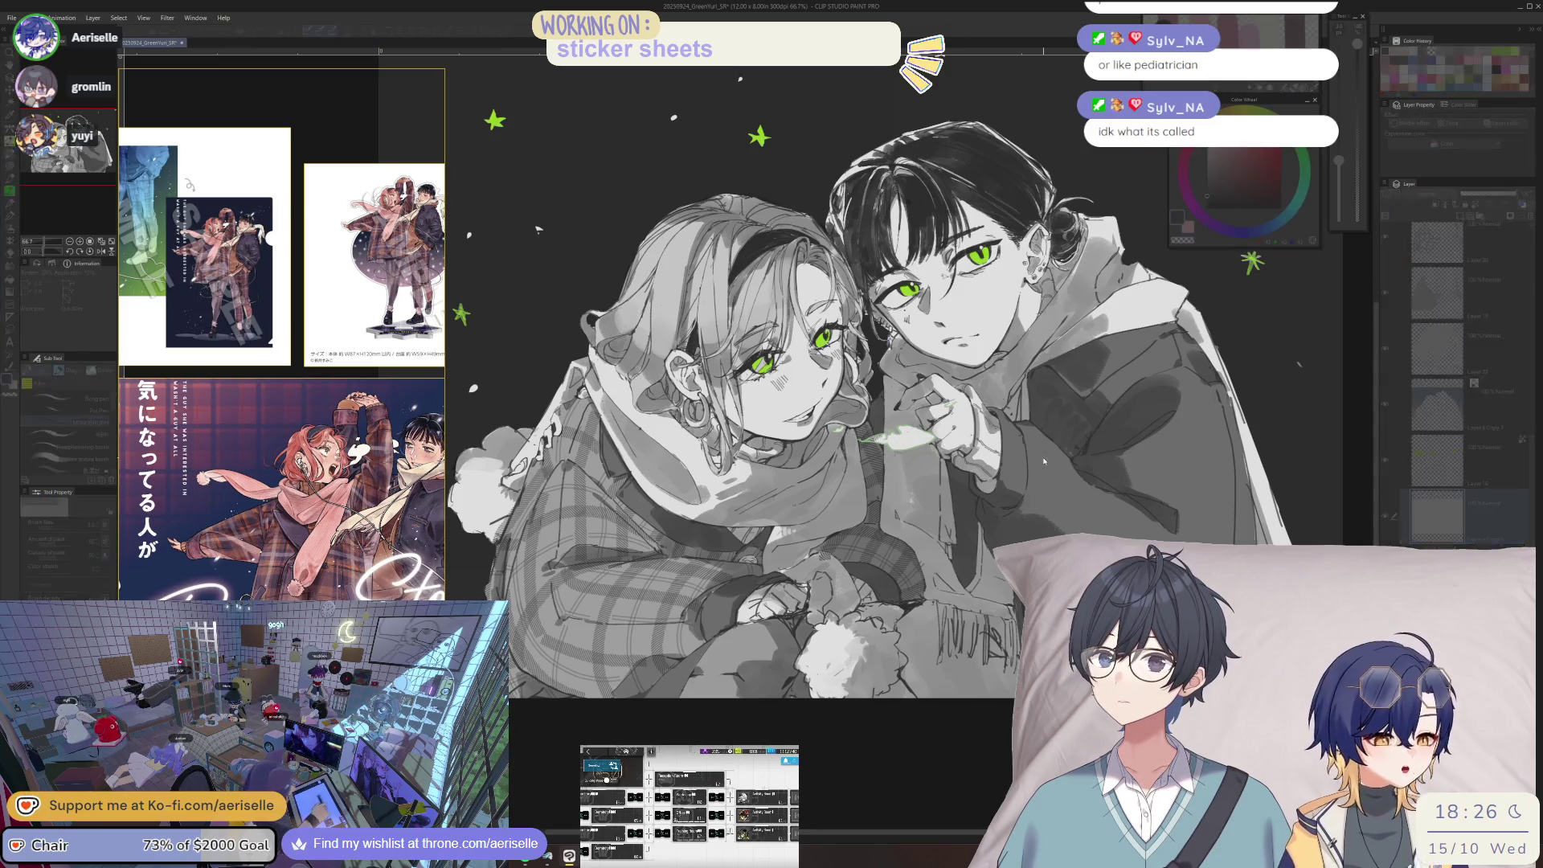
key(Return)
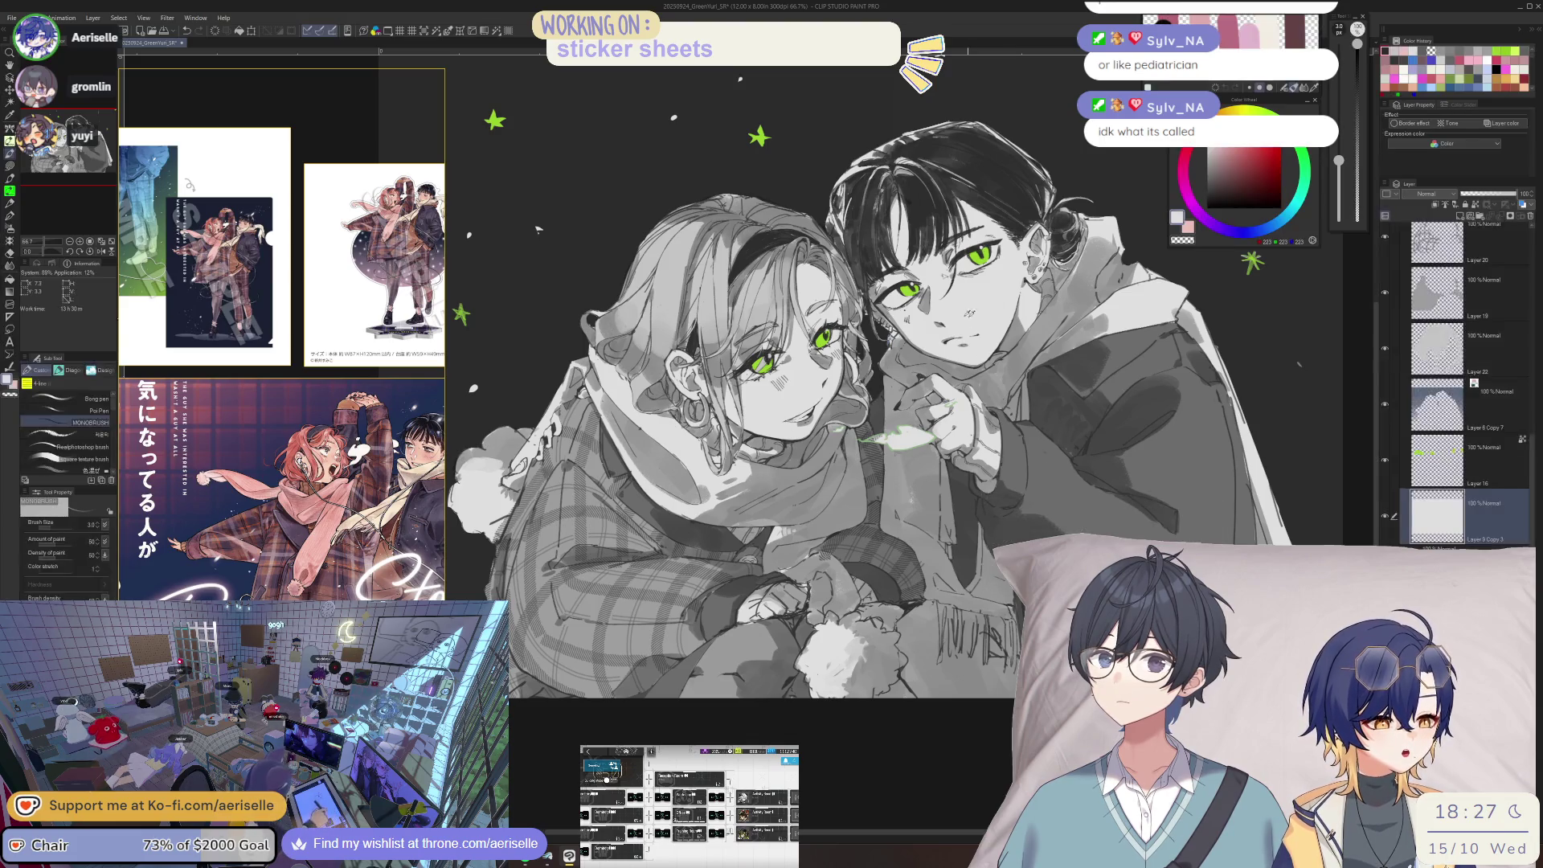
key(ctrl+u)
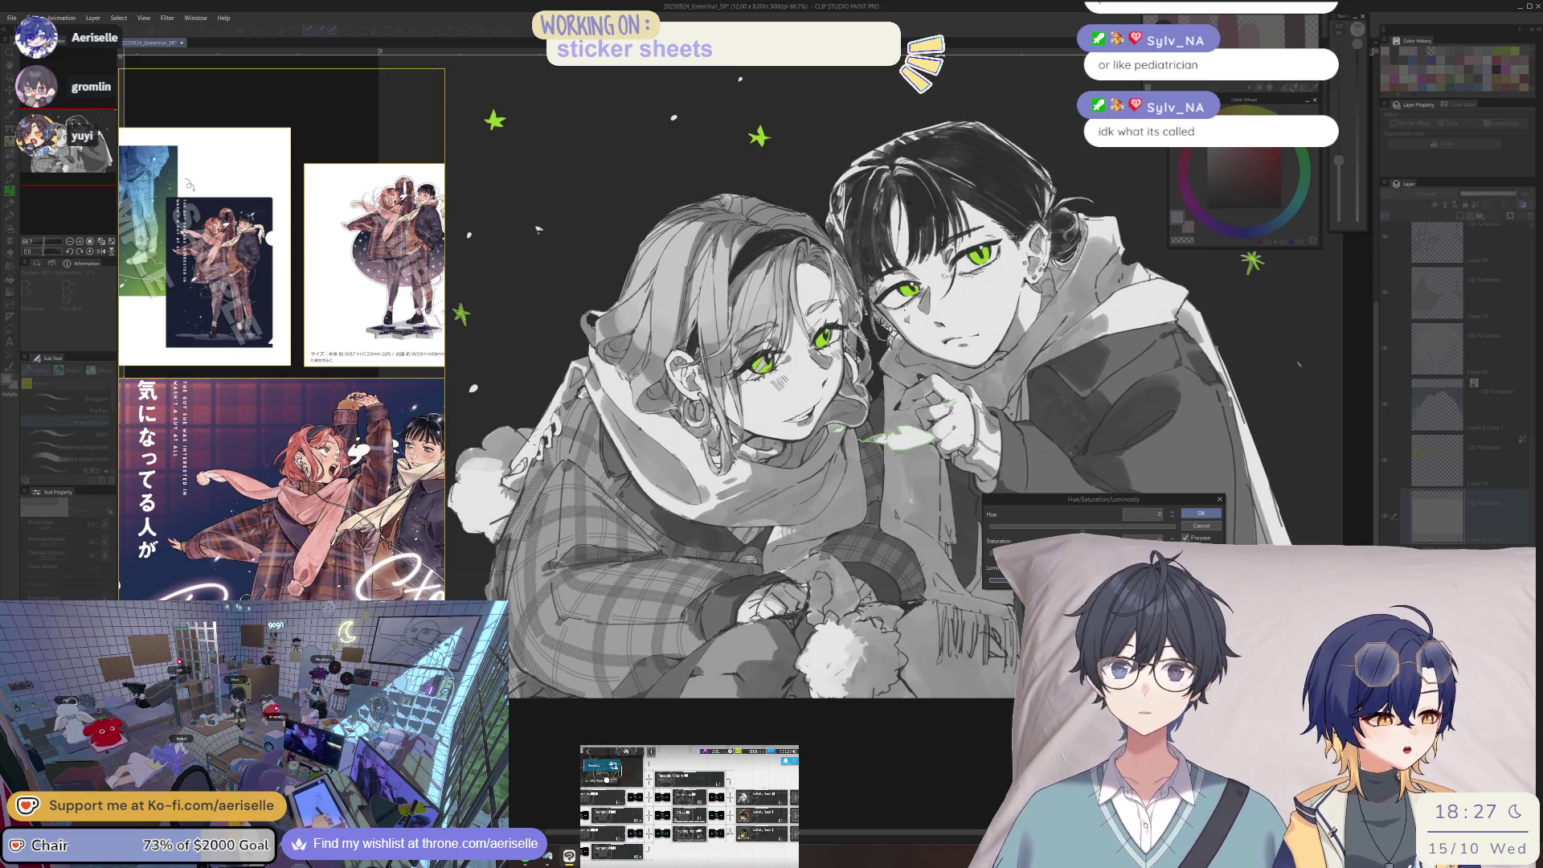
key(Return)
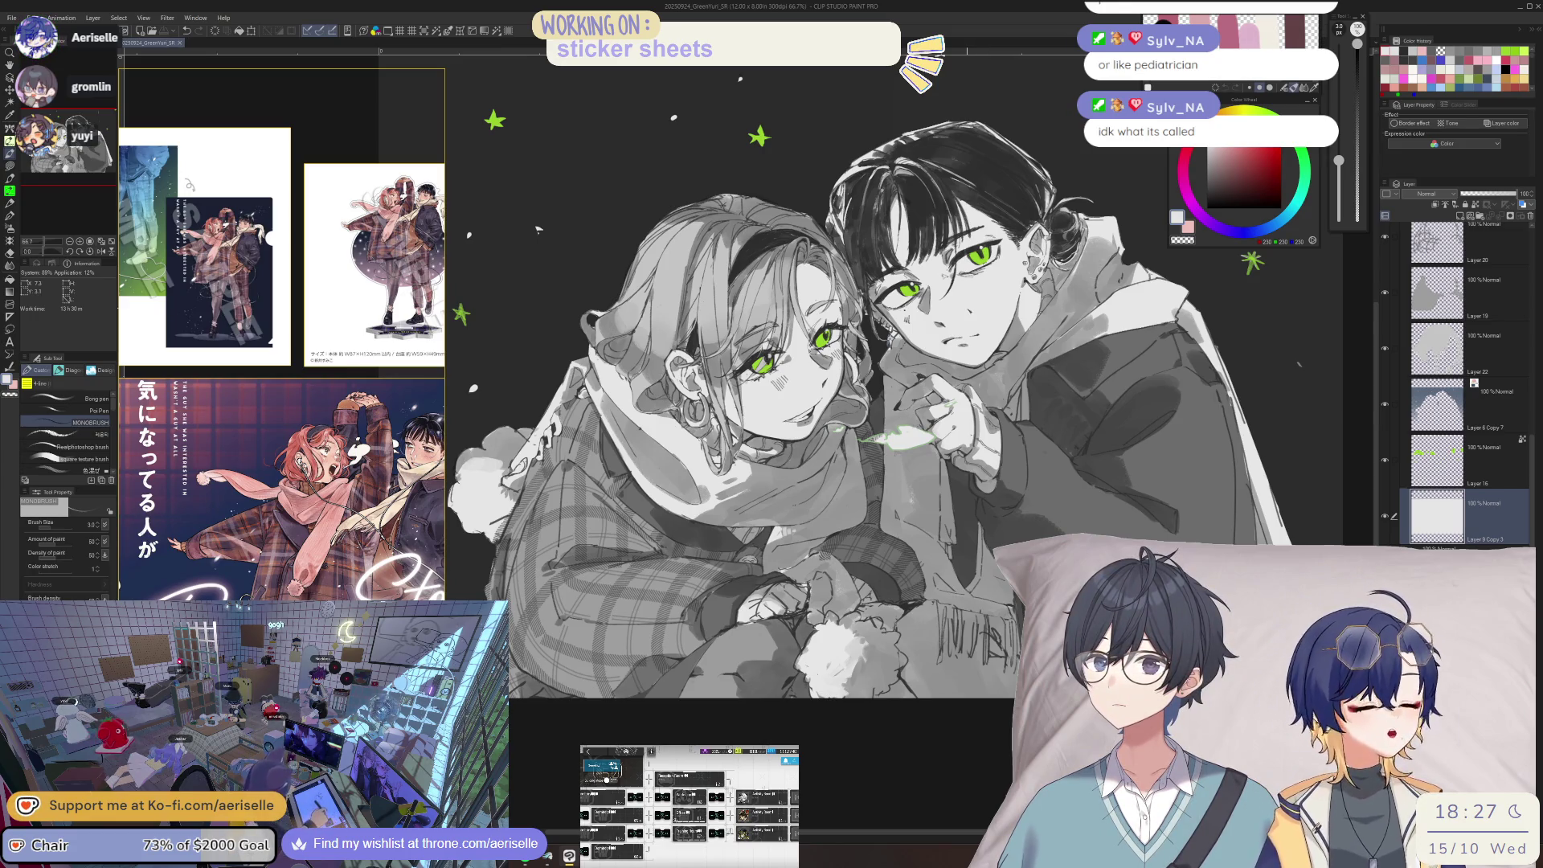
- Pick Layer 15 and a mid grey from the canvas and paint a shading stroke on the scarf
scroll(803, 496, up, 3)
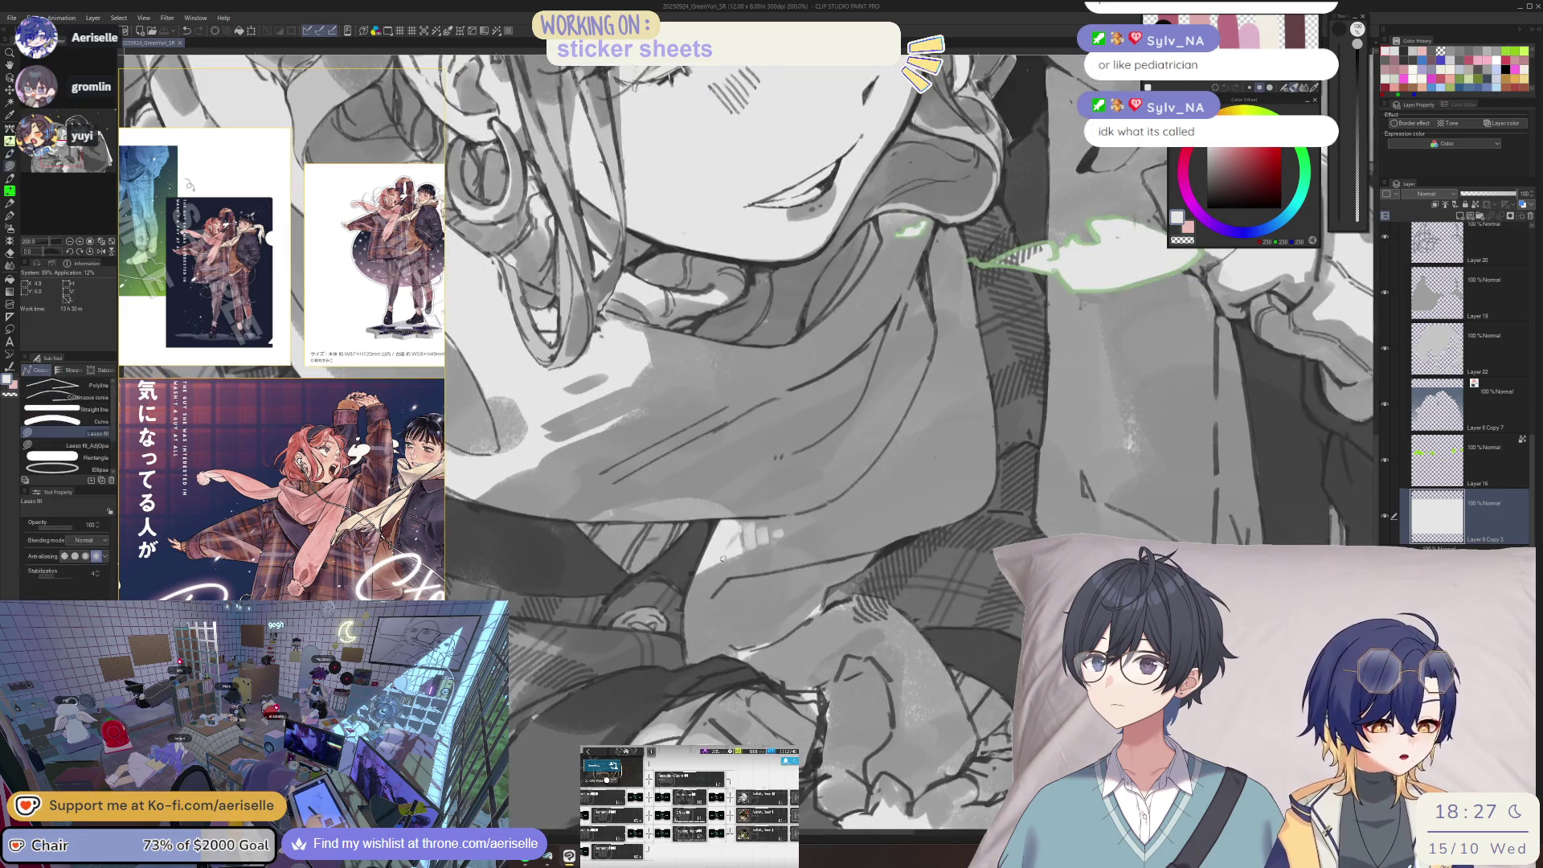
ctrl+shift+click(727, 540)
alt+click(701, 579)
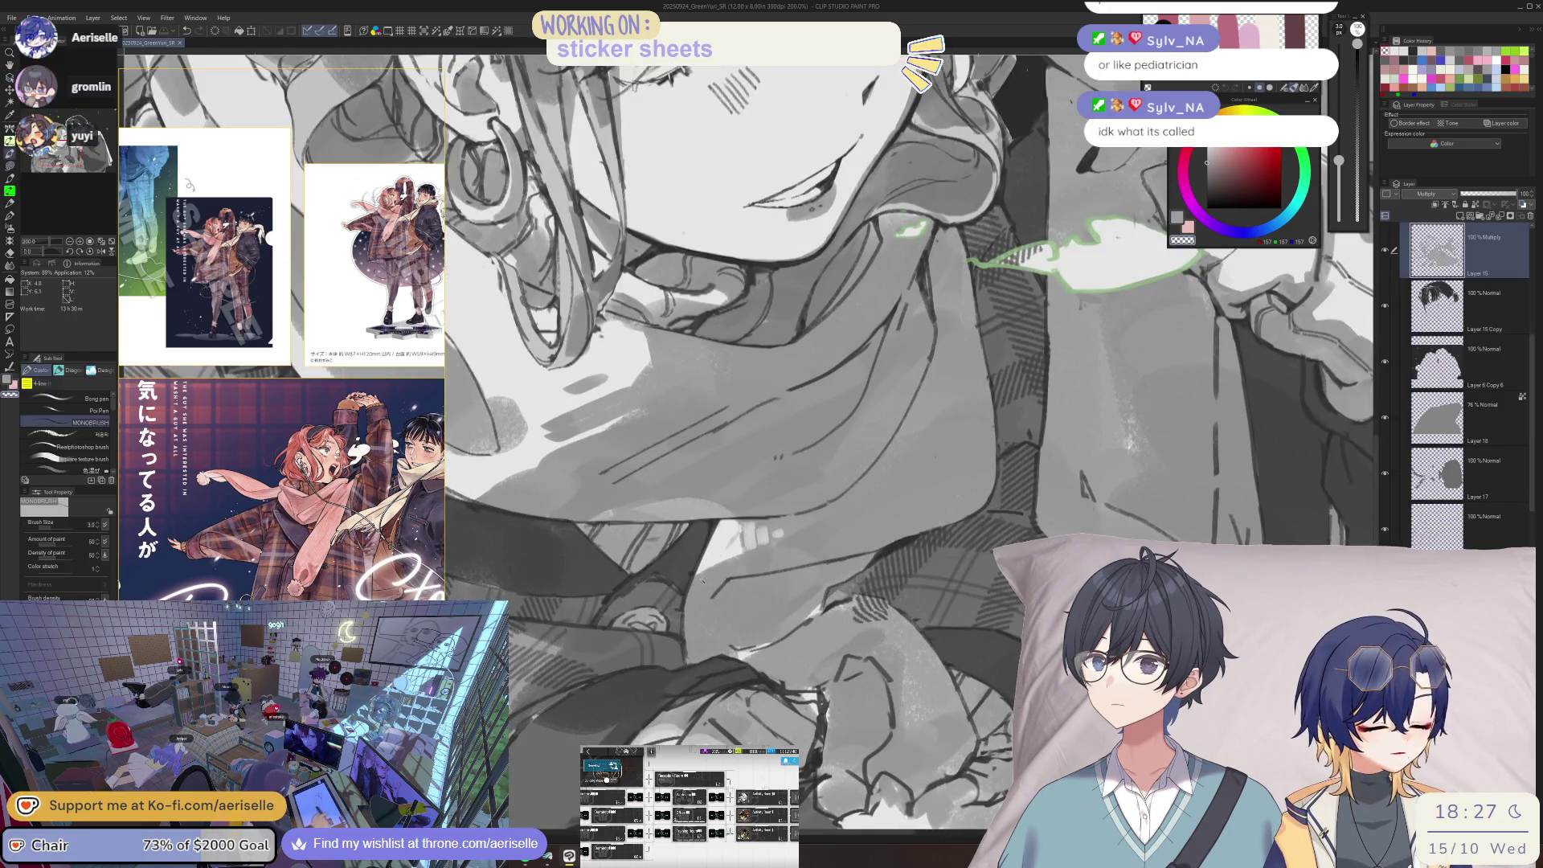
drag(706, 575, 692, 599)
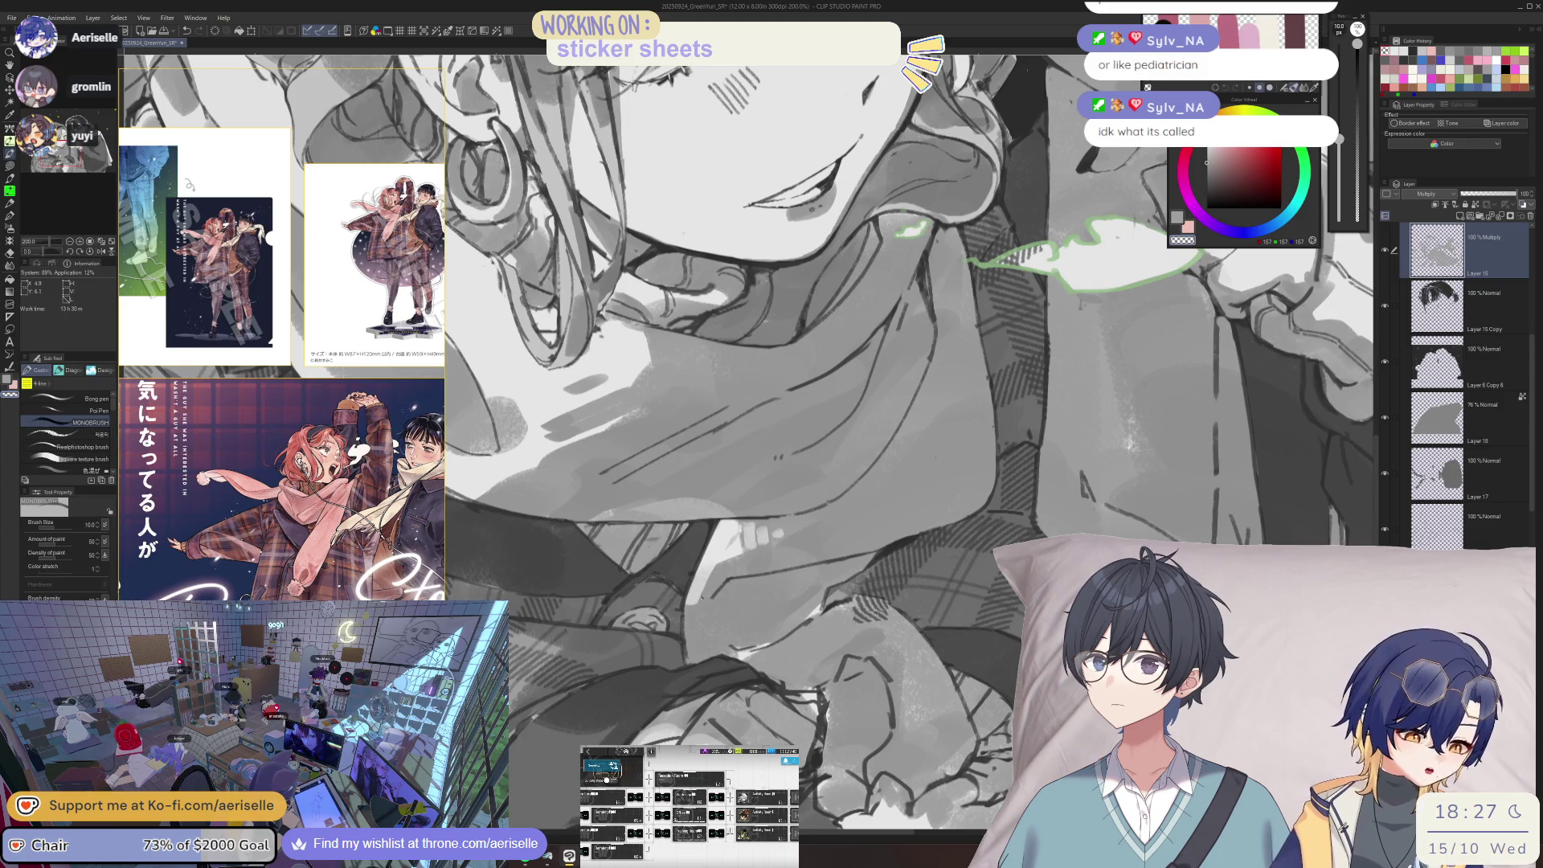
key(bracketleft)
key(bracketleft)
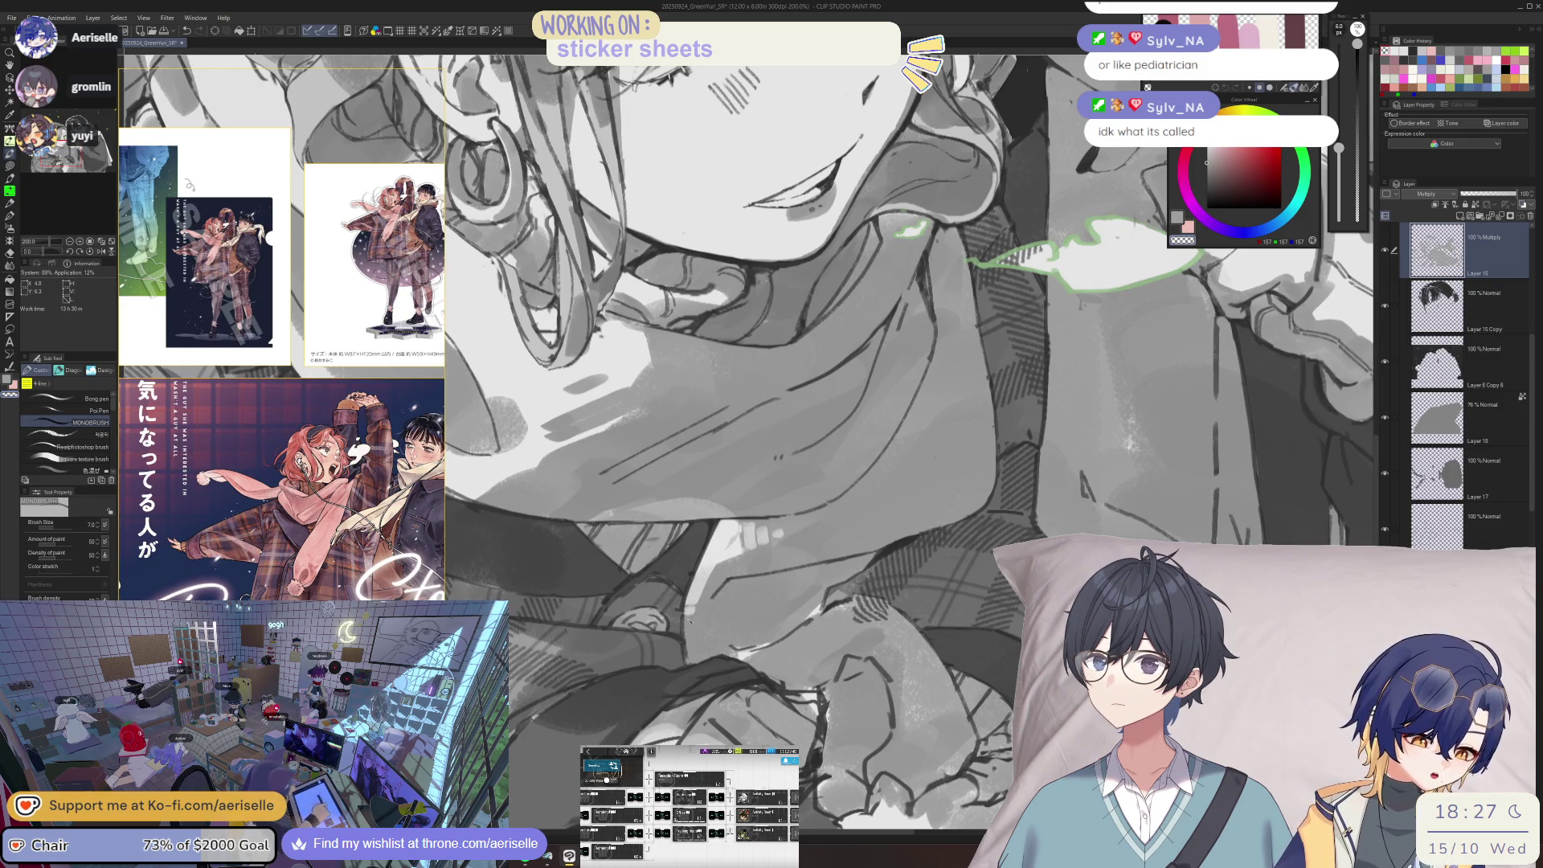
- Zoom out, mirror the view twice to check proportions, resize the brush and reset rotation upright
key(ctrl+0)
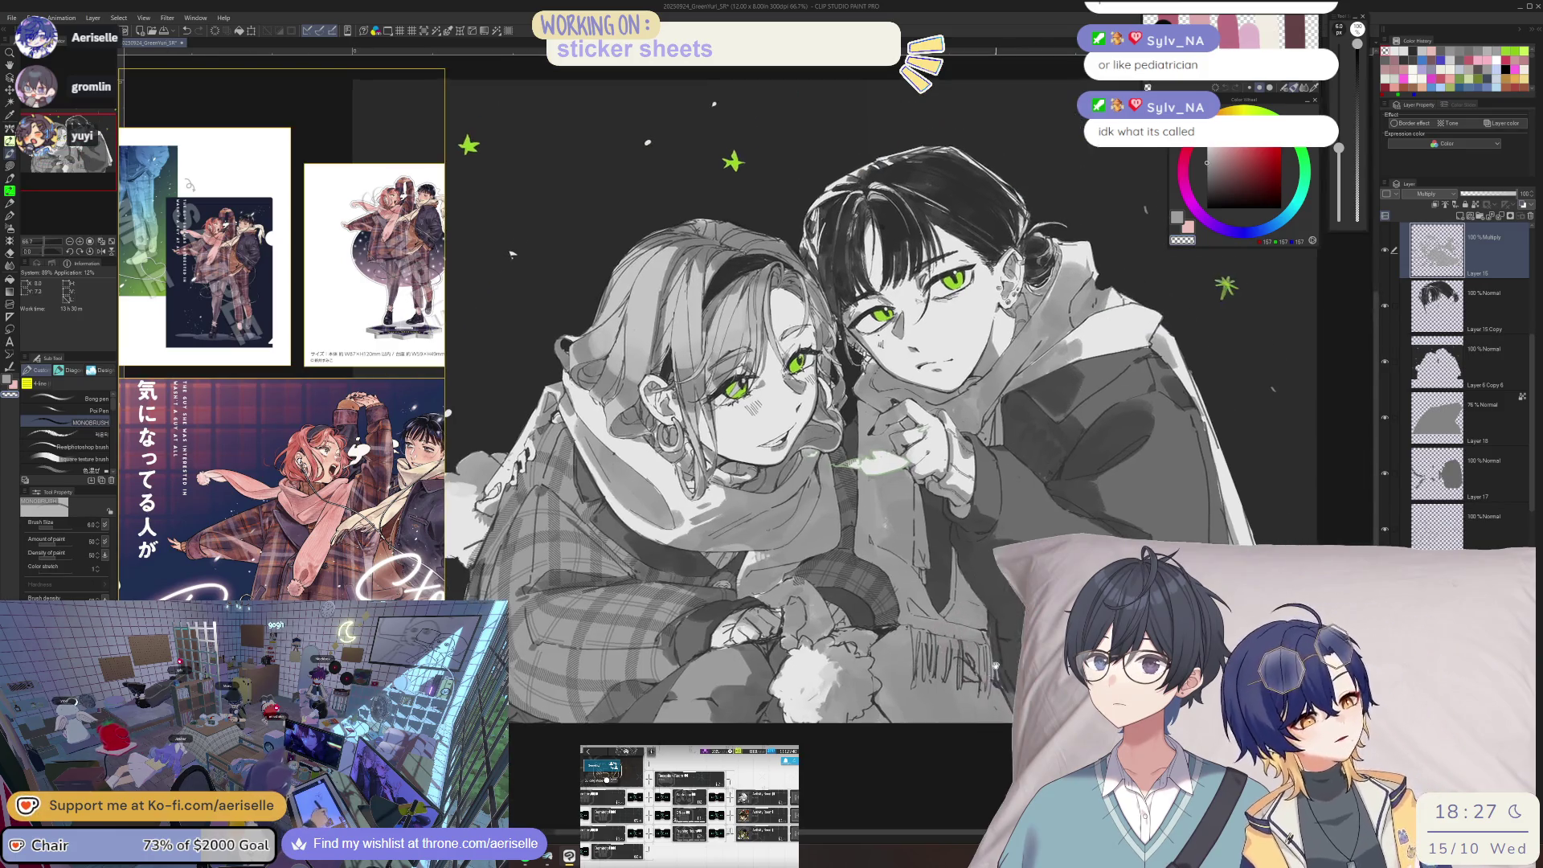
key(h)
scroll(759, 579, up, 4)
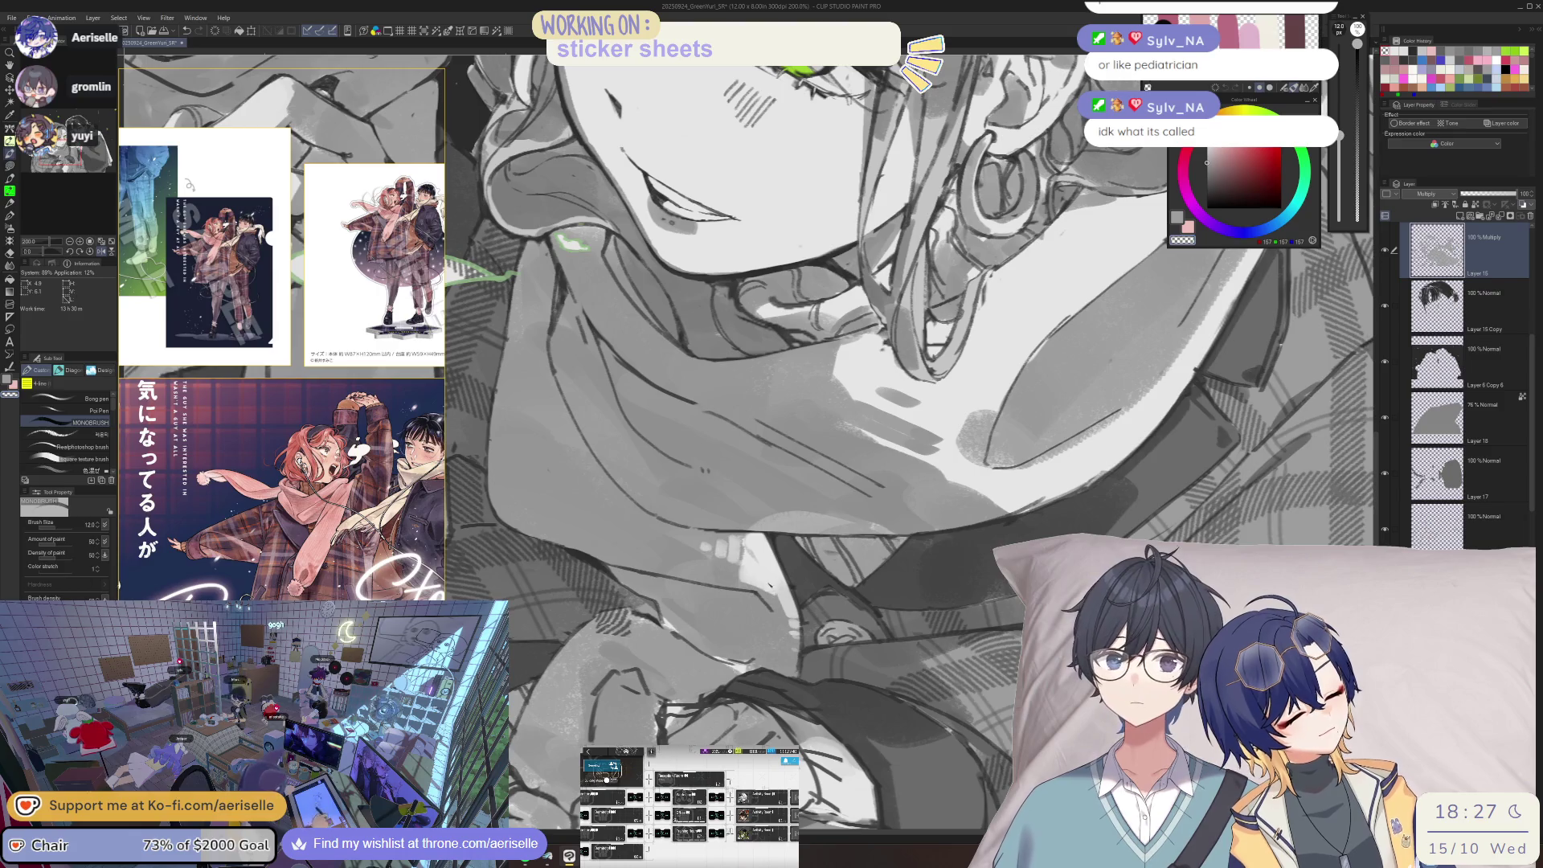
key(h)
key(bracketleft)
key(bracketleft)
key(bracketleft)
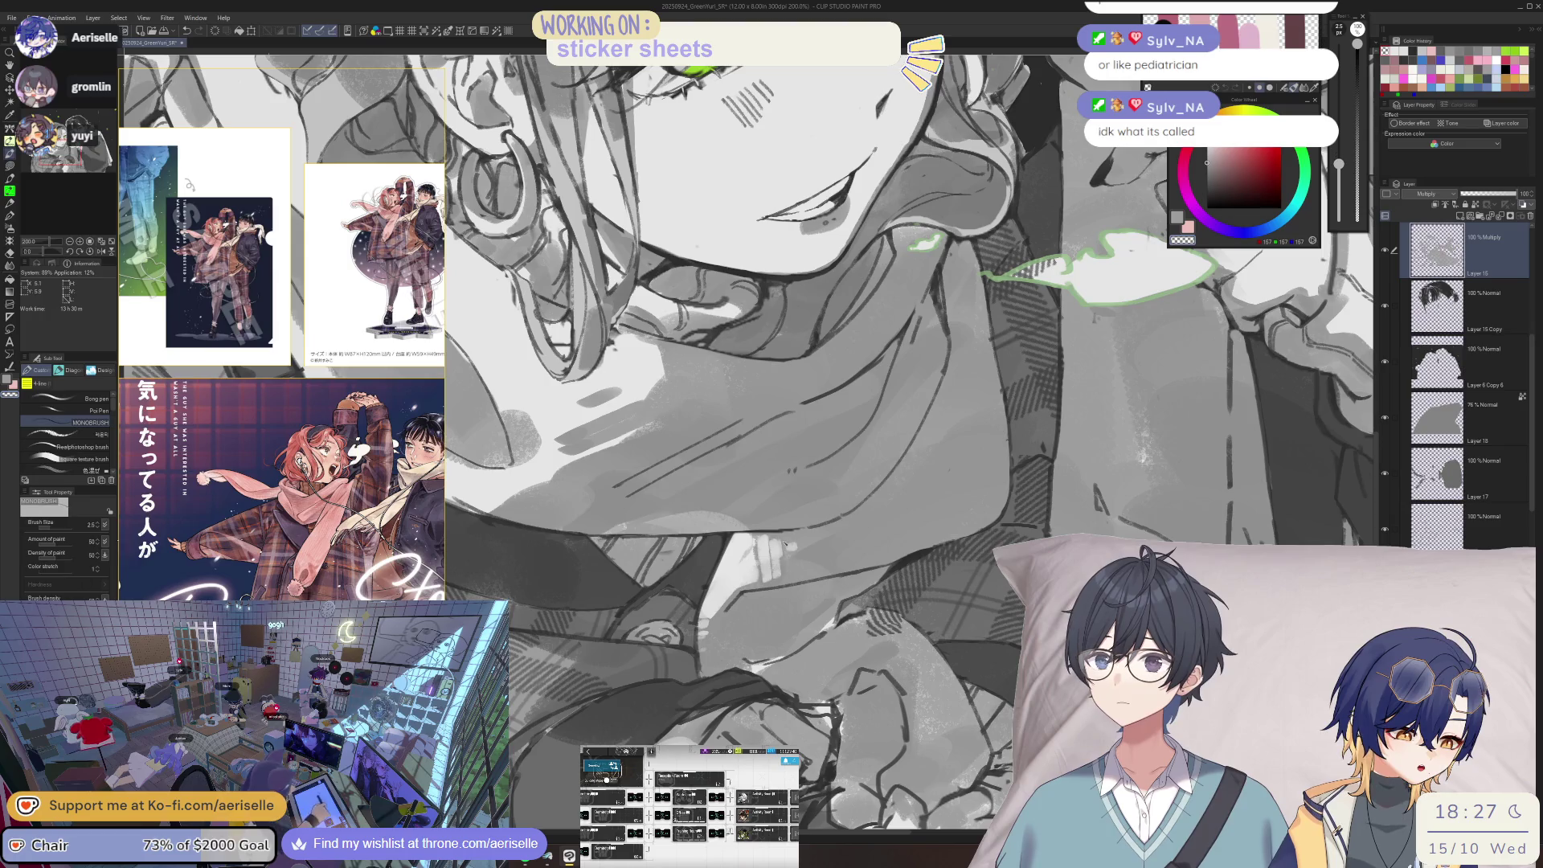
scroll(513, 93, down, 3)
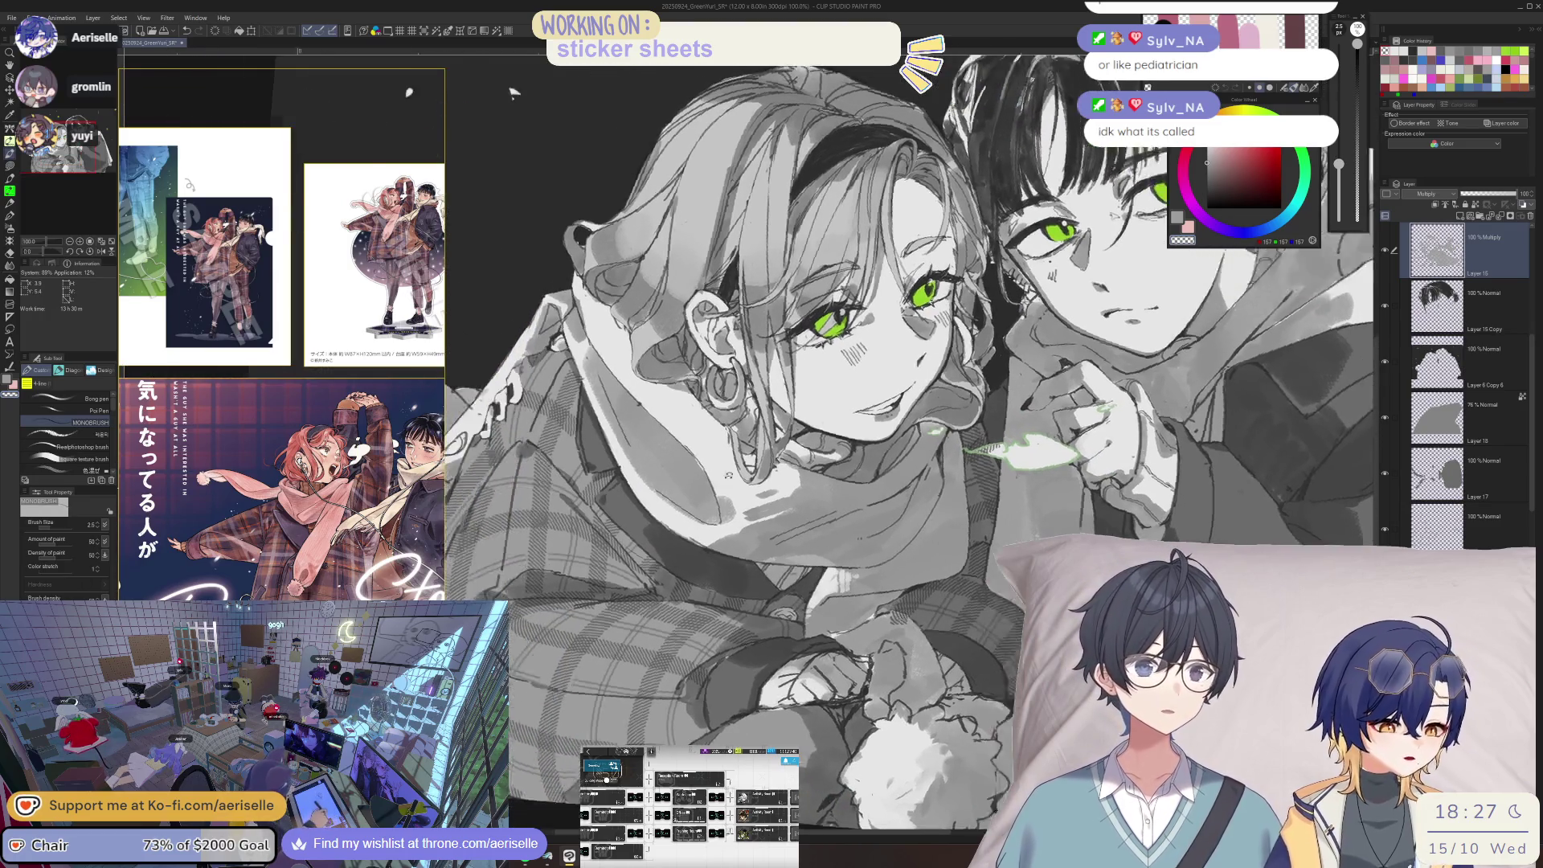
scroll(512, 93, up, 2)
key(bracketright)
key(bracketright)
key(bracketright)
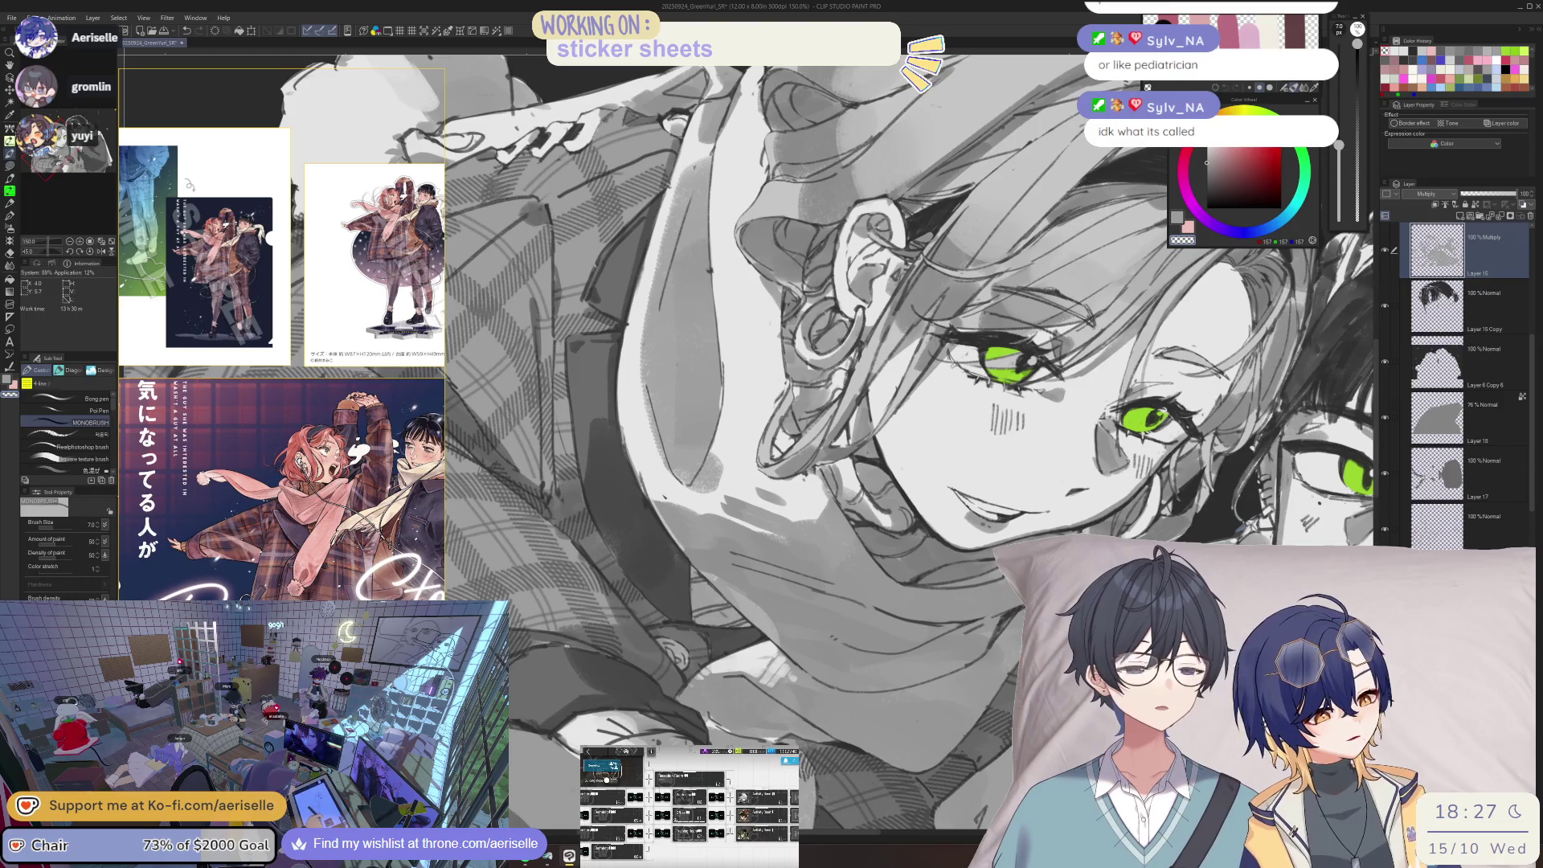
scroll(673, 522, down, 4)
key(ctrl+alt+0)
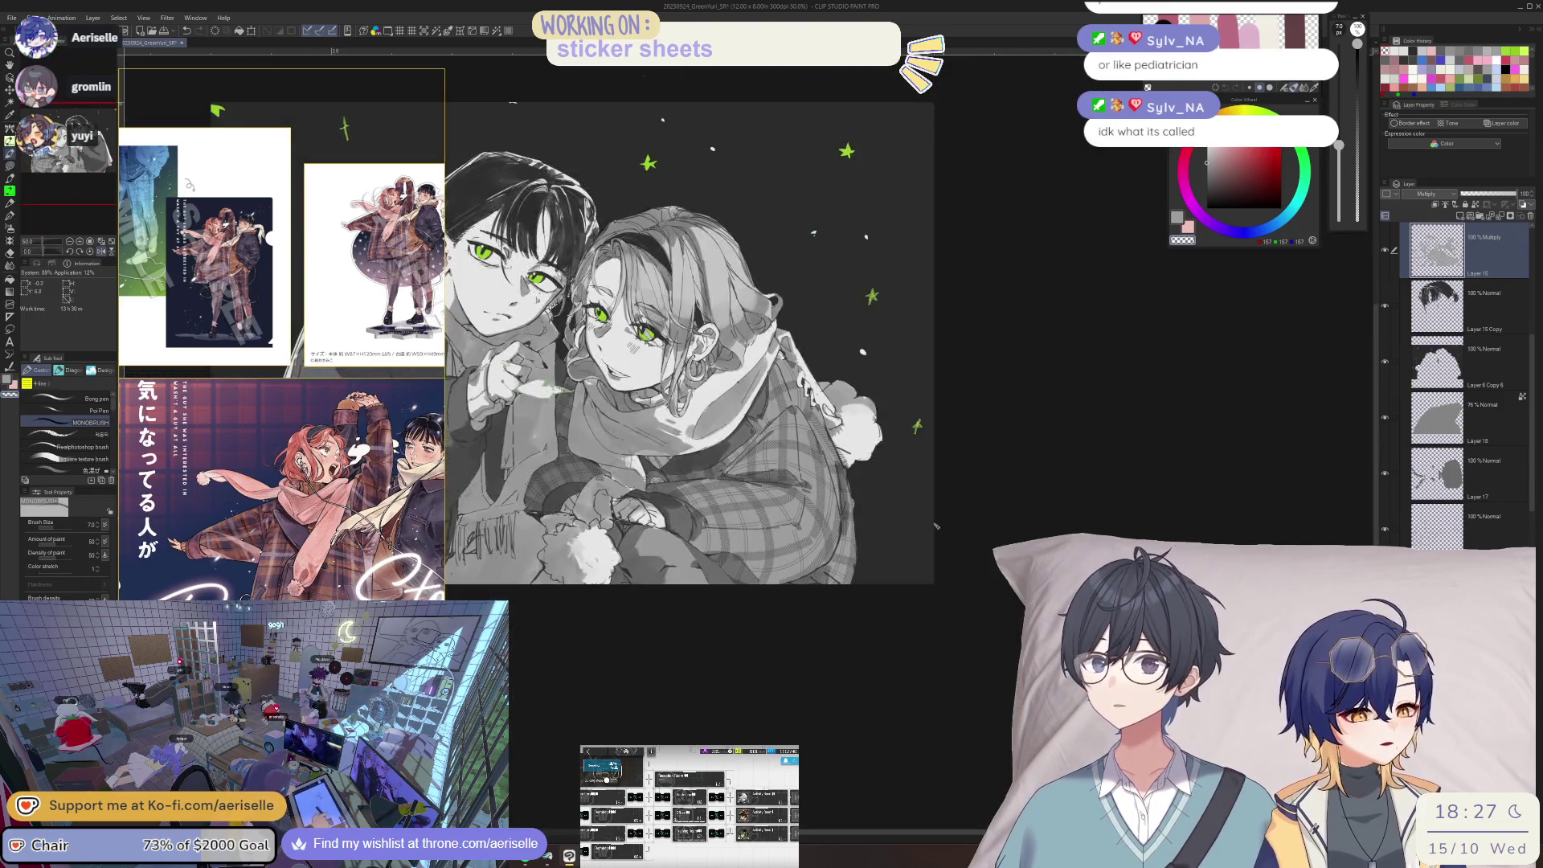
- Pick a colour from the plaid jacket, shrink the brush to 40, and erase stray sketch lines on the hand
key(h)
drag(867, 426, 905, 426)
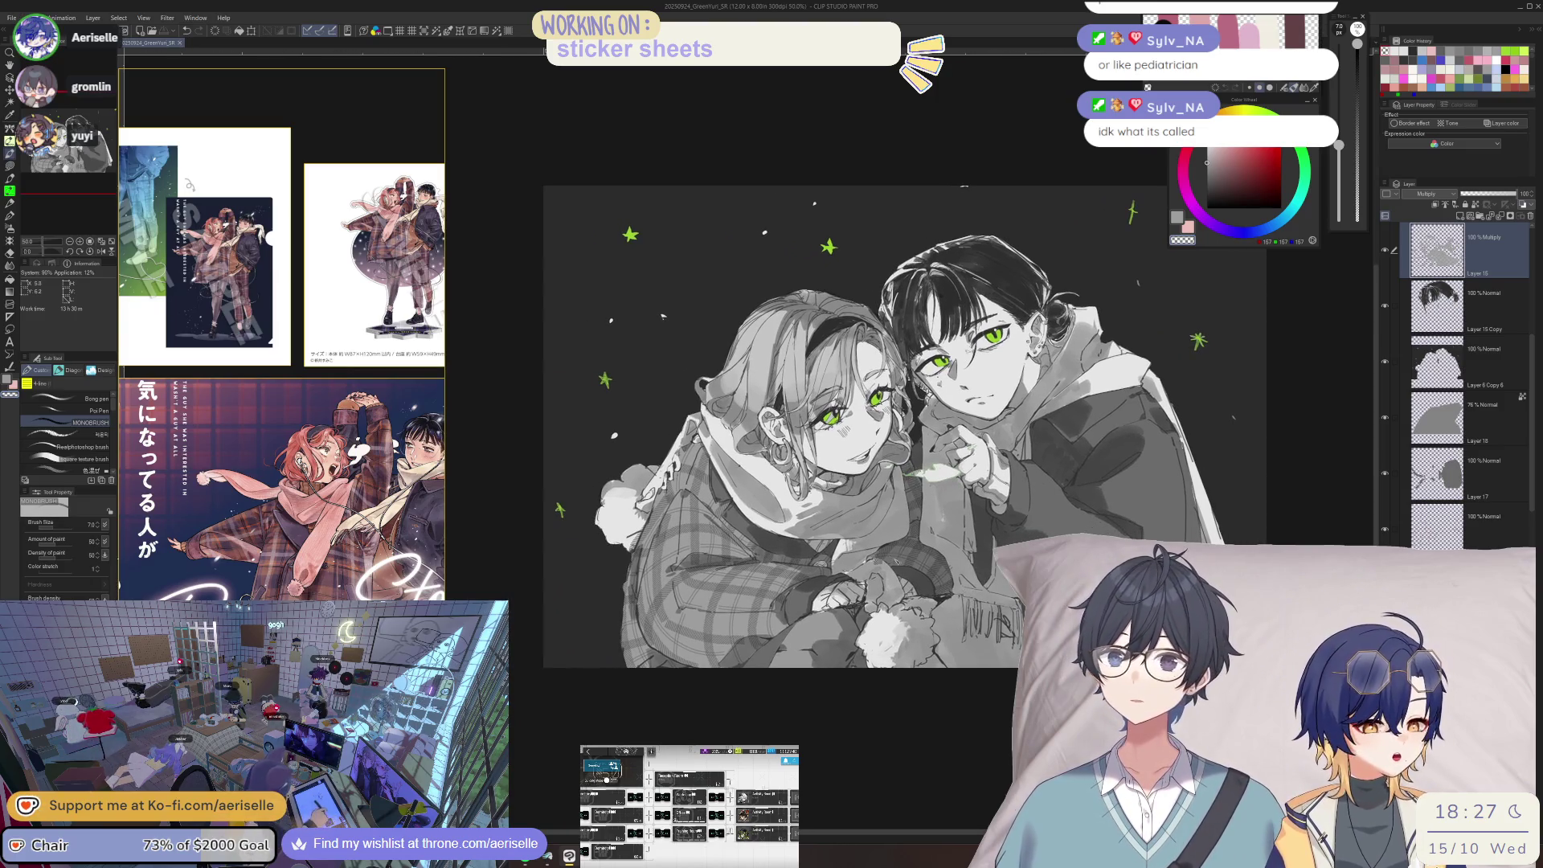
drag(884, 679, 873, 687)
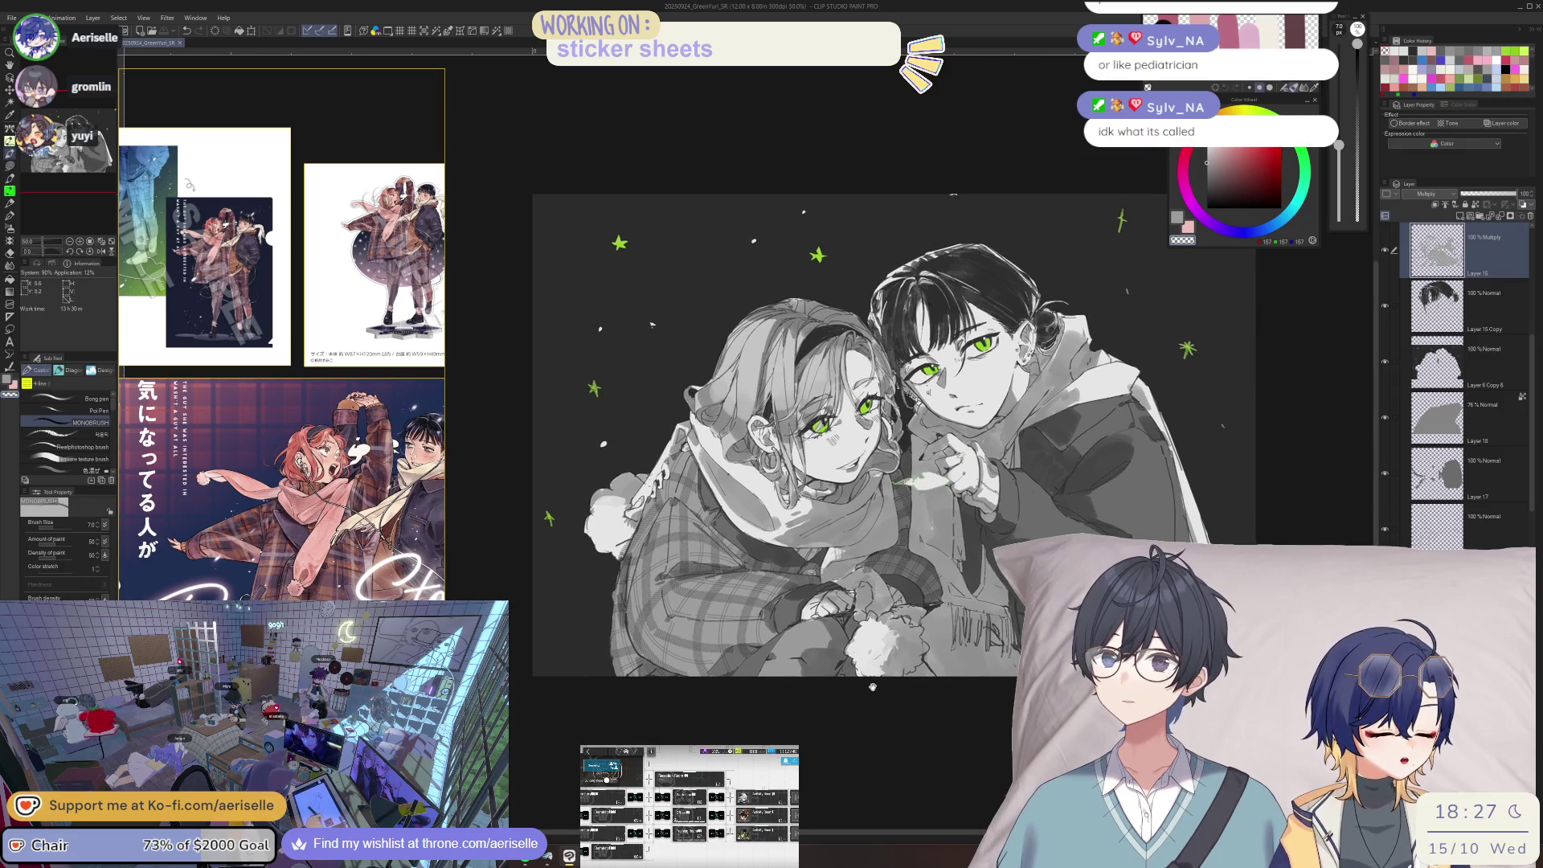
scroll(773, 637, up, 5)
alt+click(757, 624)
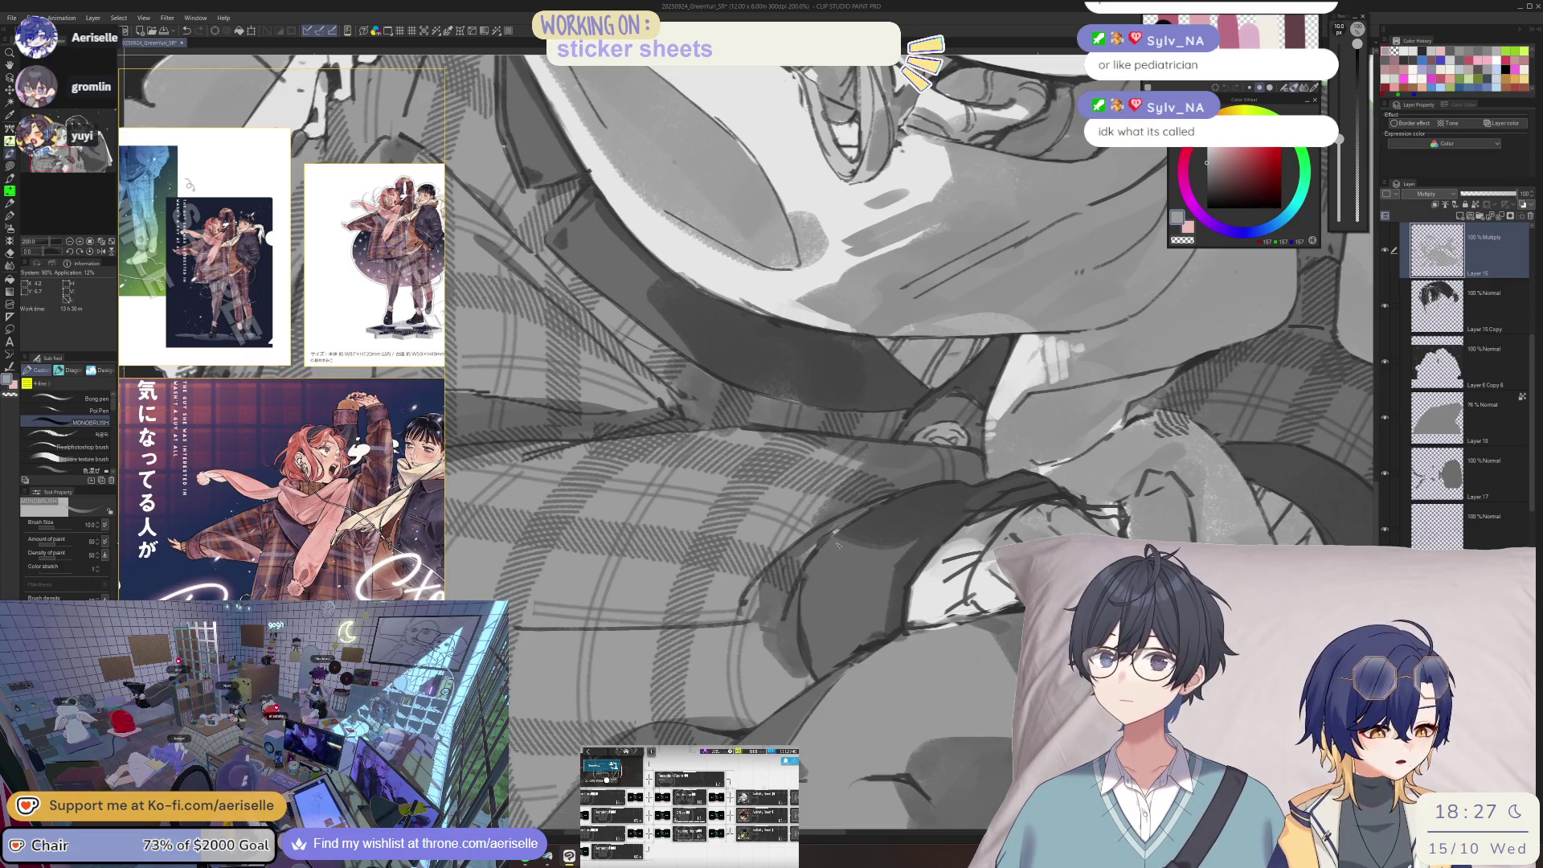
key(bracketleft)
key(bracketleft)
key(bracketleft)
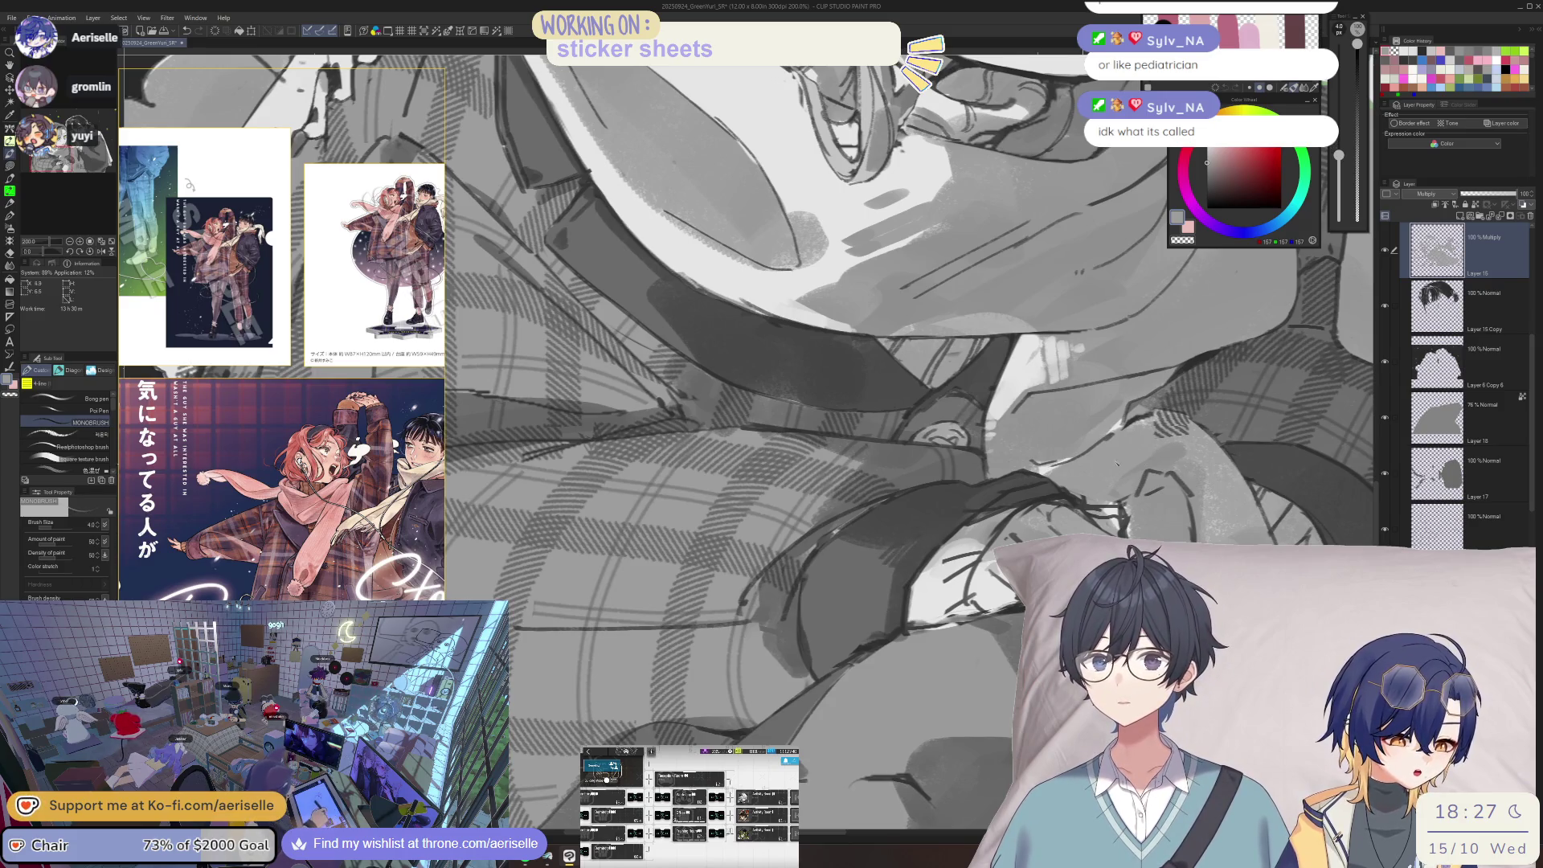
scroll(891, 569, down, 1)
scroll(845, 550, up, 3)
key(e)
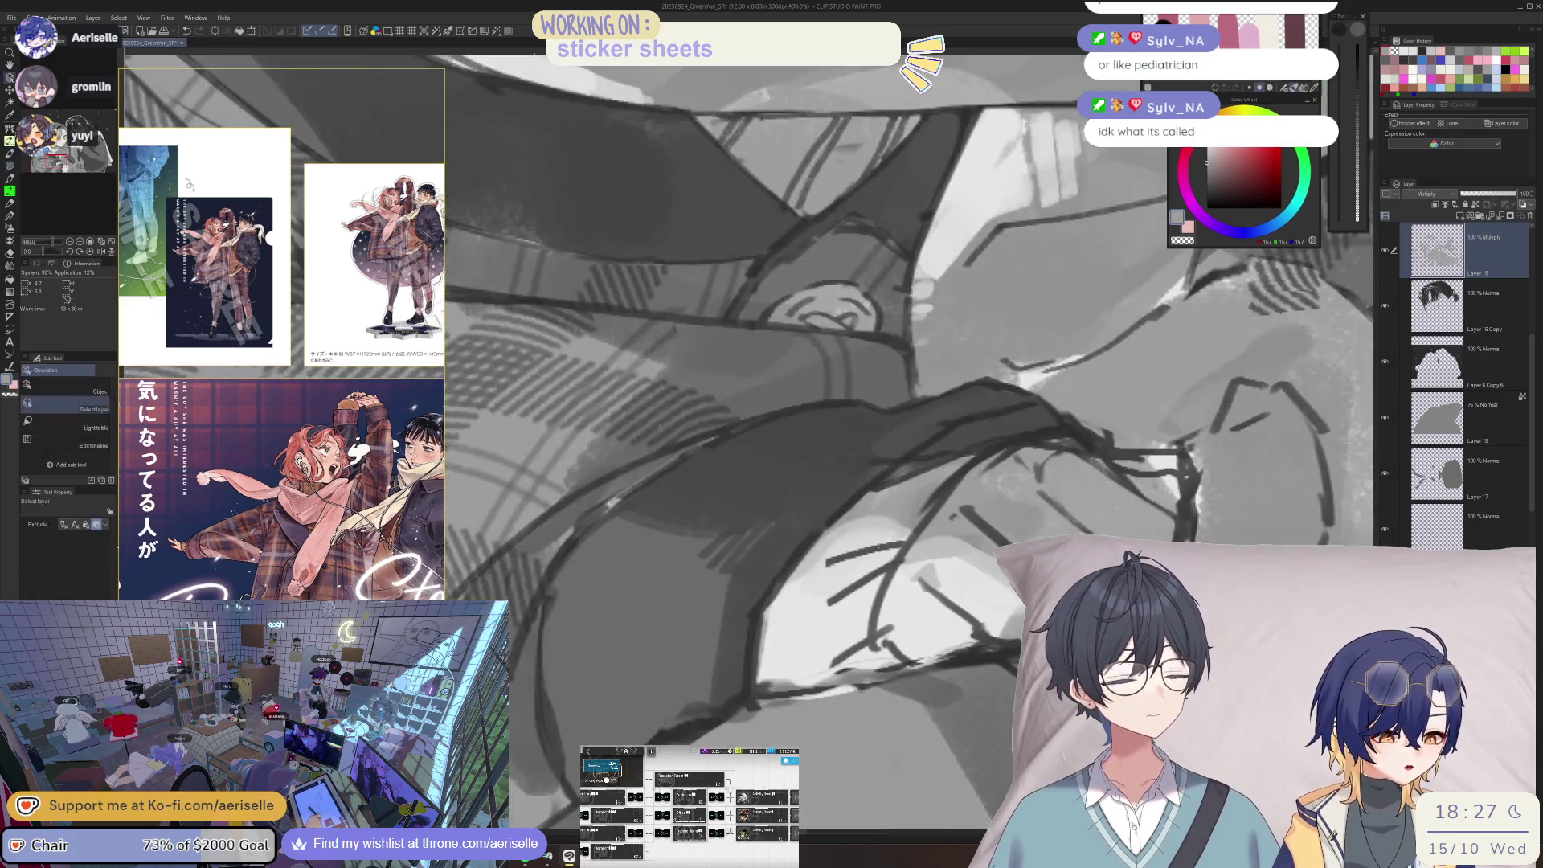
mouse_move(844, 549)
mouse_down()
mouse_move(839, 563)
mouse_move(884, 566)
mouse_move(932, 498)
mouse_move(872, 667)
mouse_up()
- Ink dark line strokes on the hand and erase a short vertical line, checking with a flipped view
key(b)
mouse_move(898, 601)
mouse_down()
mouse_move(880, 675)
mouse_move(976, 447)
mouse_move(975, 577)
mouse_up()
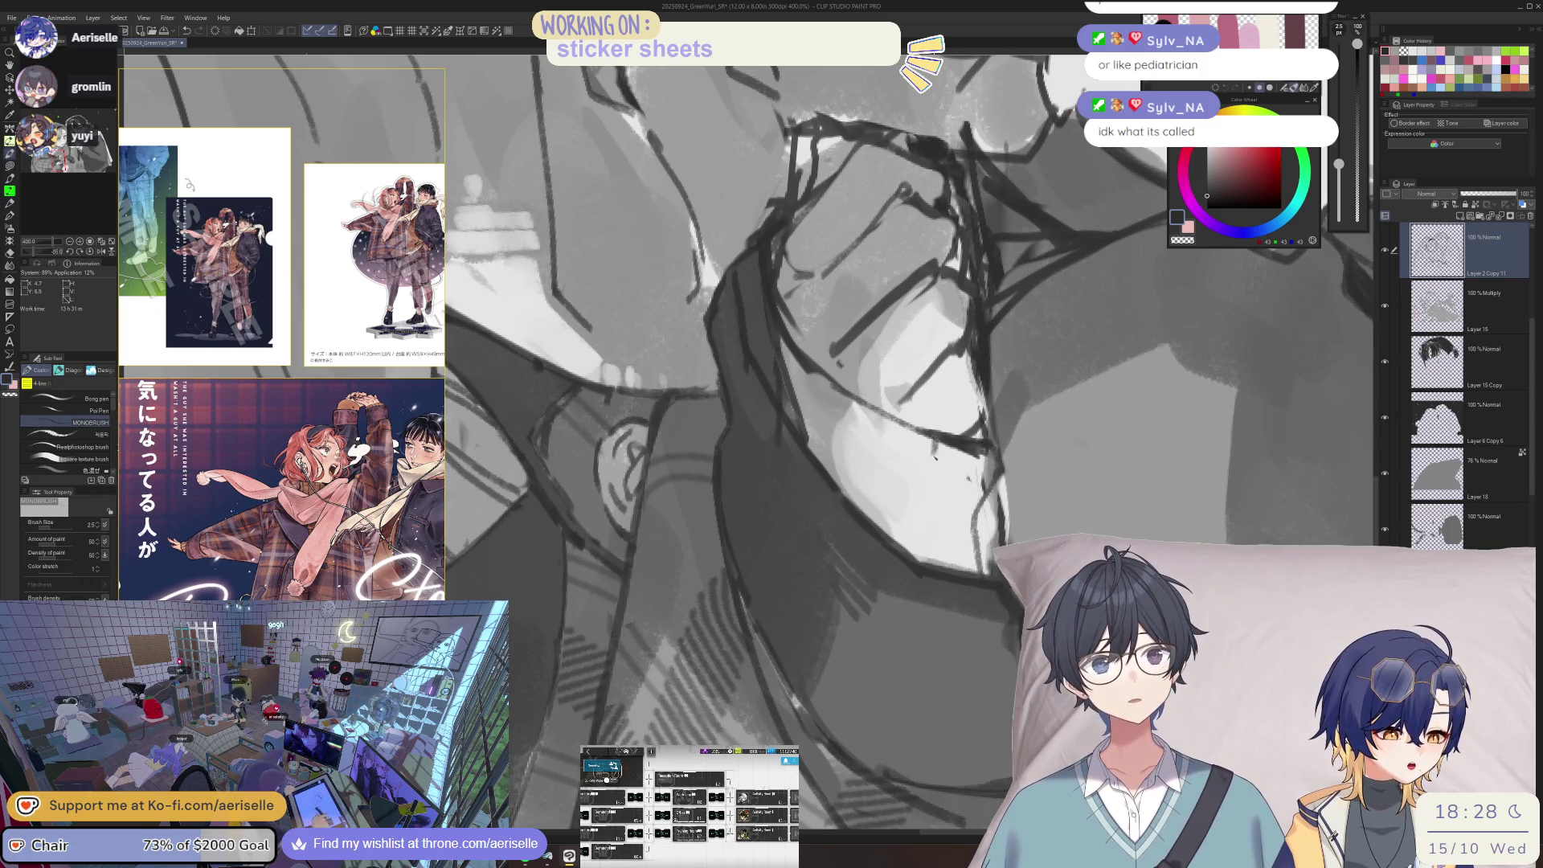
drag(991, 457, 973, 507)
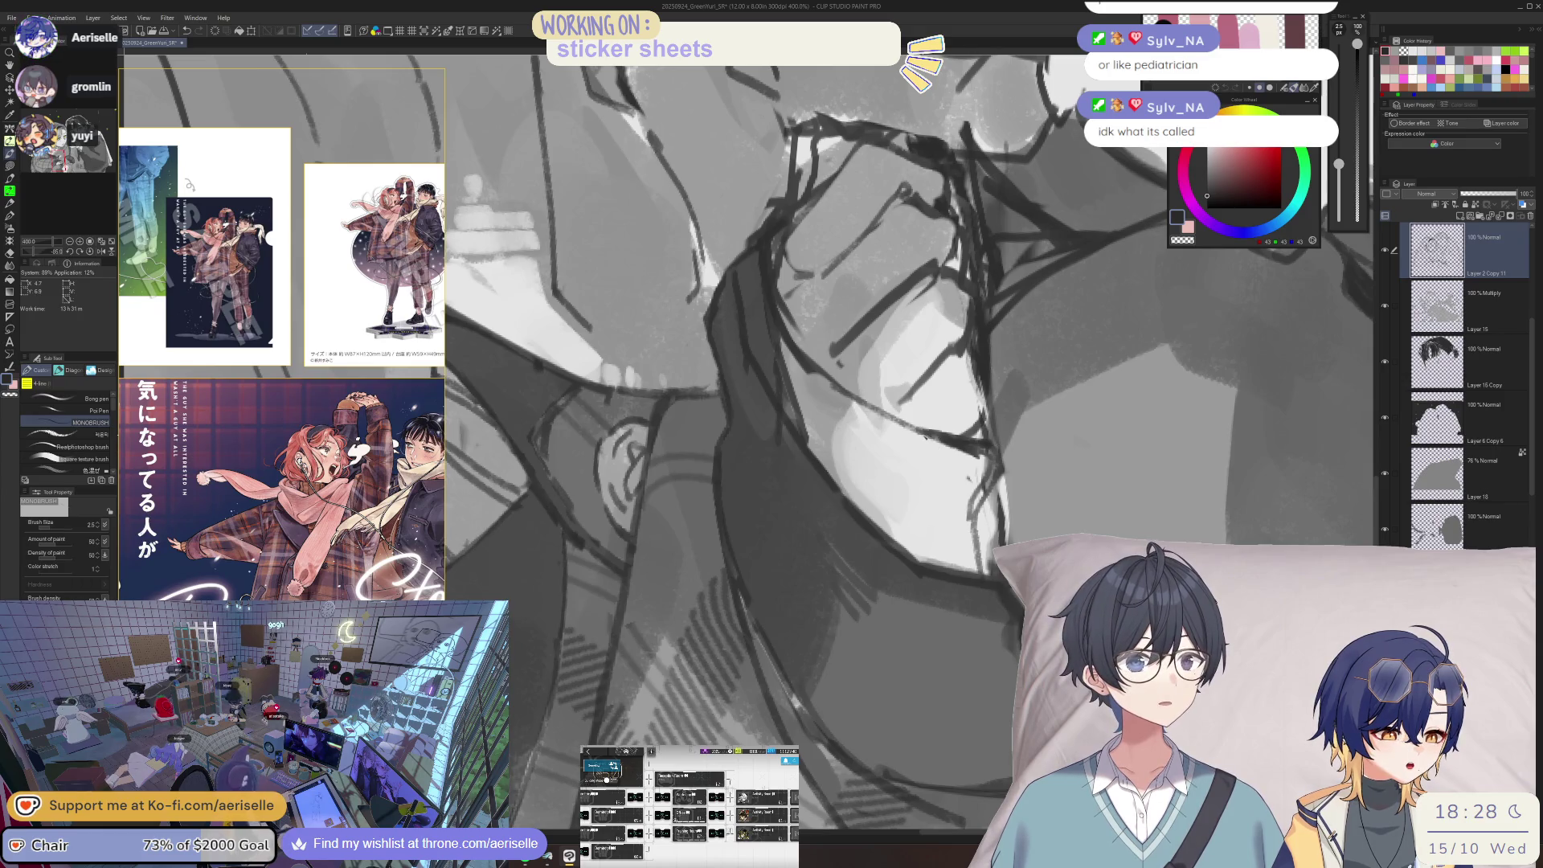
key(h)
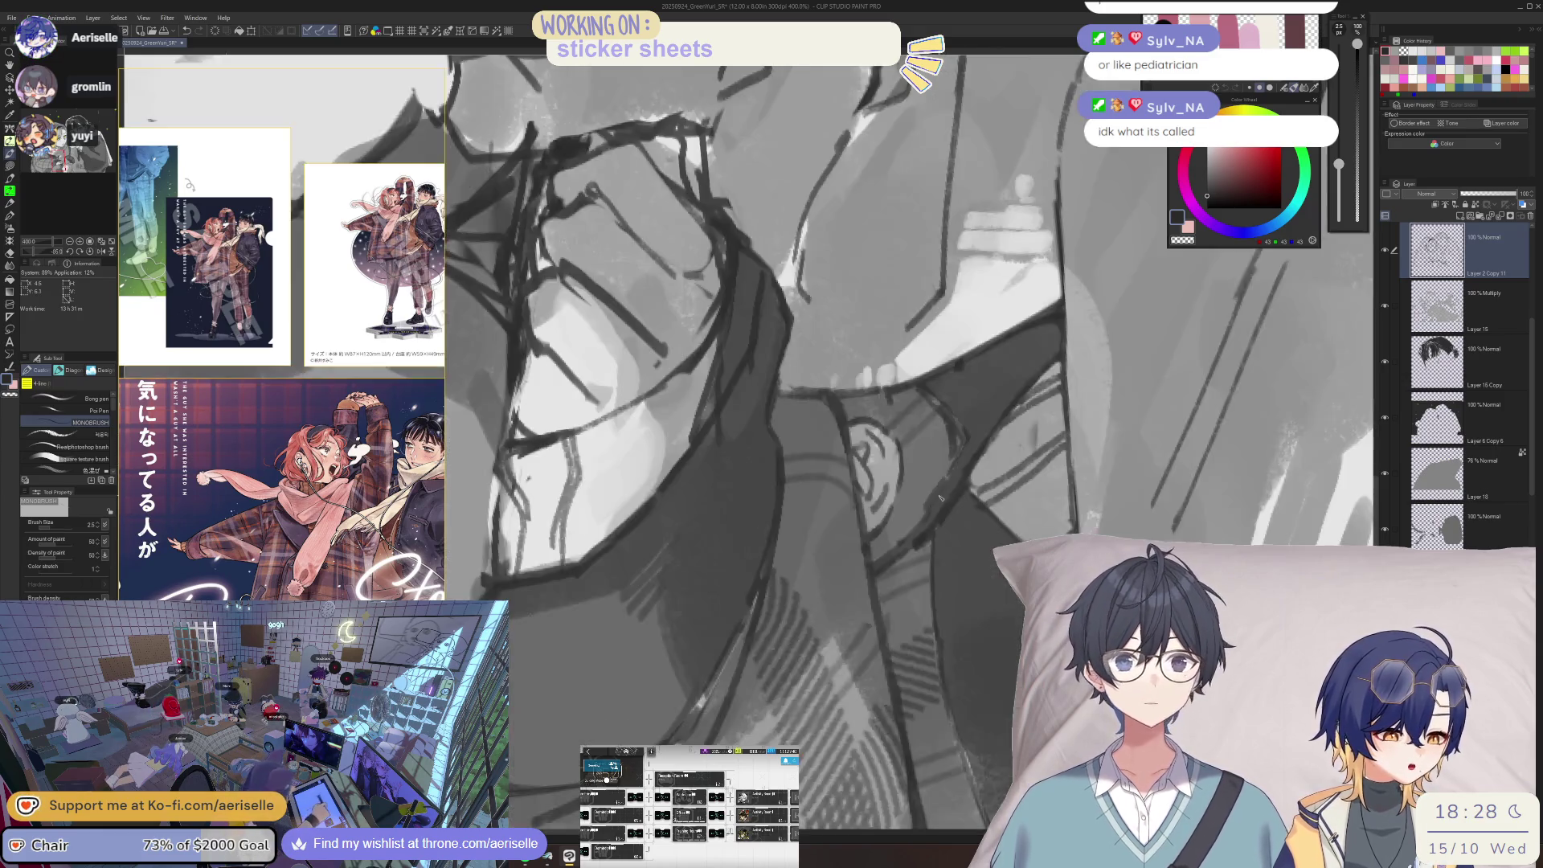
drag(703, 545, 772, 484)
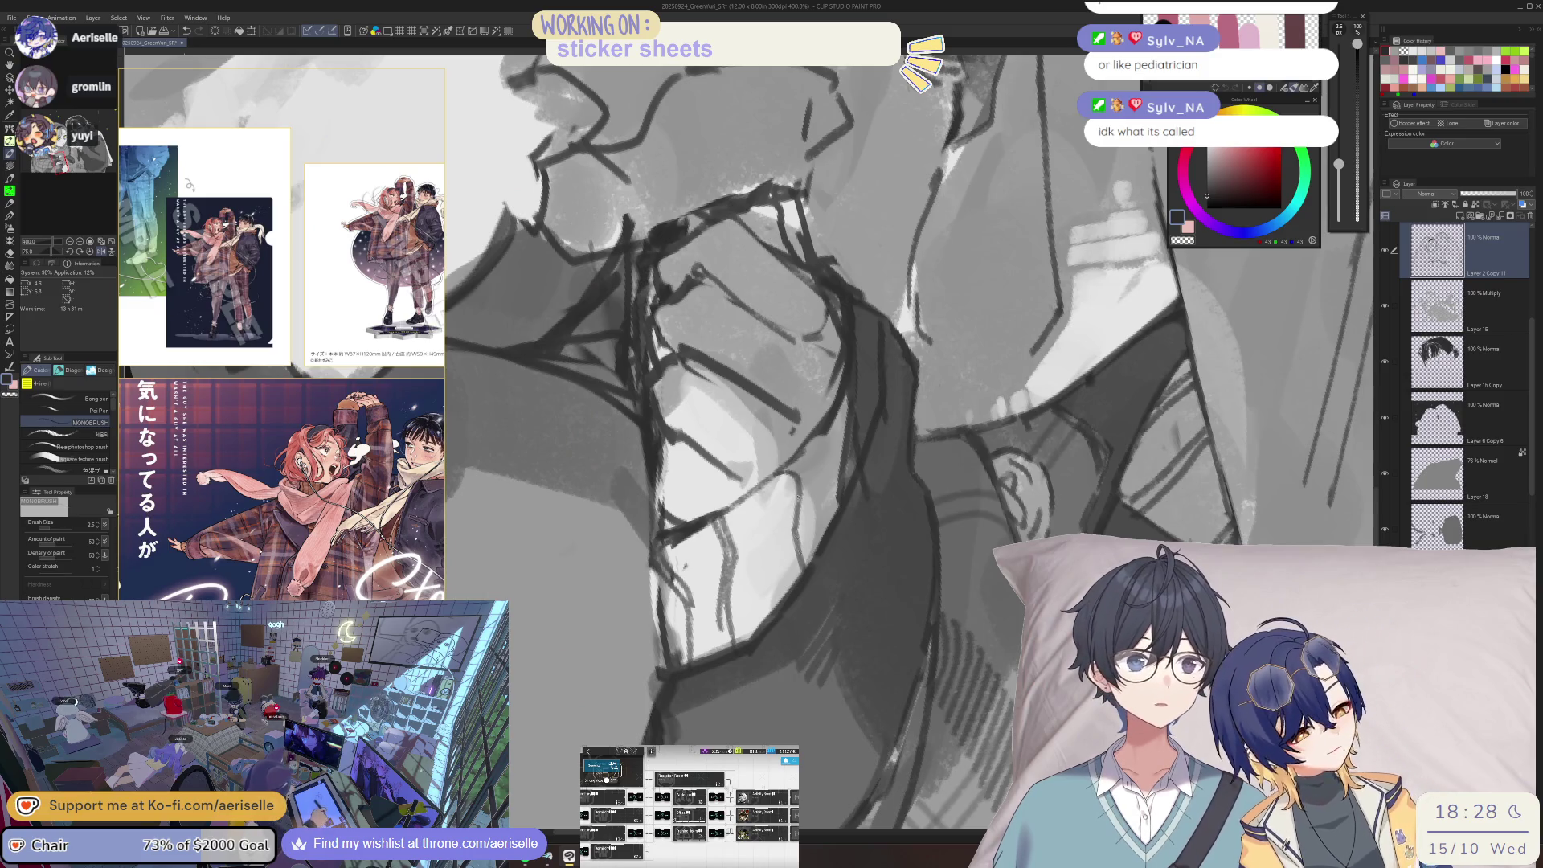
scroll(807, 544, down, 3)
key(h)
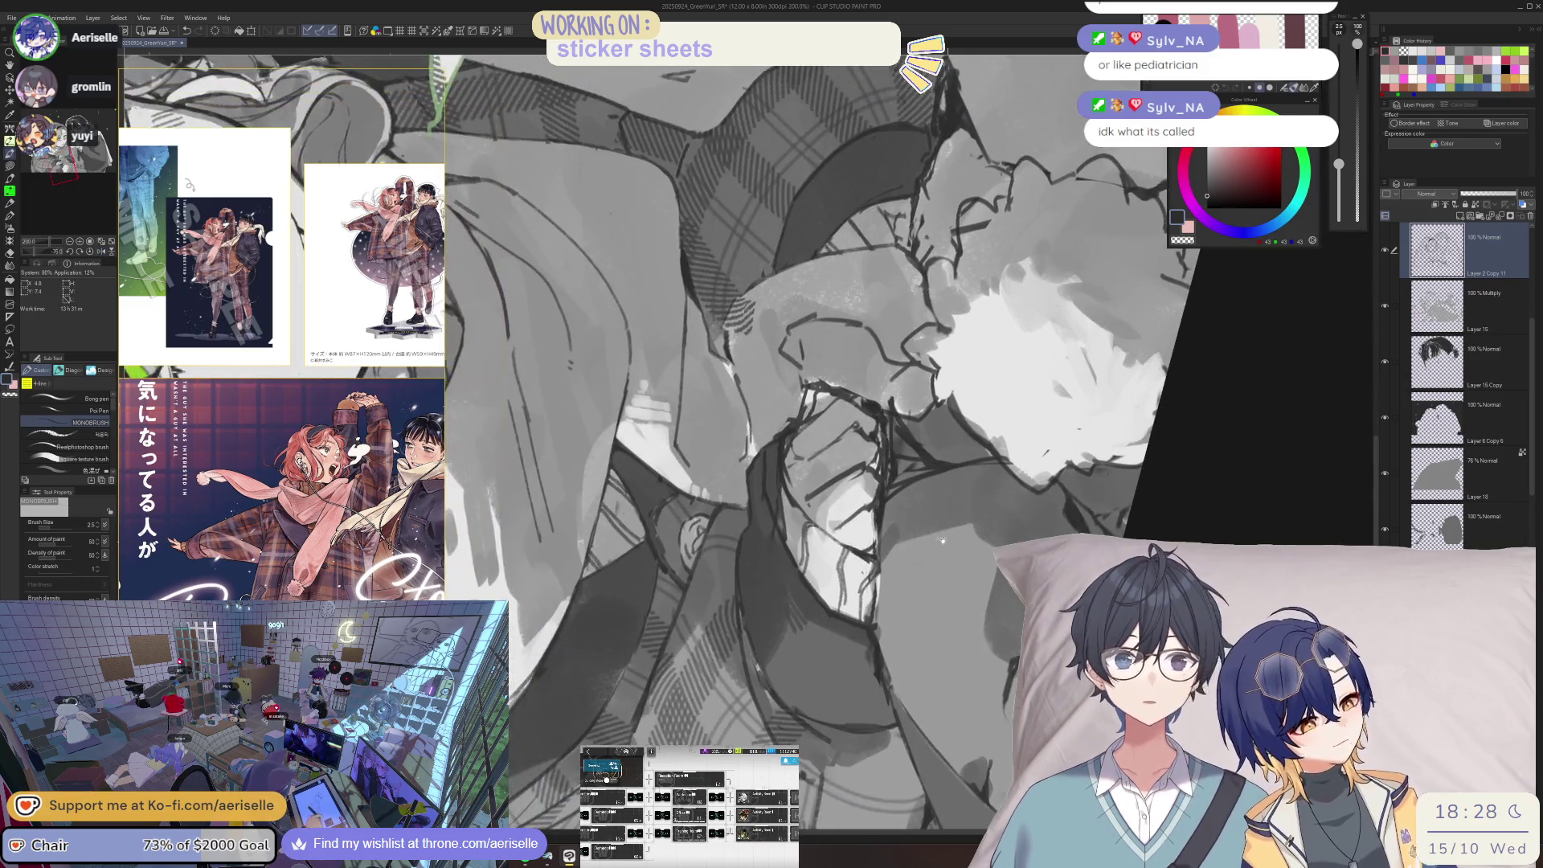
scroll(823, 510, up, 3)
drag(812, 515, 823, 603)
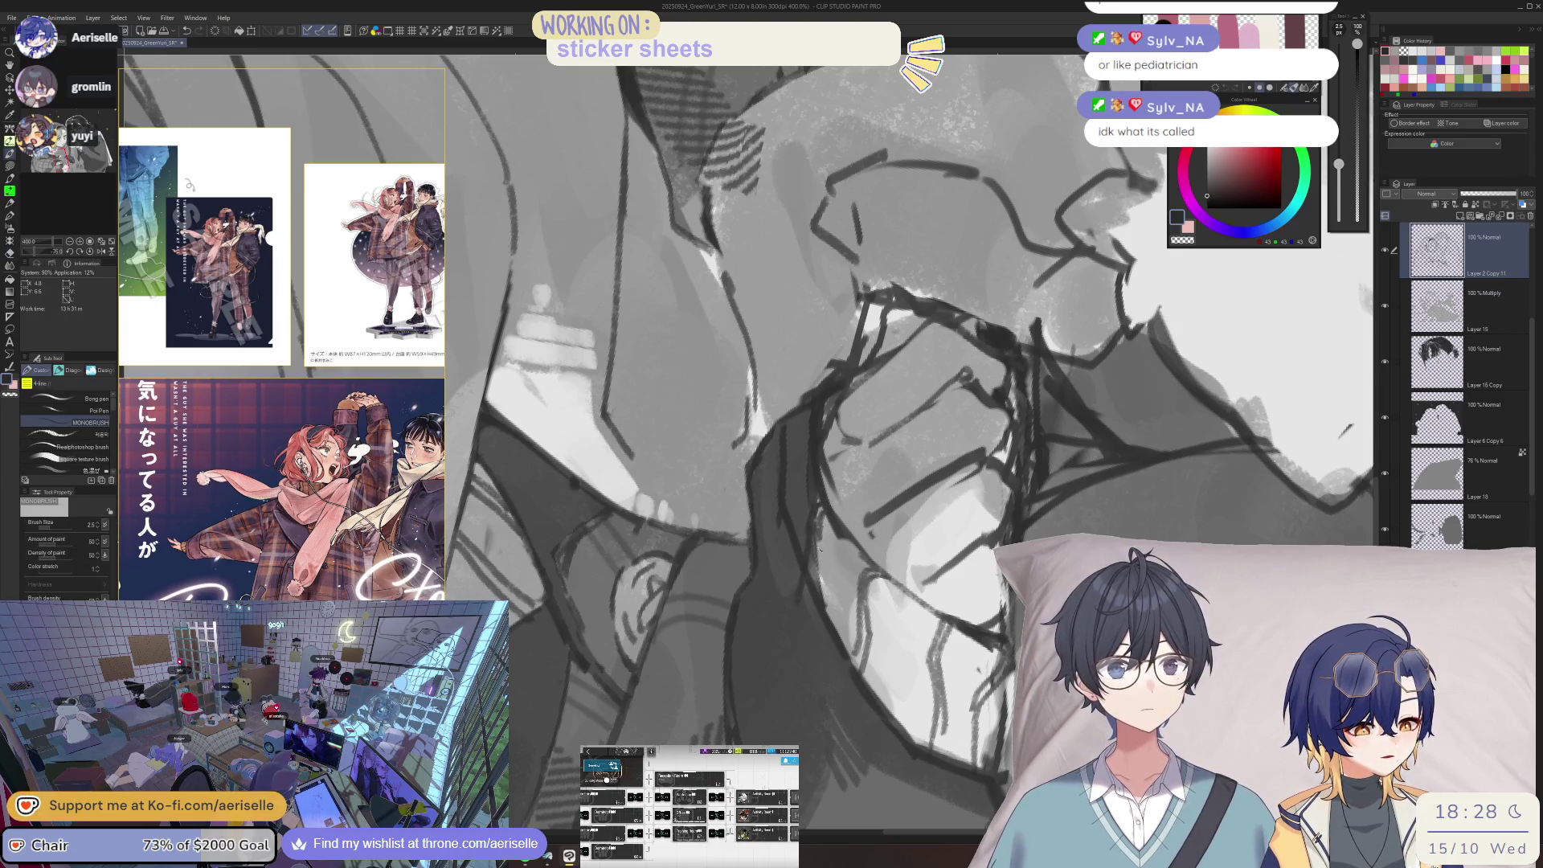
scroll(910, 507, down, 5)
drag(910, 506, 884, 651)
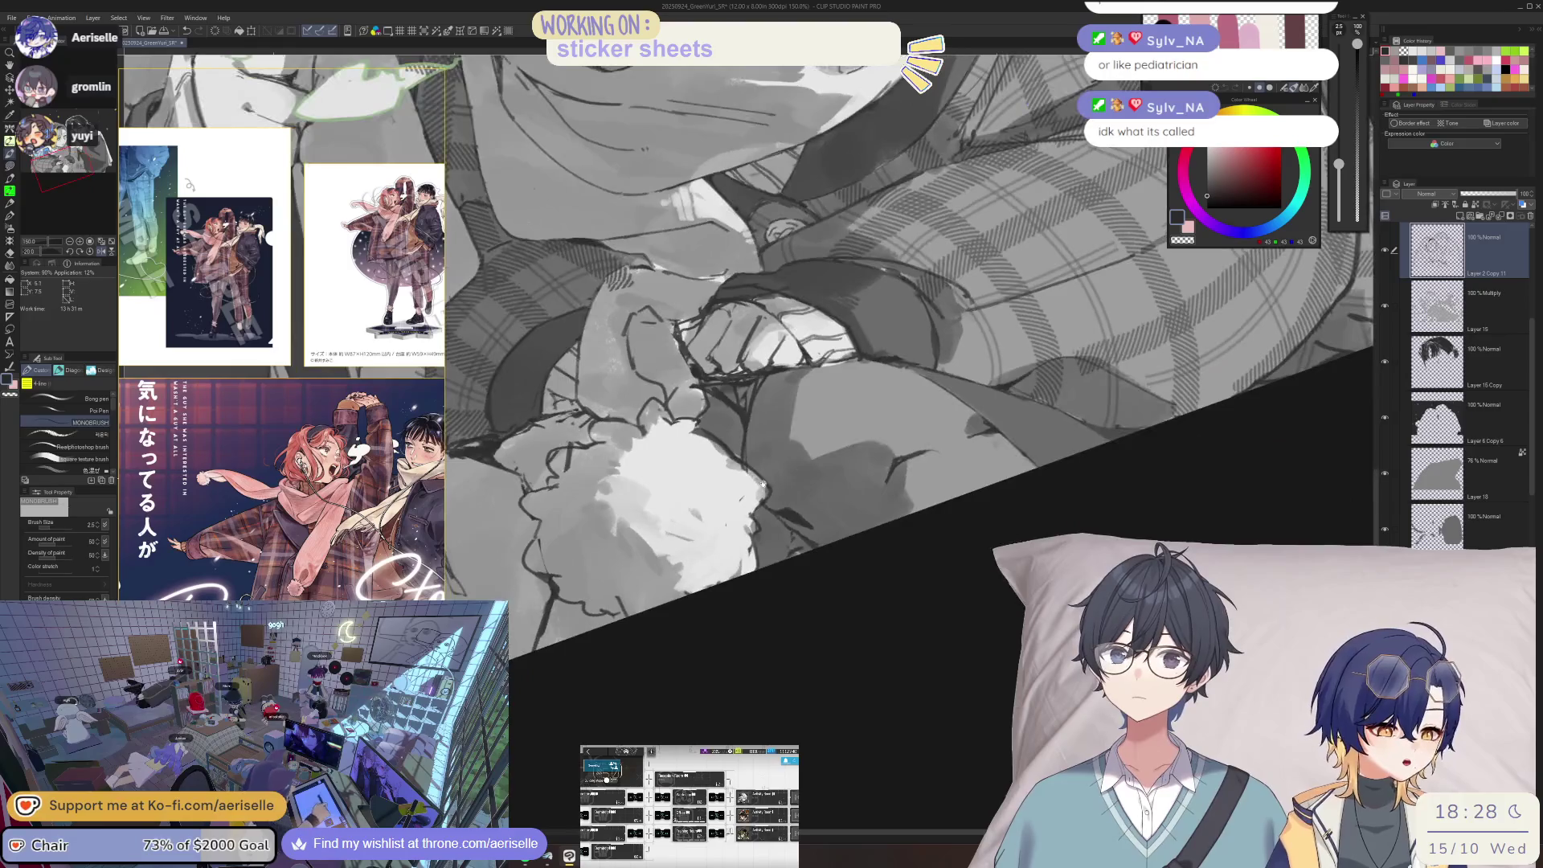
scroll(827, 571, up, 2)
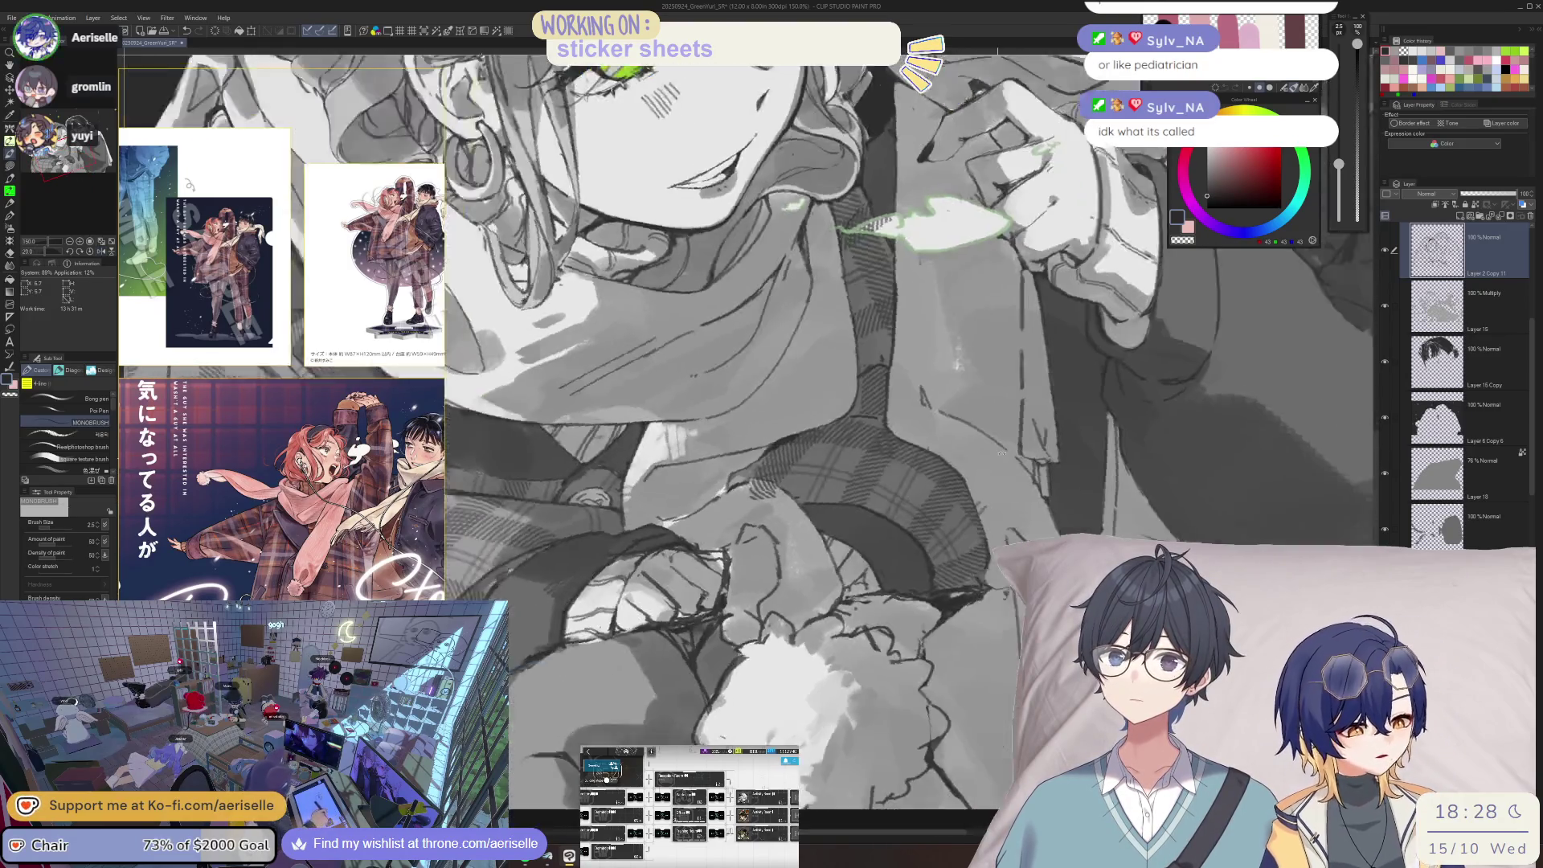
scroll(773, 495, up, 3)
- Hide the multiply shading layer and erase hatching on the plaid sleeve near the hands
key(e)
key(alt+bracketleft)
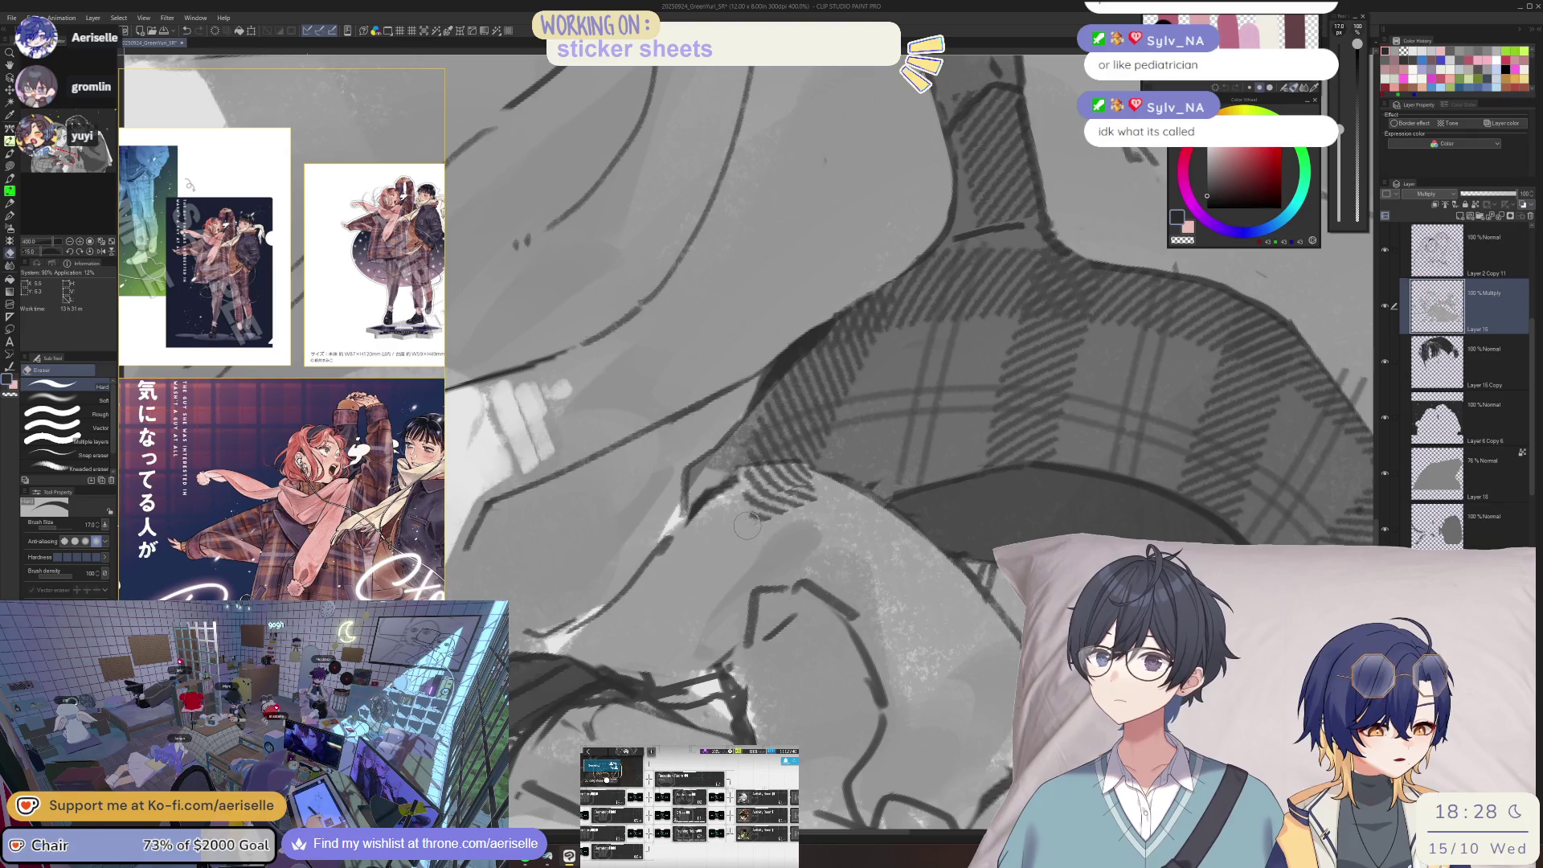
click(1384, 306)
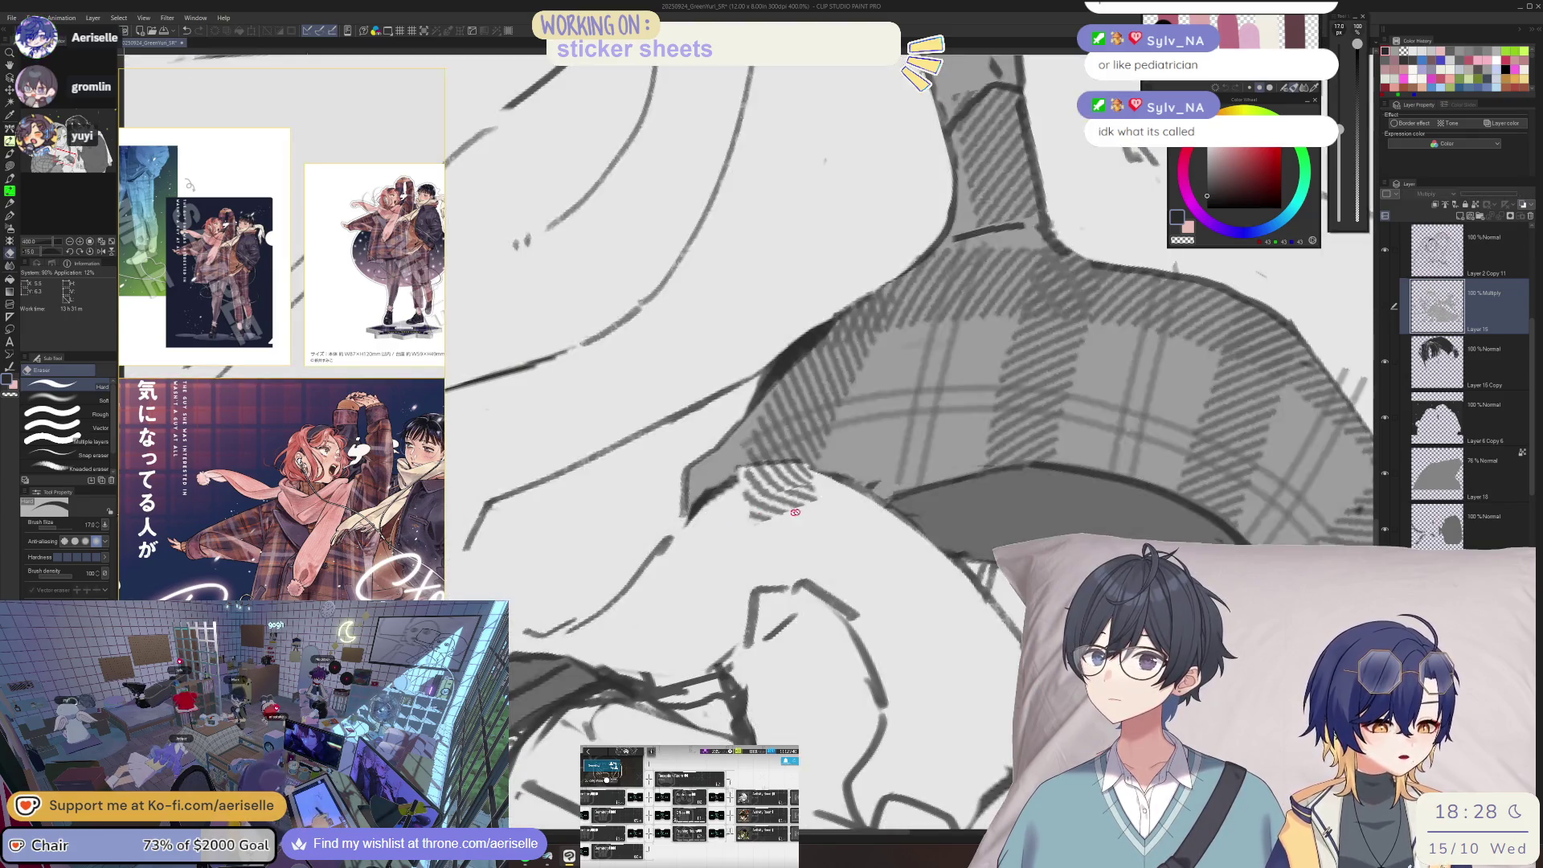
key(o)
key(e)
mouse_move(752, 510)
mouse_down()
mouse_move(799, 482)
mouse_move(787, 490)
mouse_up()
- Review the leaf, the girl's ear and the scarf at various zooms, ending with eraser size 15
key(ctrl+plus)
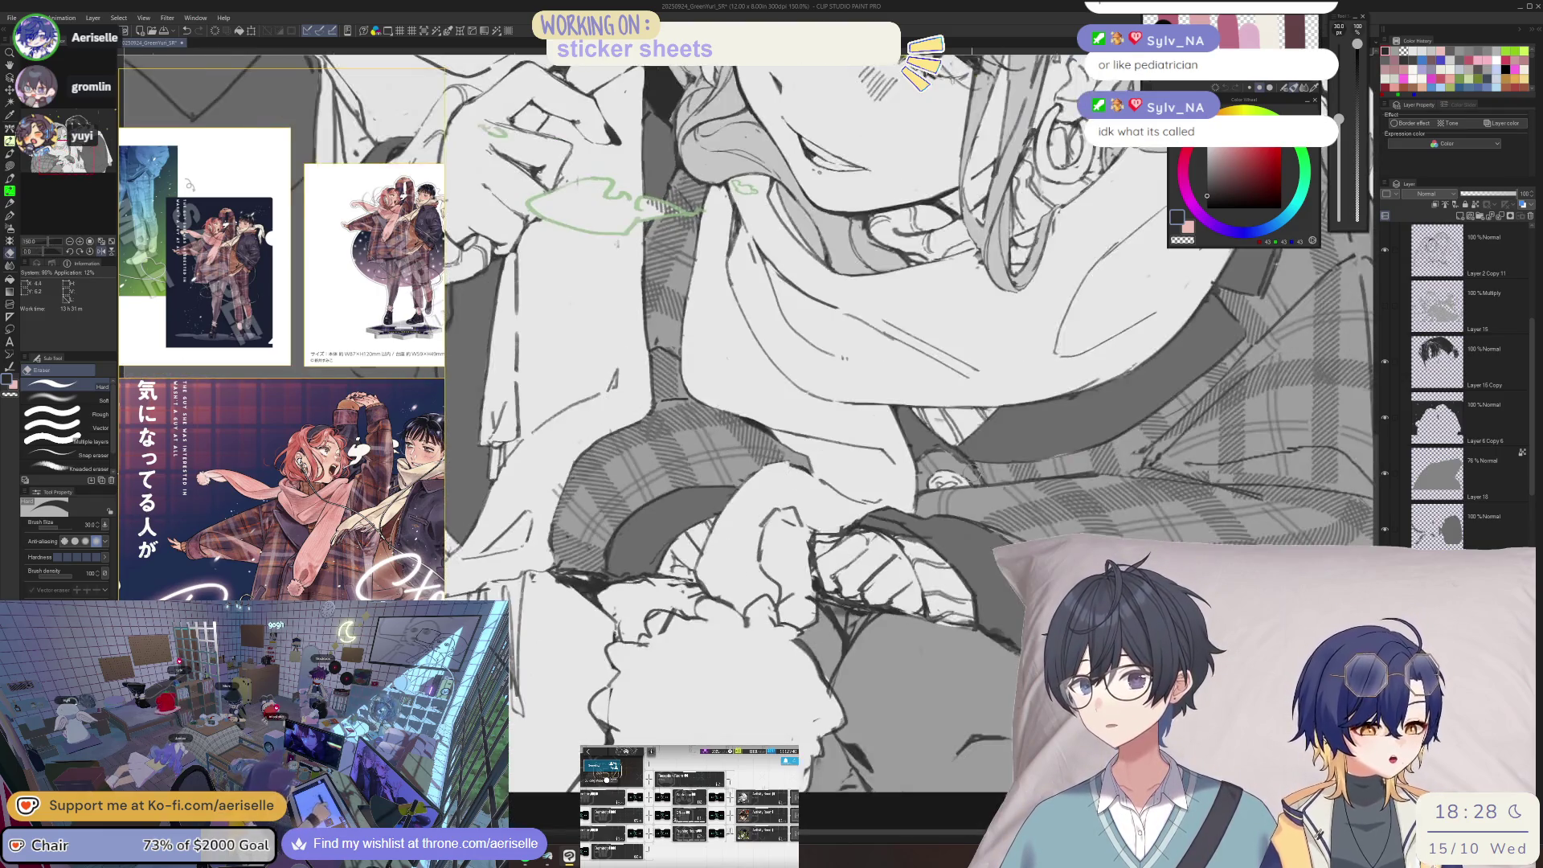
key(minus)
key(ctrl+0)
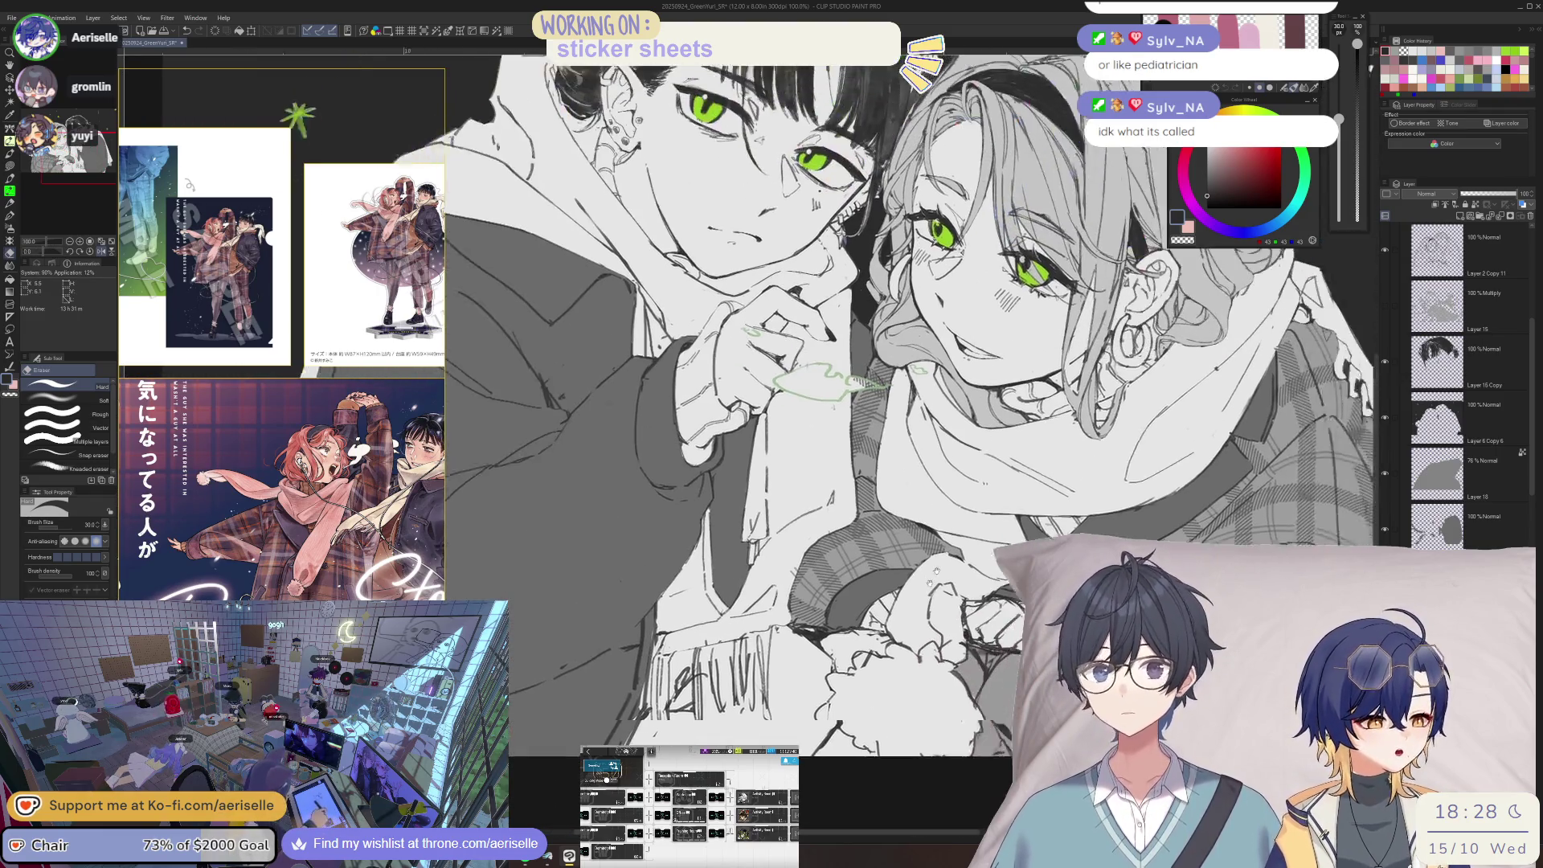
key(ctrl+plus)
key(ctrl+plus)
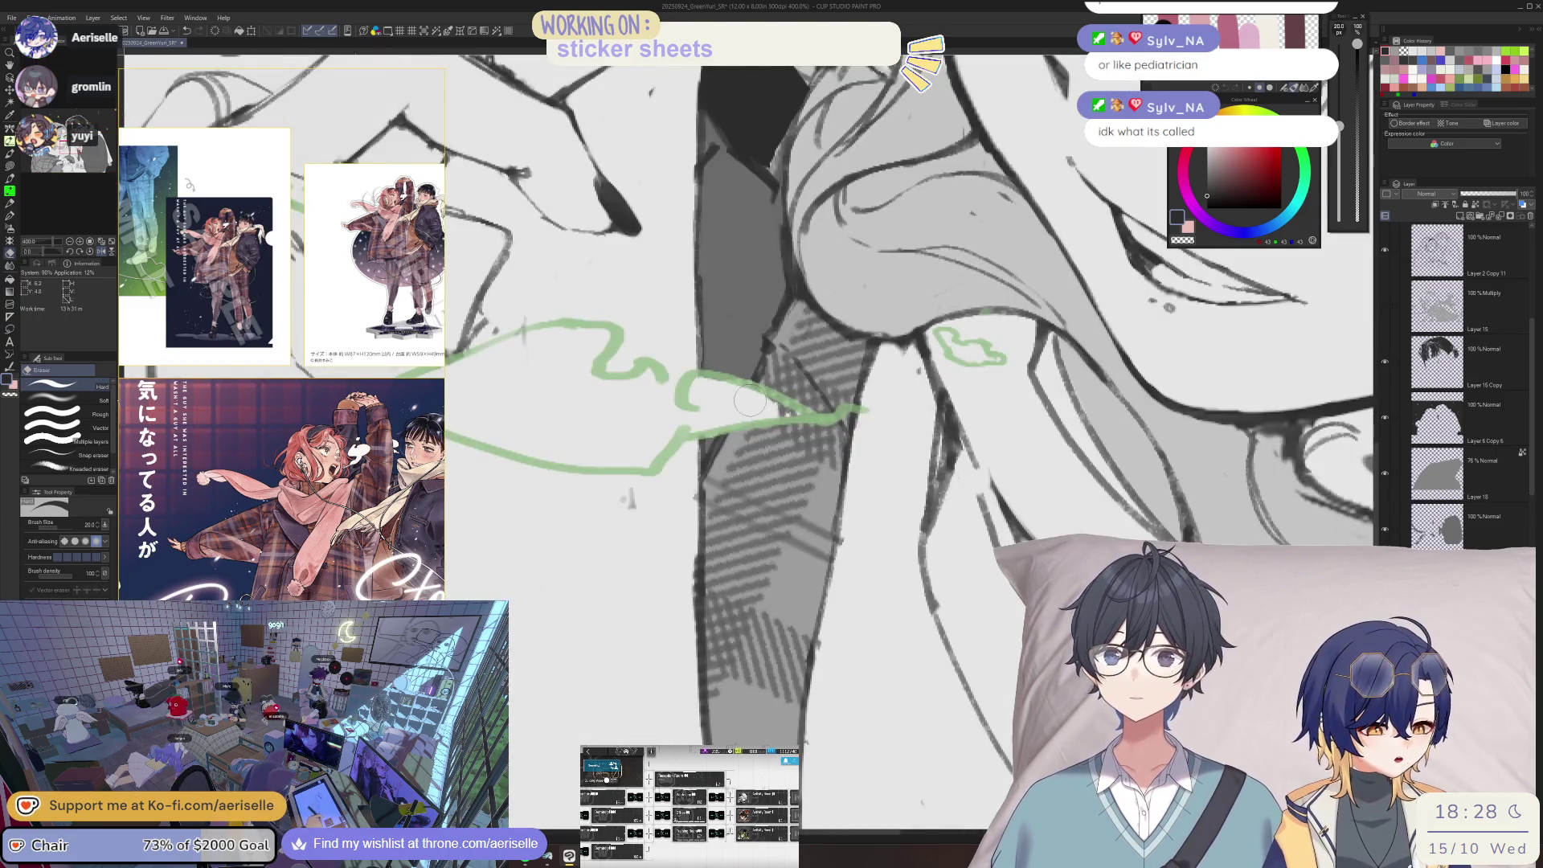
key(minus)
key(bracketleft)
key(ctrl+0)
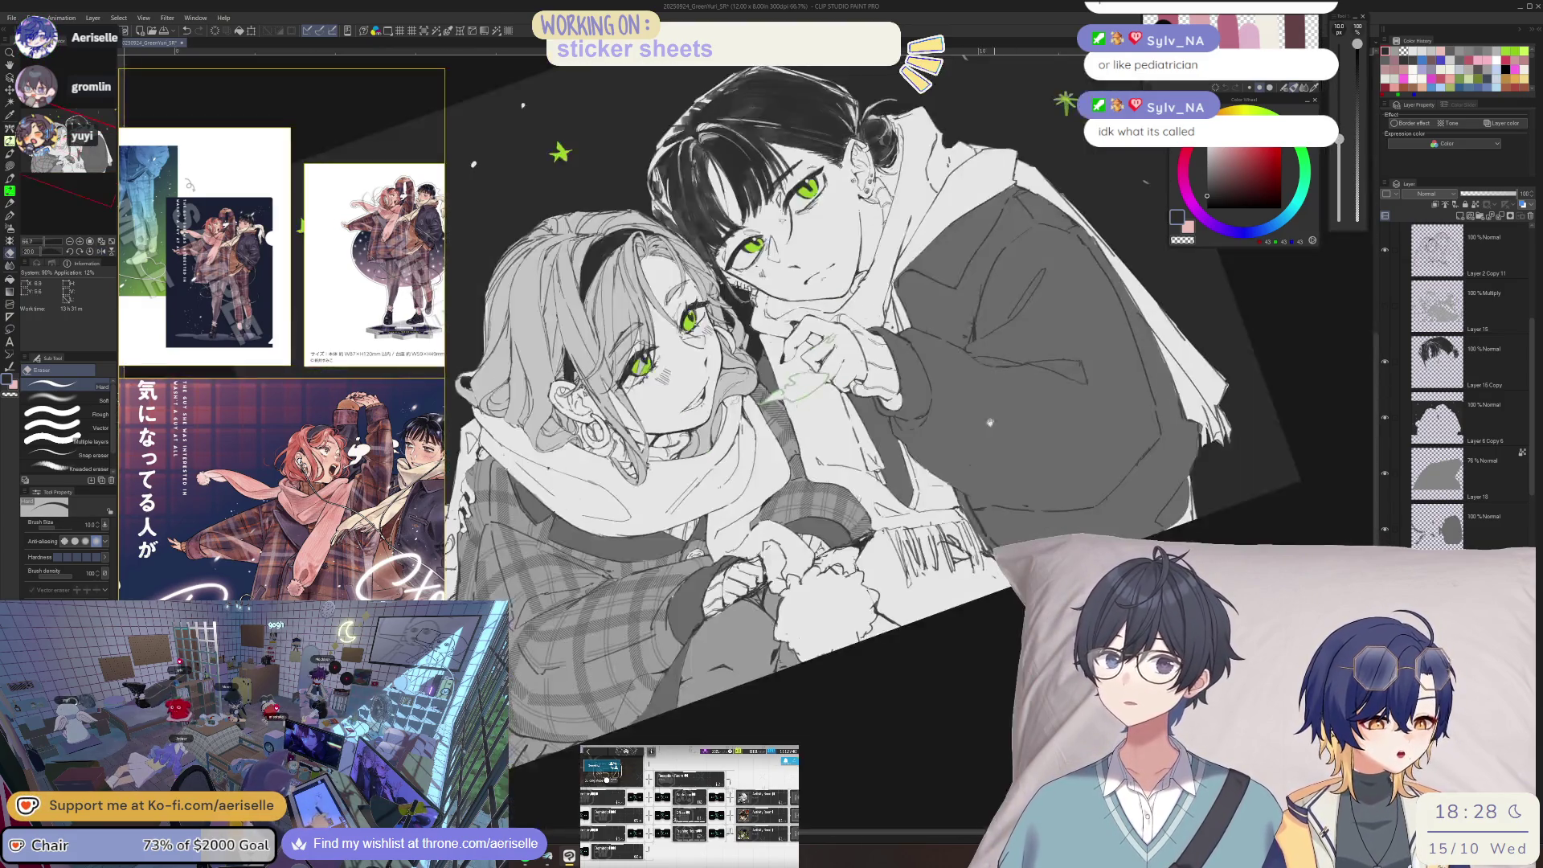
key(ctrl+plus)
key(ctrl+plus)
key(ctrl+plus)
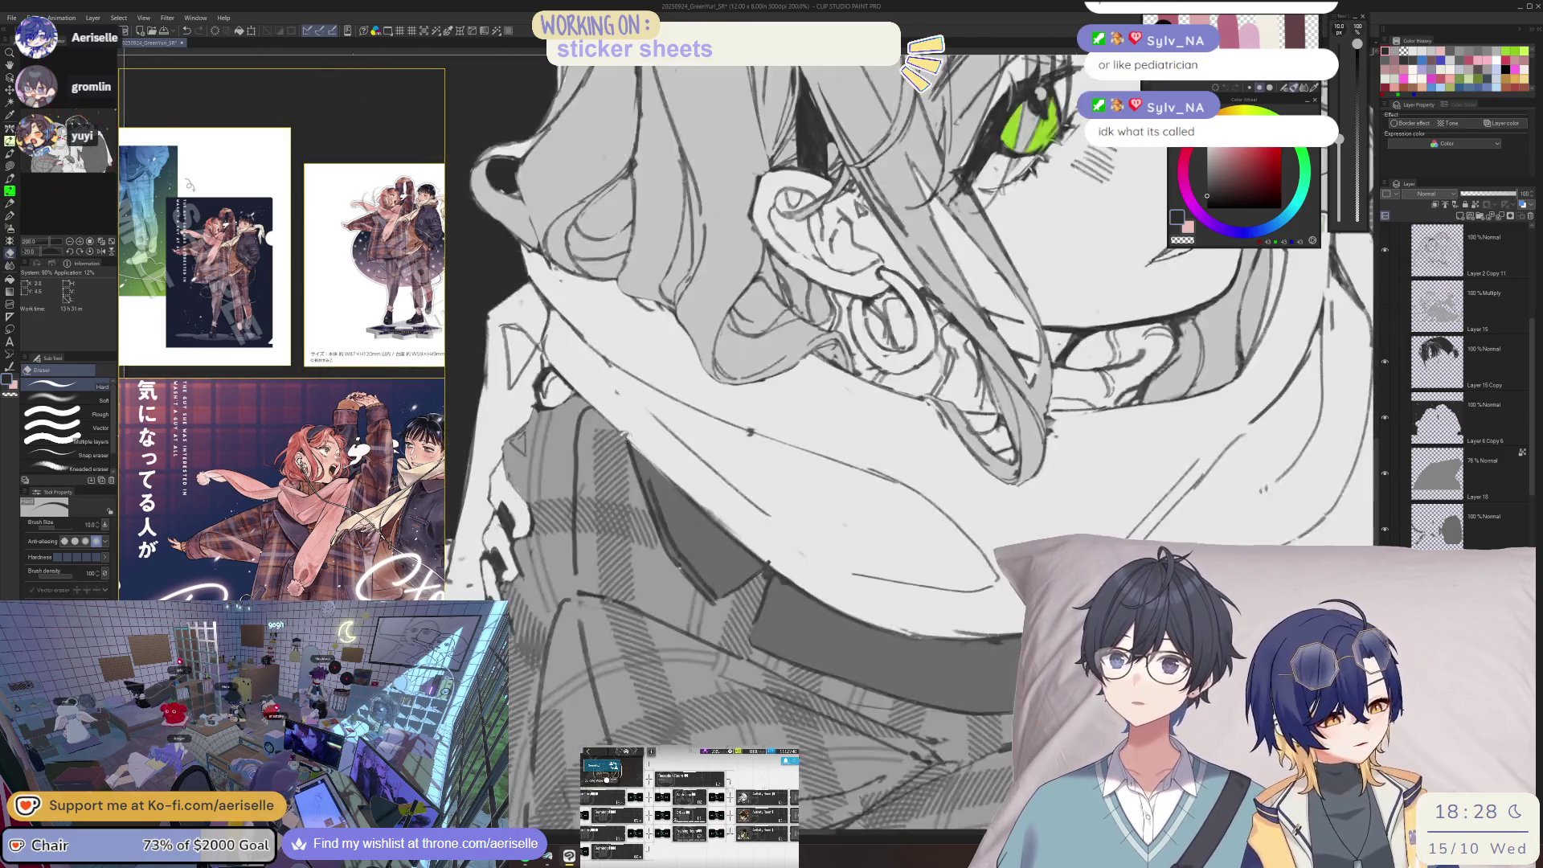
key(ctrl+minus)
key(ctrl+minus)
key(ctrl+minus)
key(asciicircum)
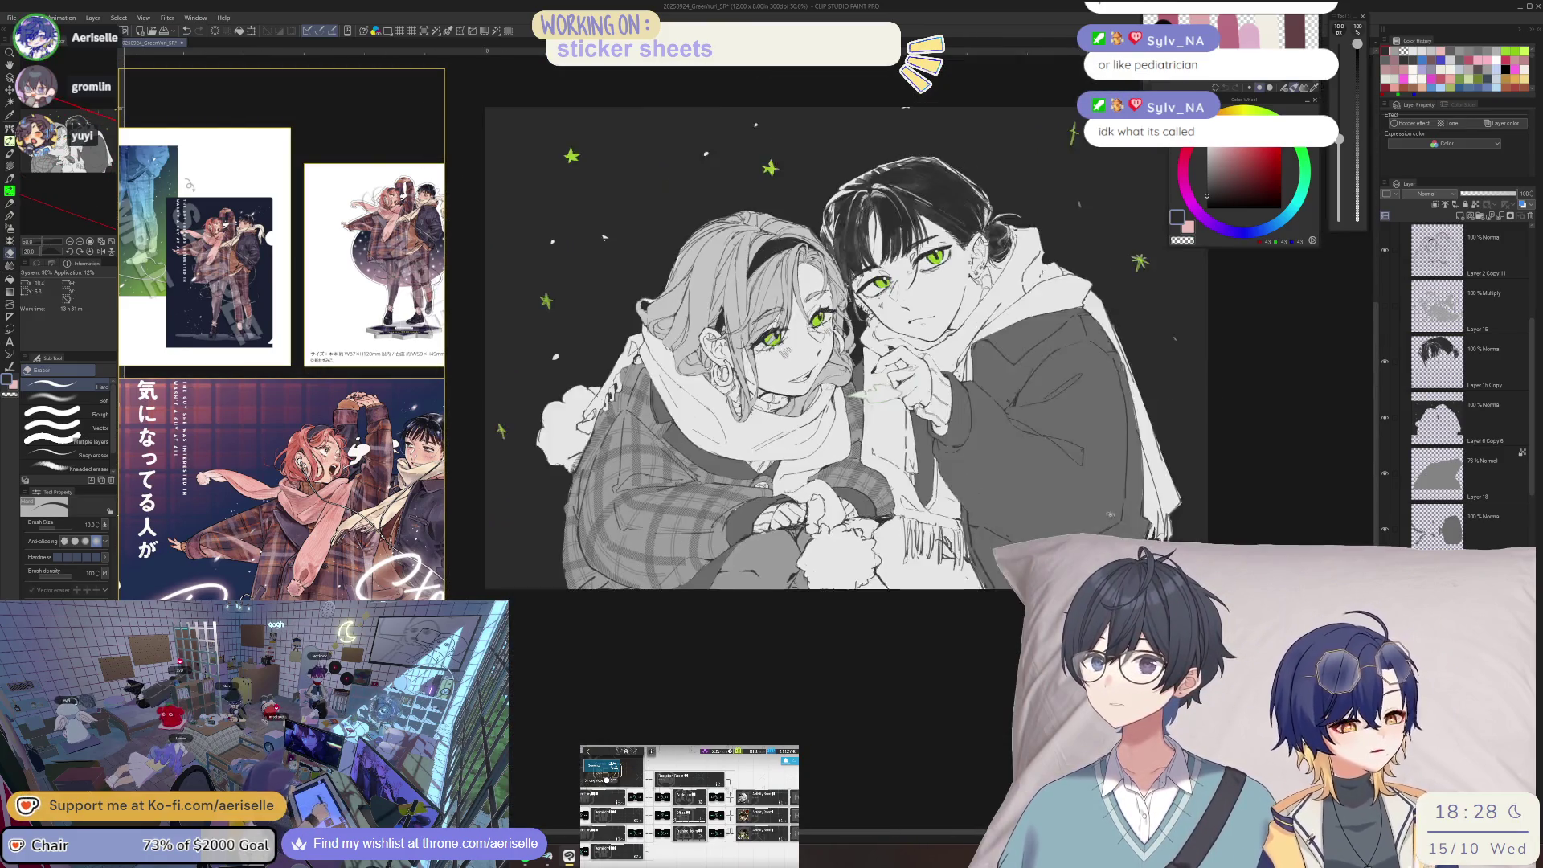
scroll(940, 474, up, 3)
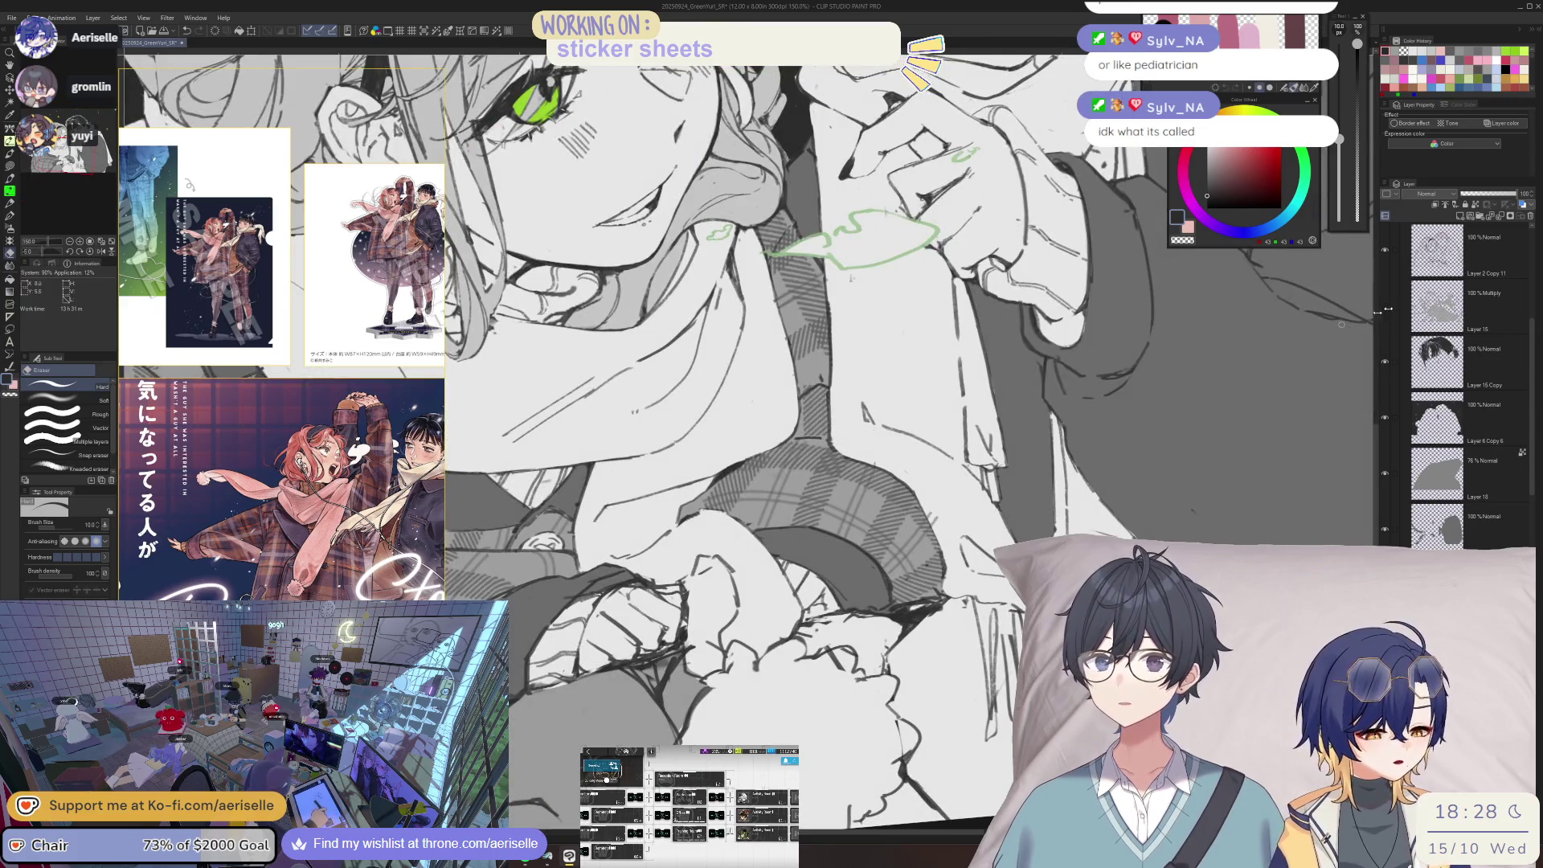
key(bracketright)
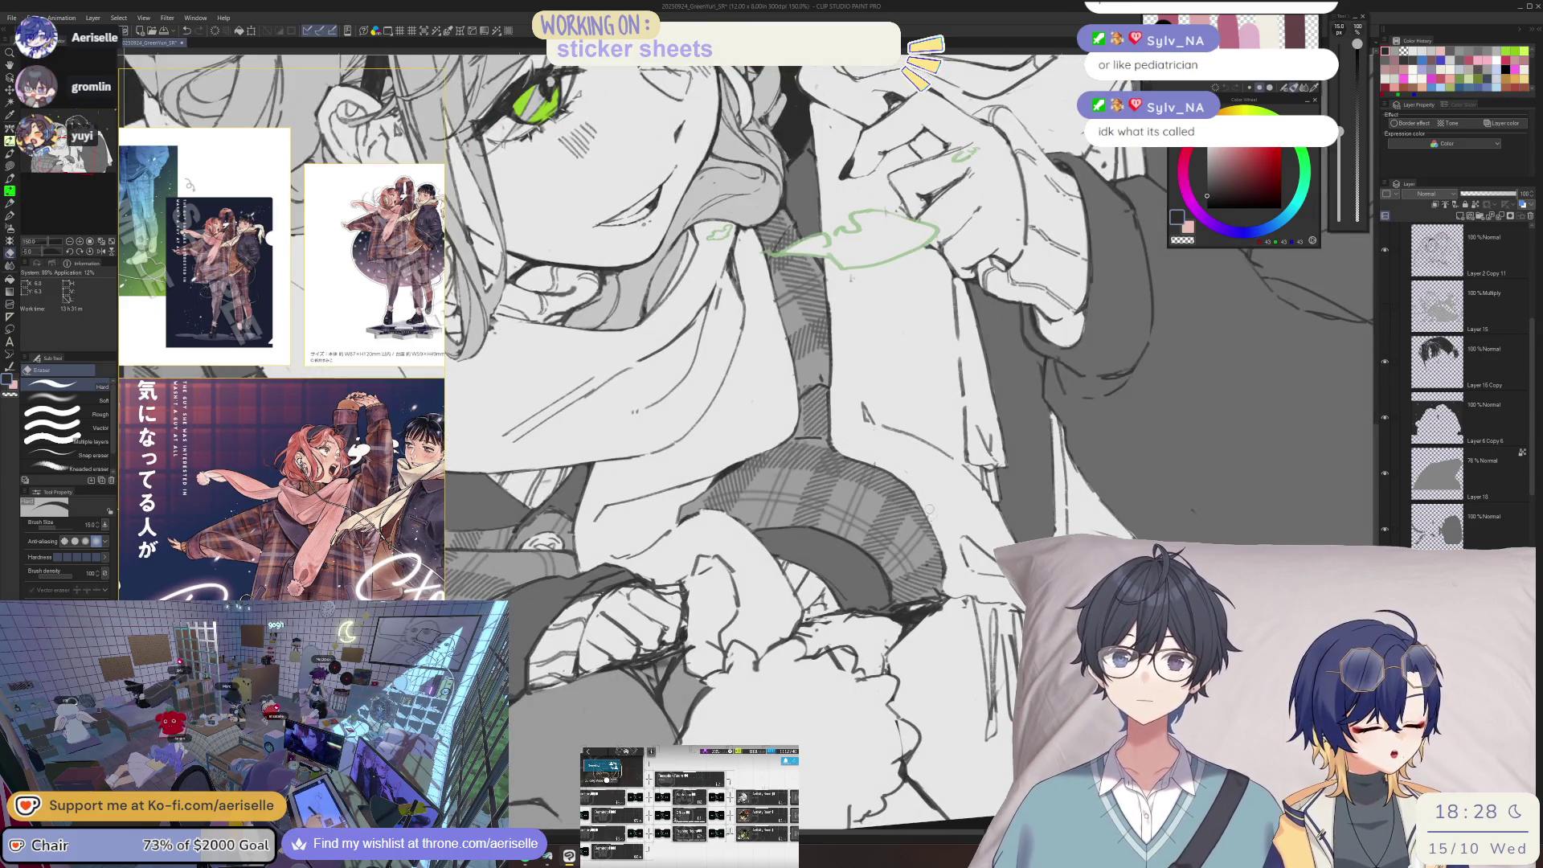
key(ctrl+minus)
key(ctrl+minus)
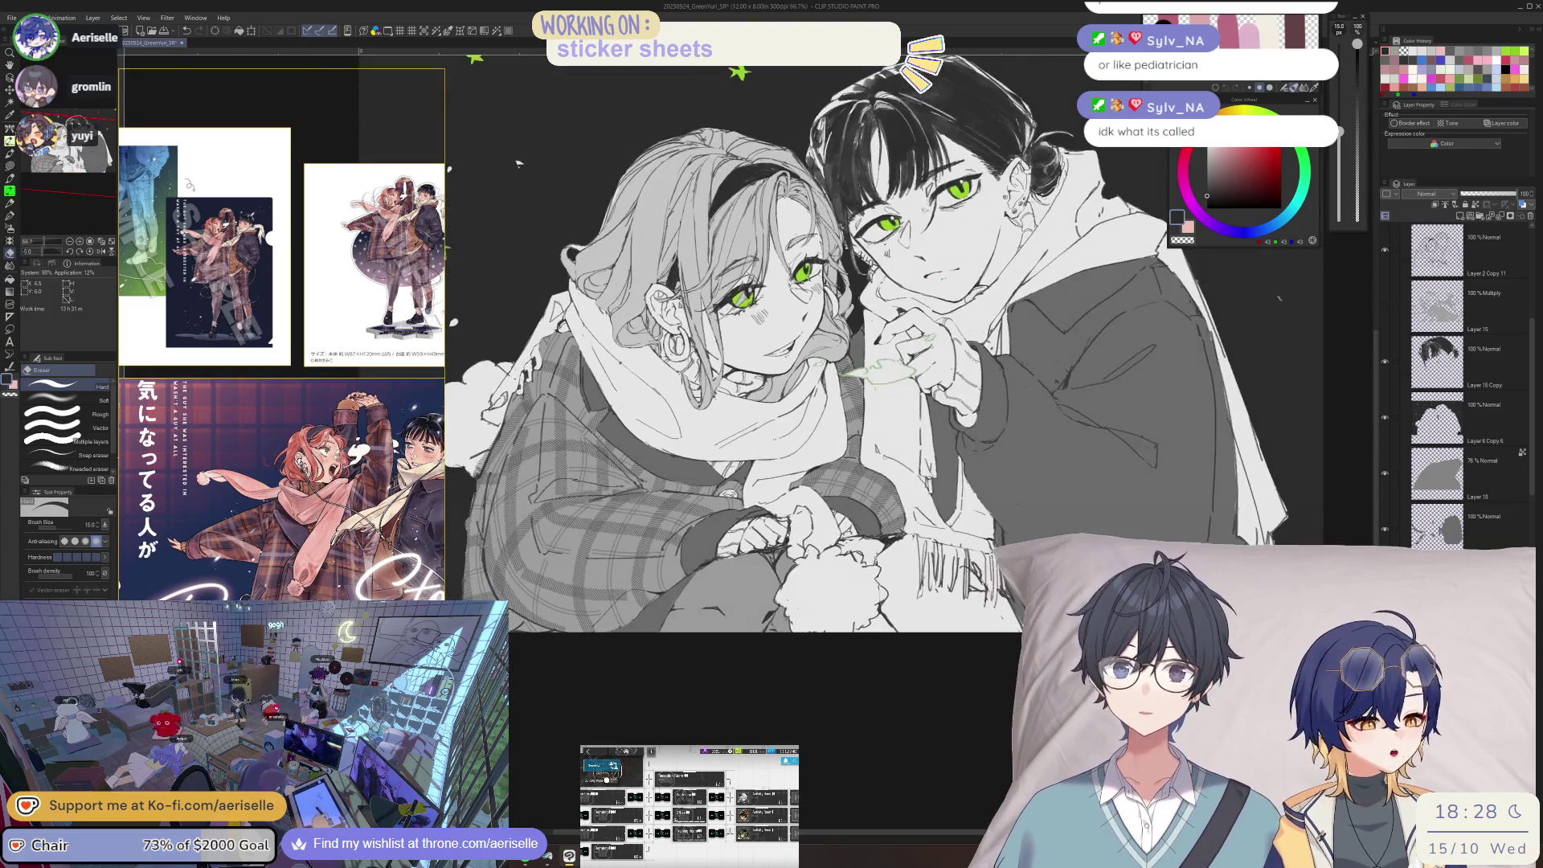
scroll(987, 624, up, 1)
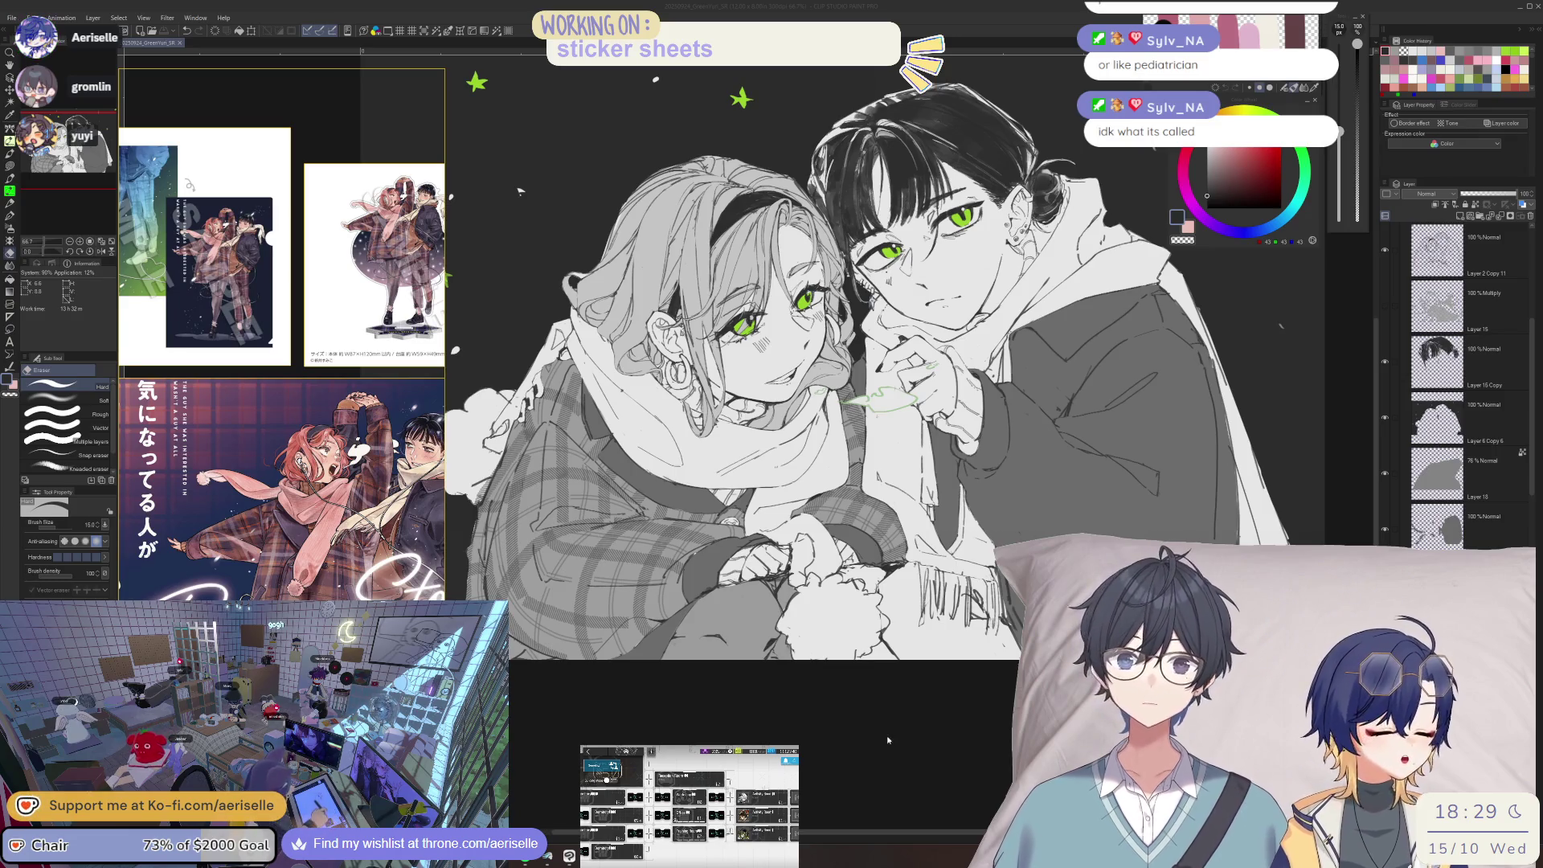
- Make Layer 18 active, pick a mid grey, and set up erasing on Layer 2 Copy 11
scroll(784, 587, up, 5)
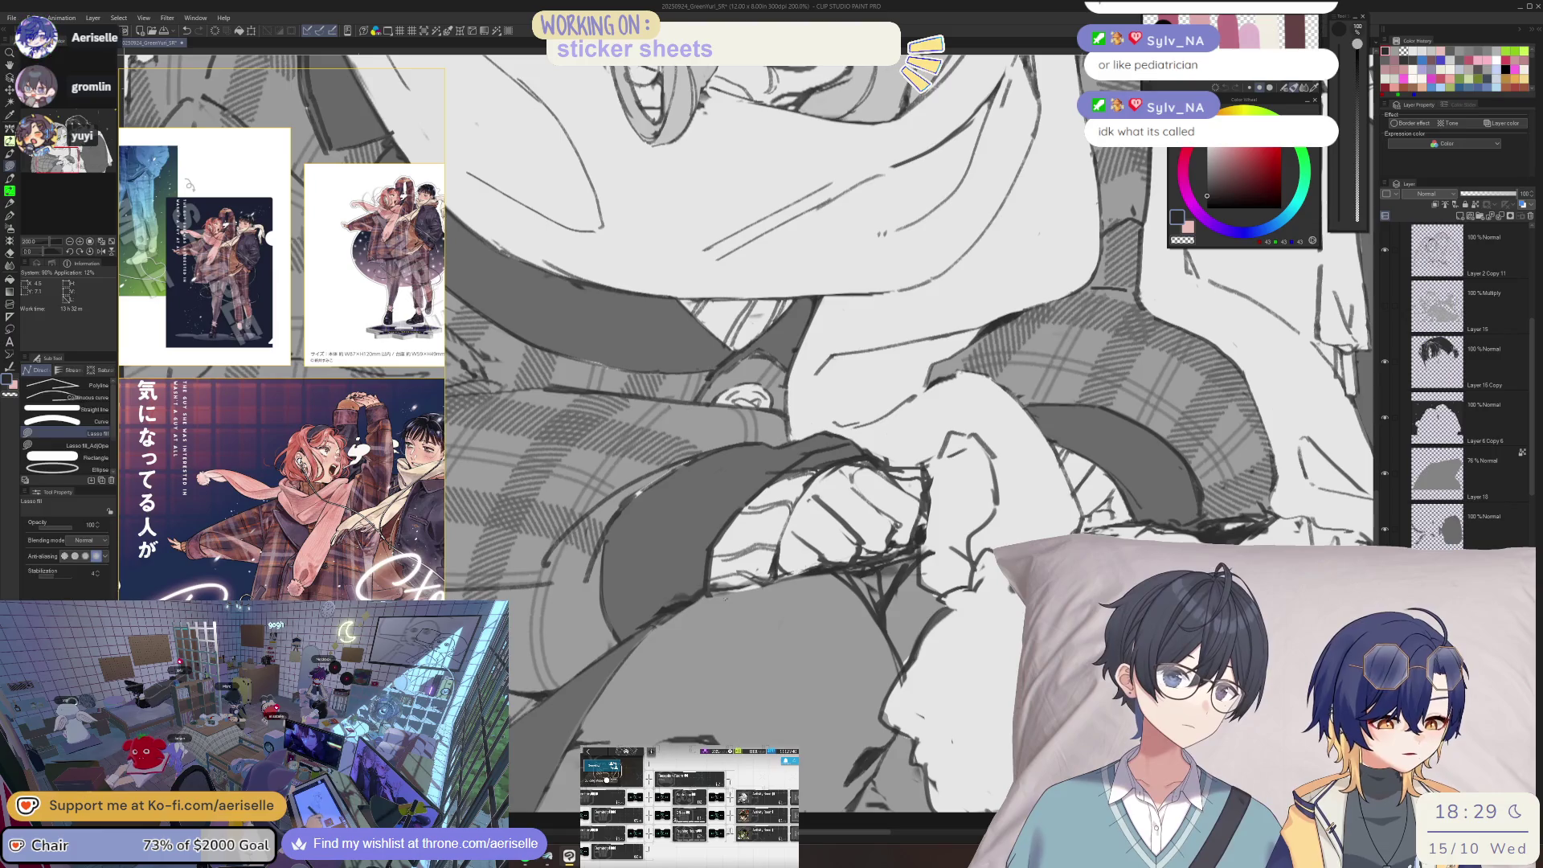
click(1471, 474)
drag(762, 562, 803, 559)
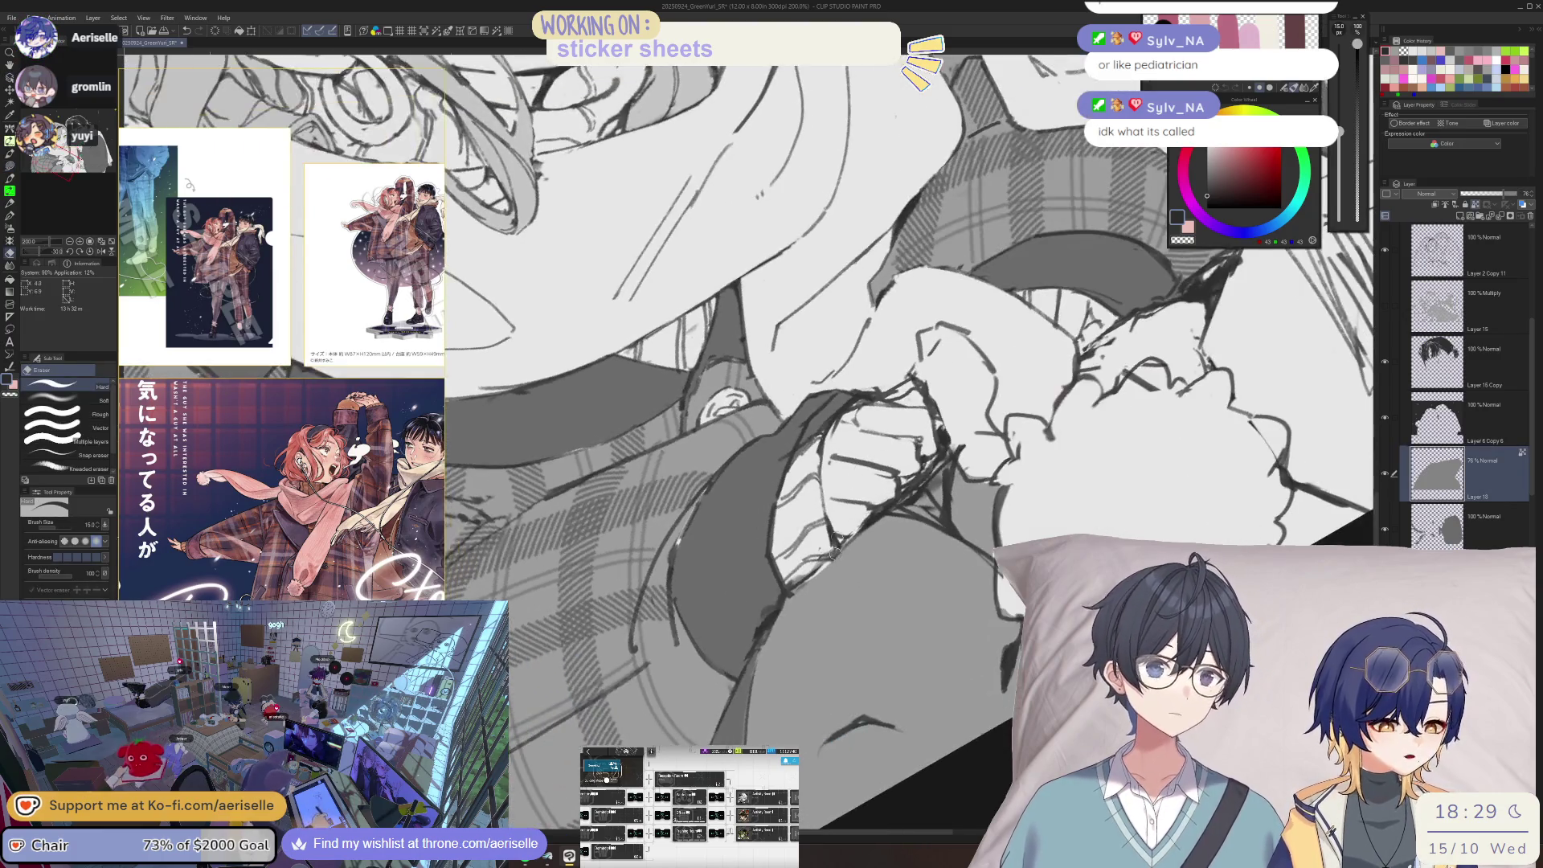
alt+click(834, 554)
key(u)
key(o)
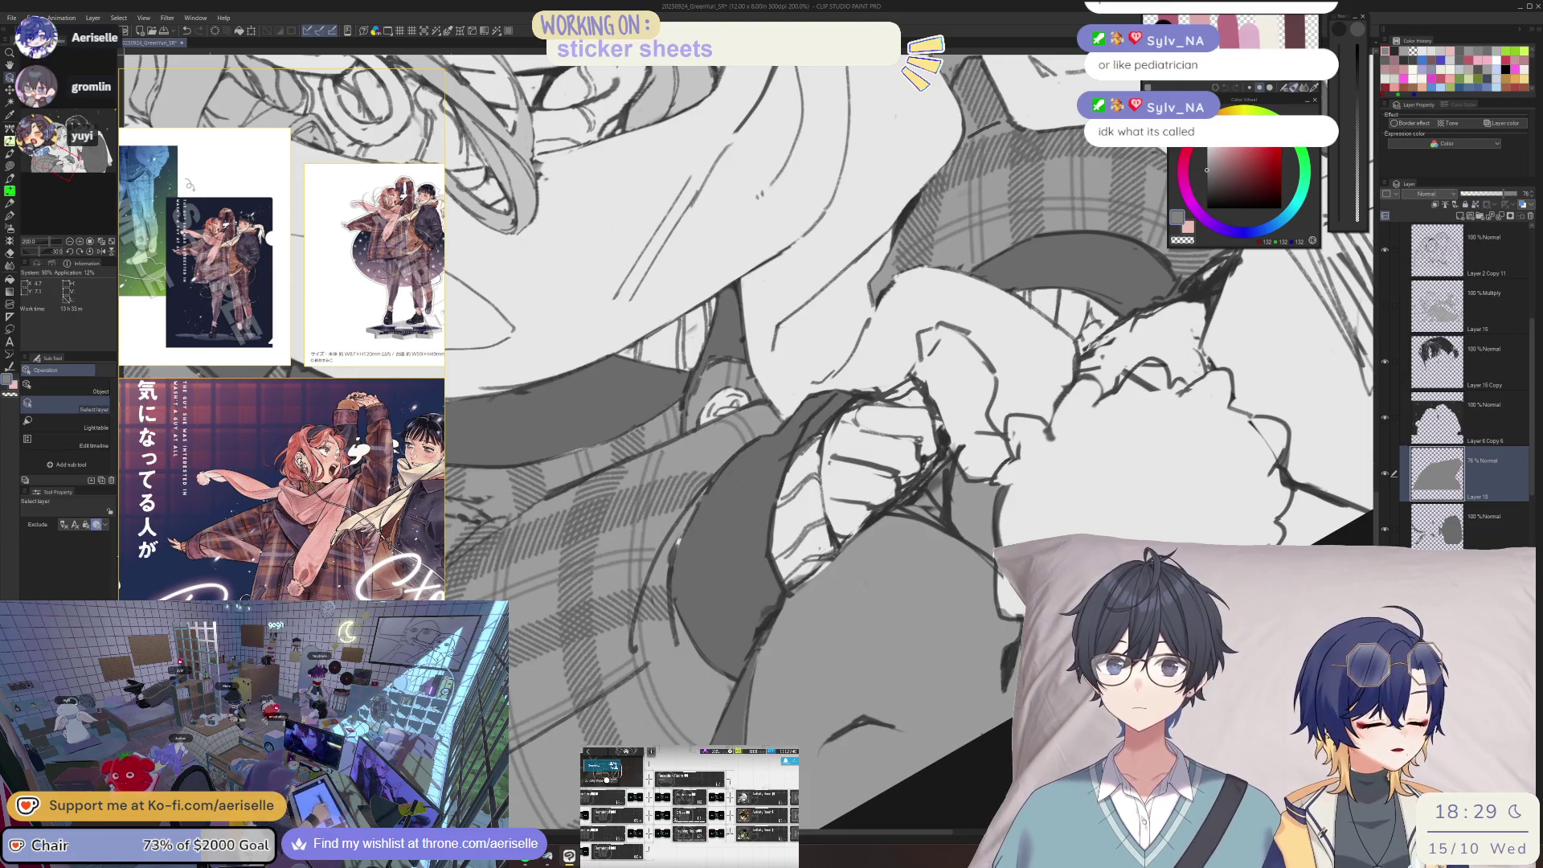
key(u)
key(o)
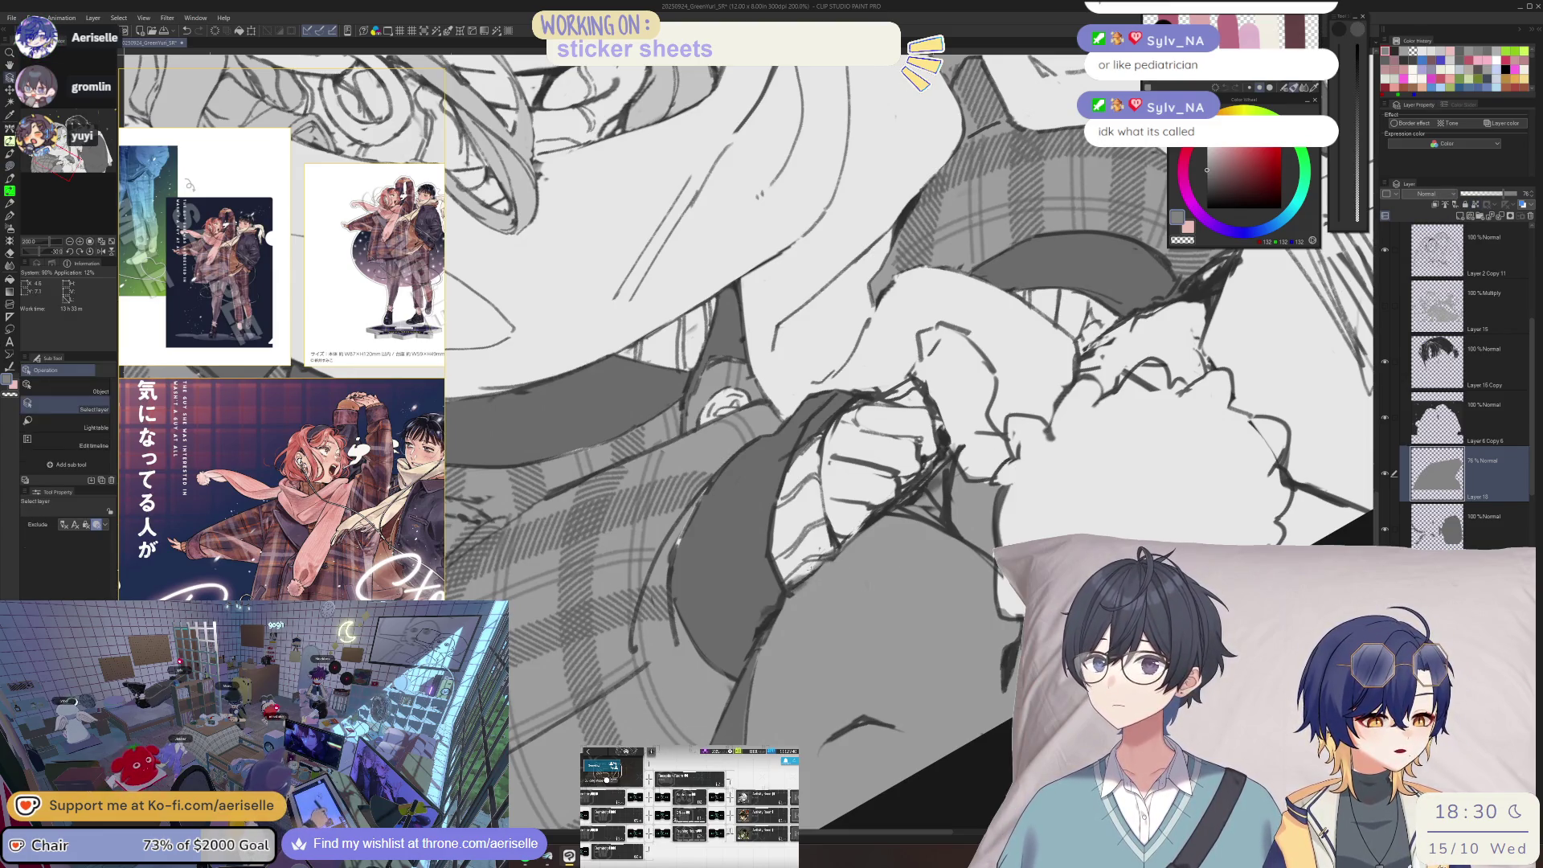
key(e)
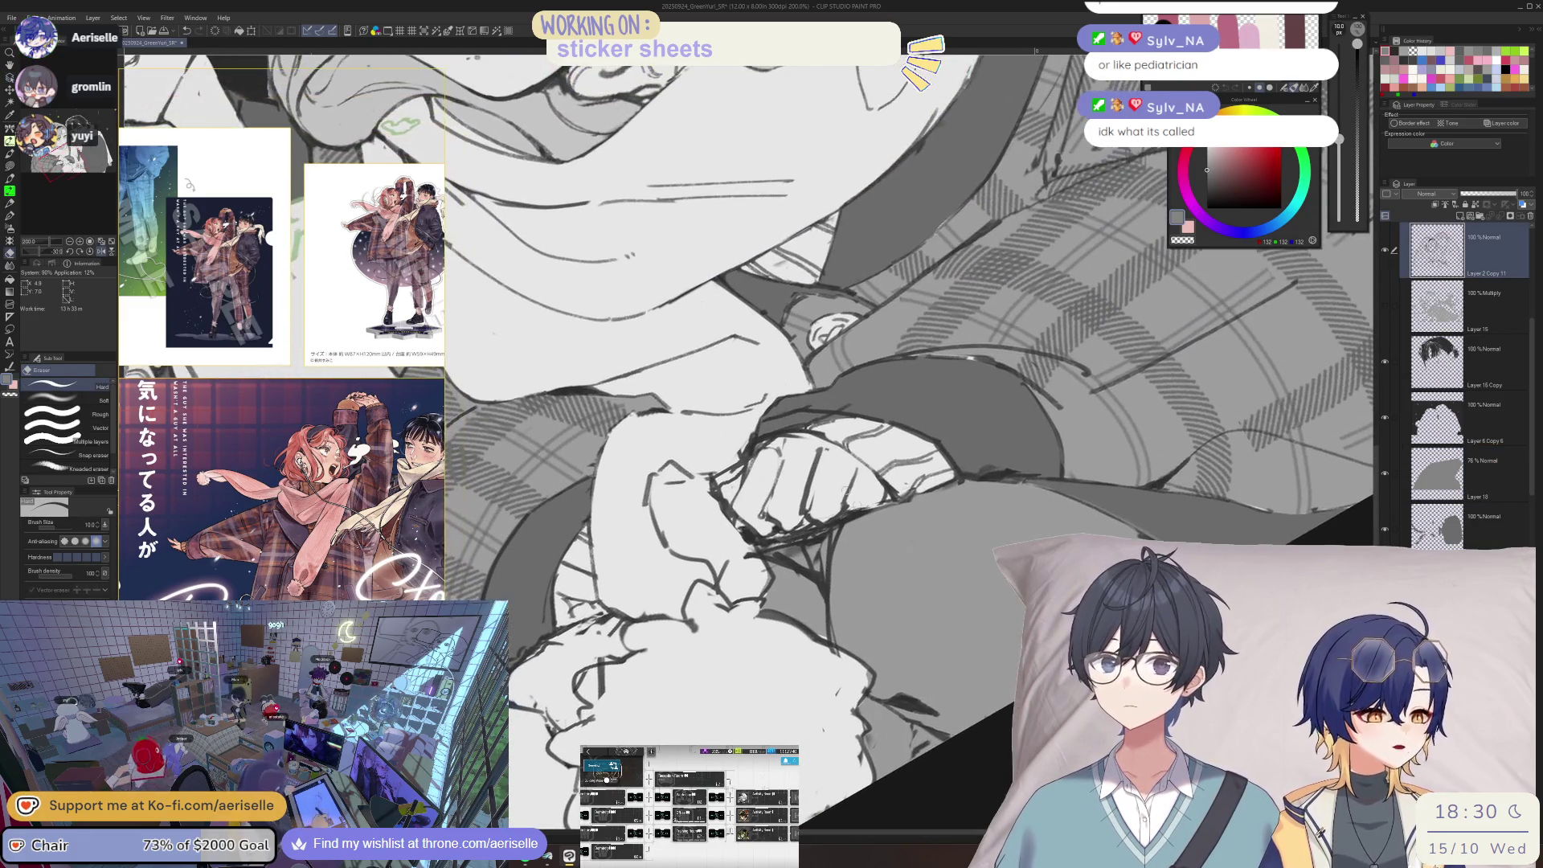
key(u)
key(e)
- Pick dark grey and erase stray sketch lines on the fist and the plaid sleeve
scroll(817, 463, up, 3)
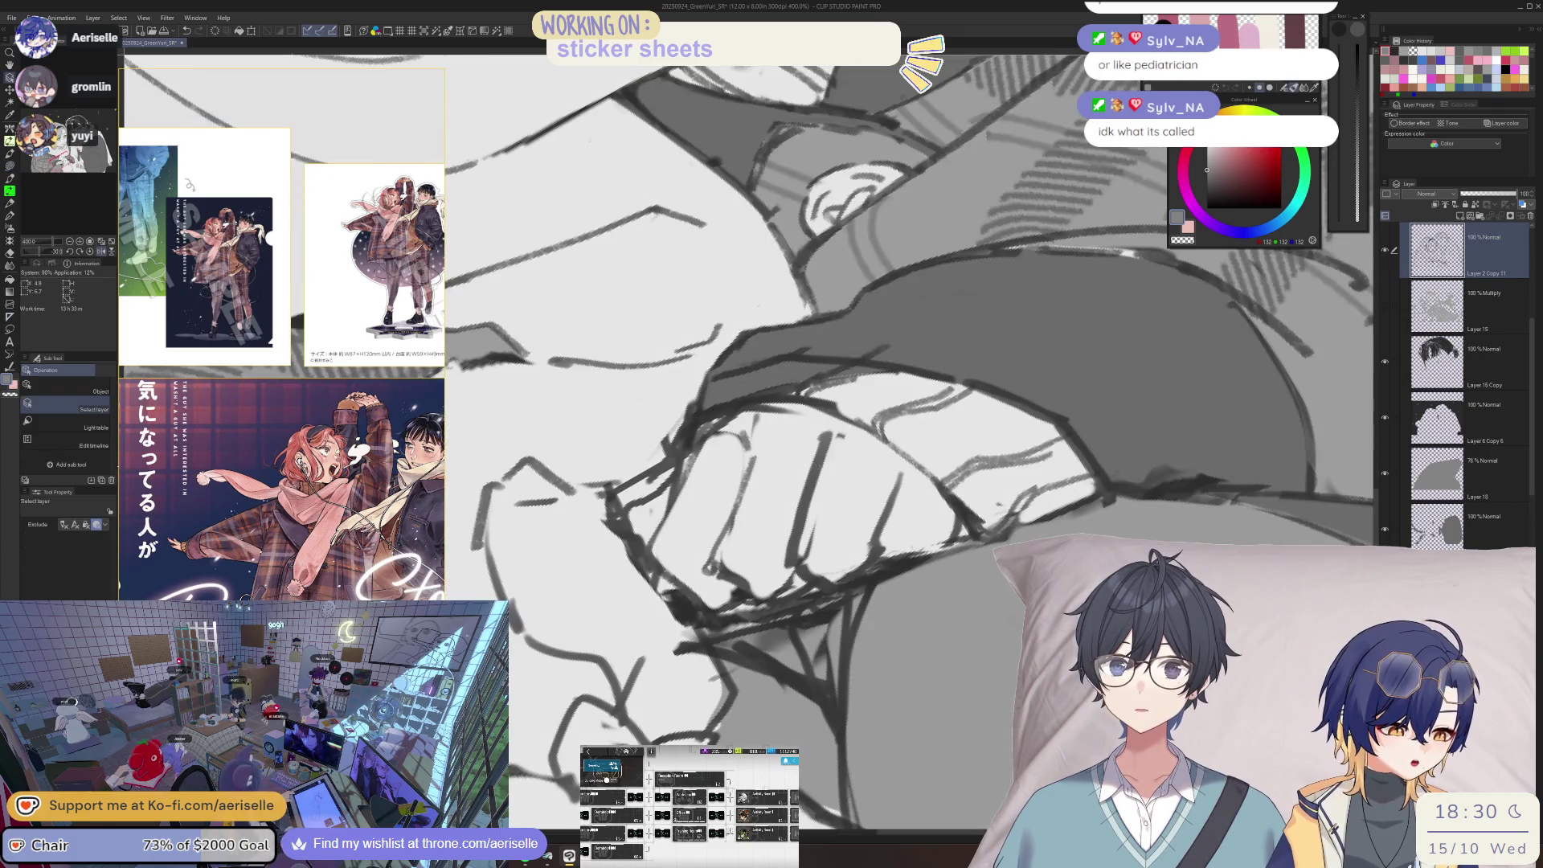
alt+click(824, 443)
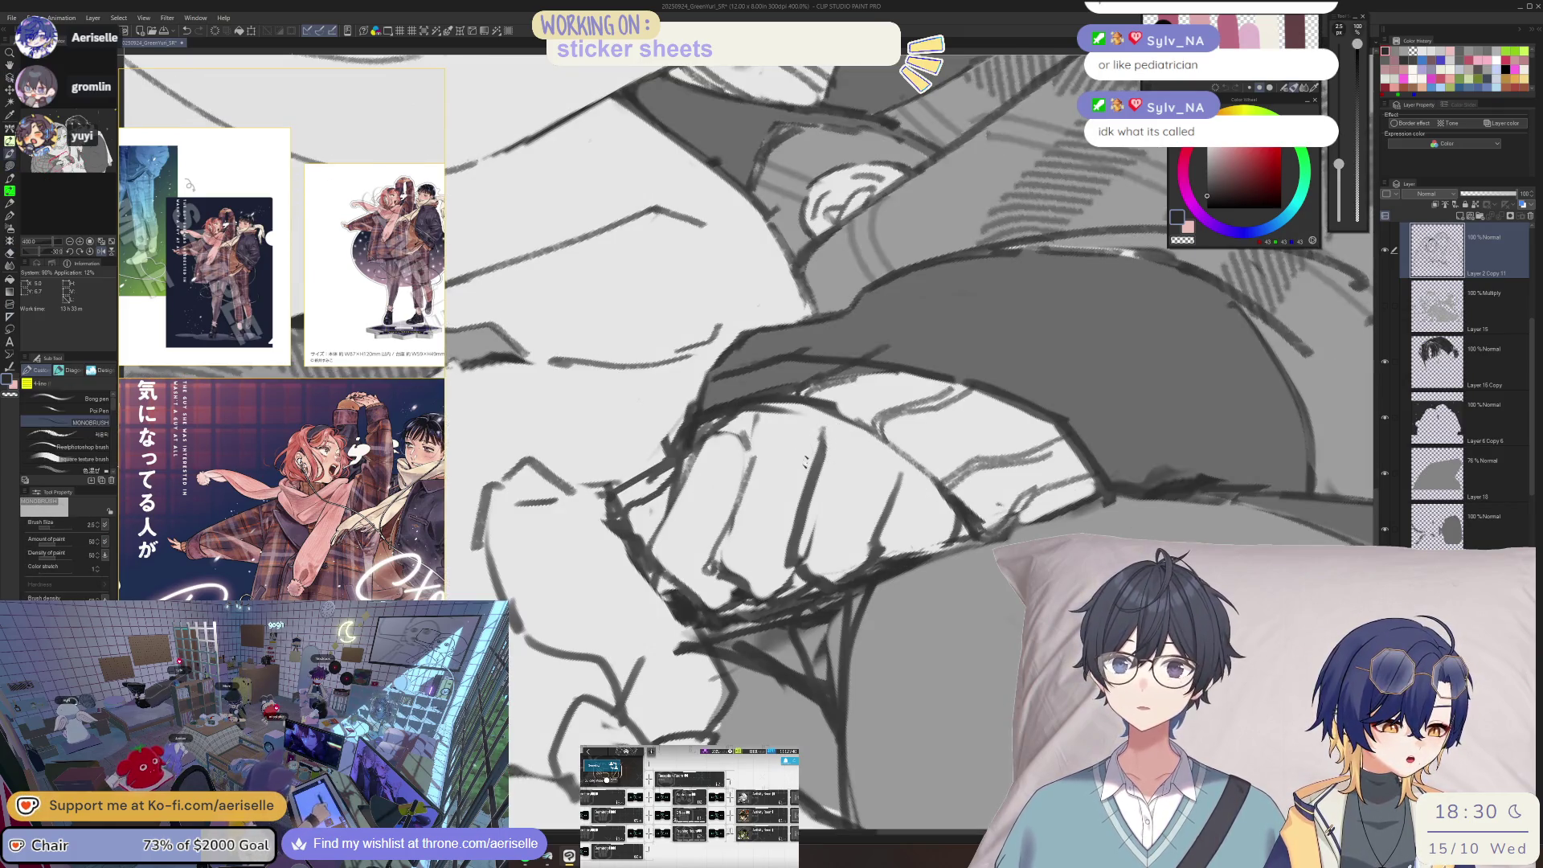
drag(816, 526, 807, 553)
scroll(828, 556, down, 3)
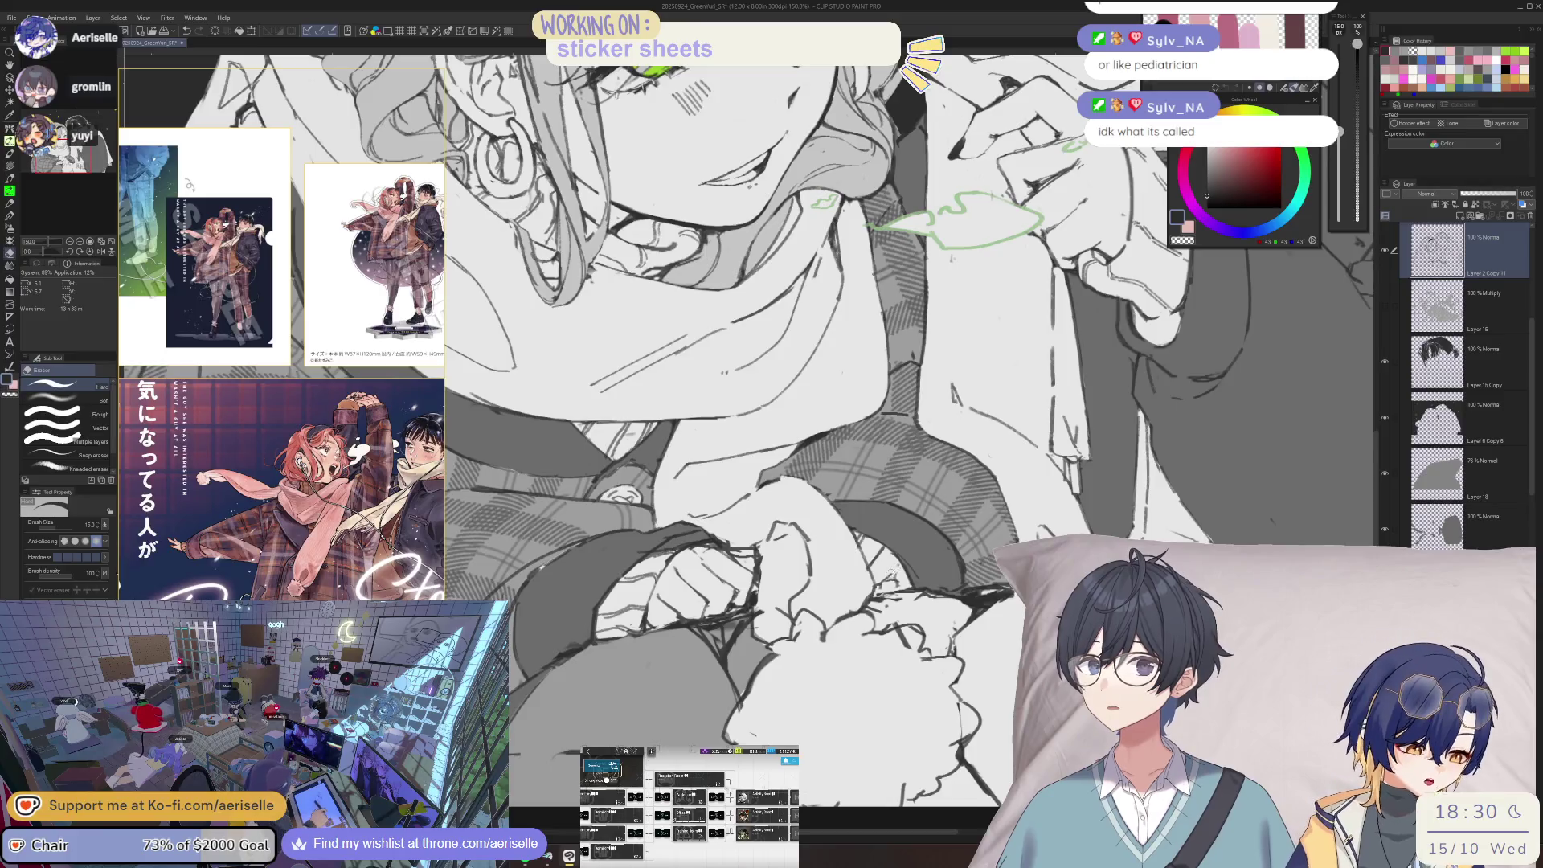
key(p)
scroll(892, 595, up, 3)
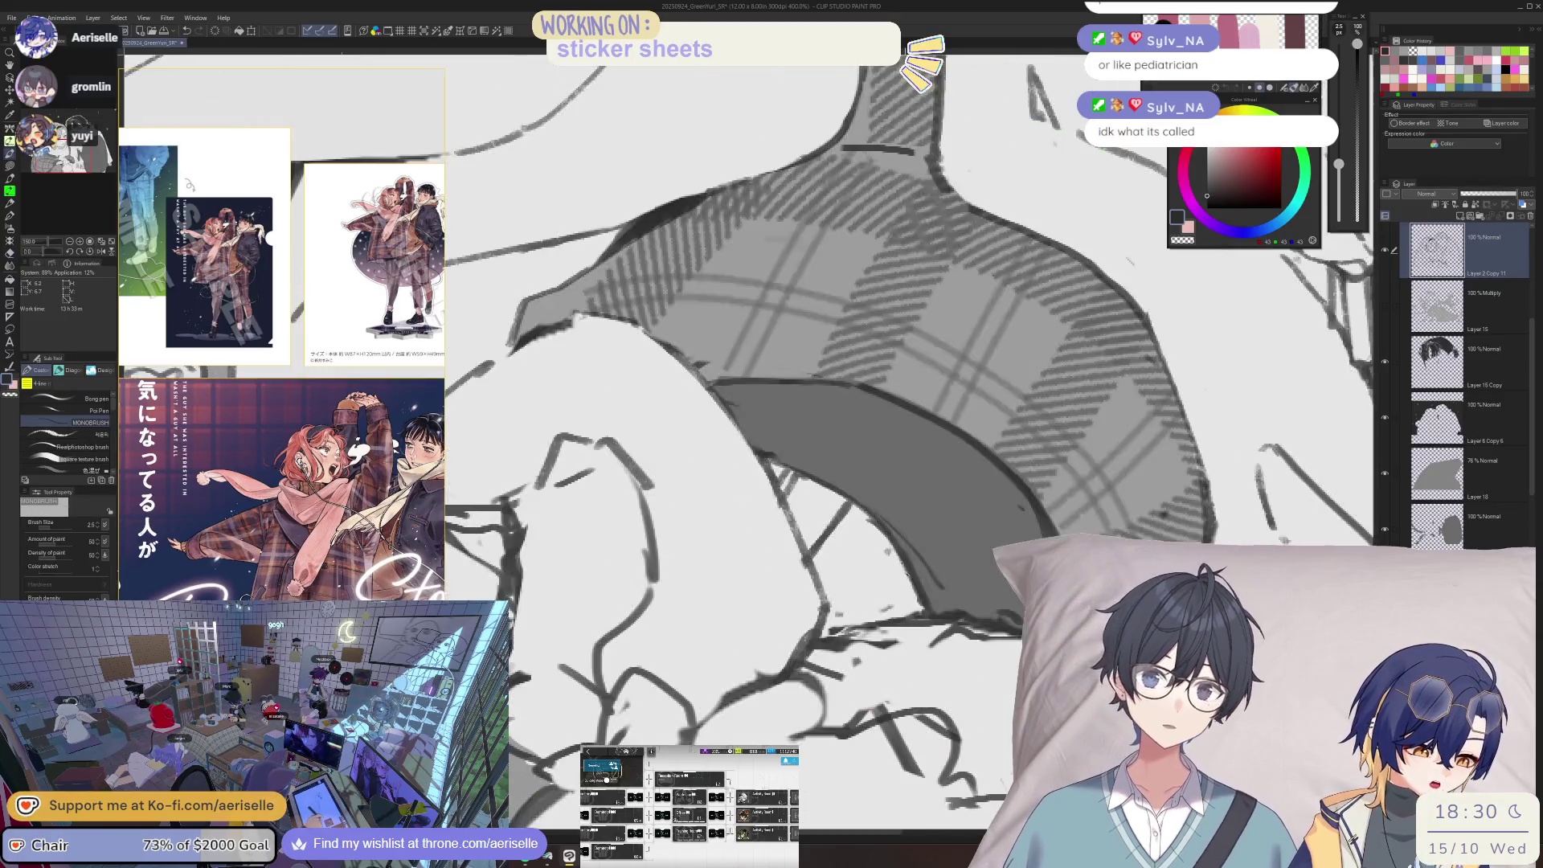
key(e)
mouse_move(836, 514)
mouse_down()
mouse_move(813, 567)
mouse_move(850, 514)
mouse_up()
key(p)
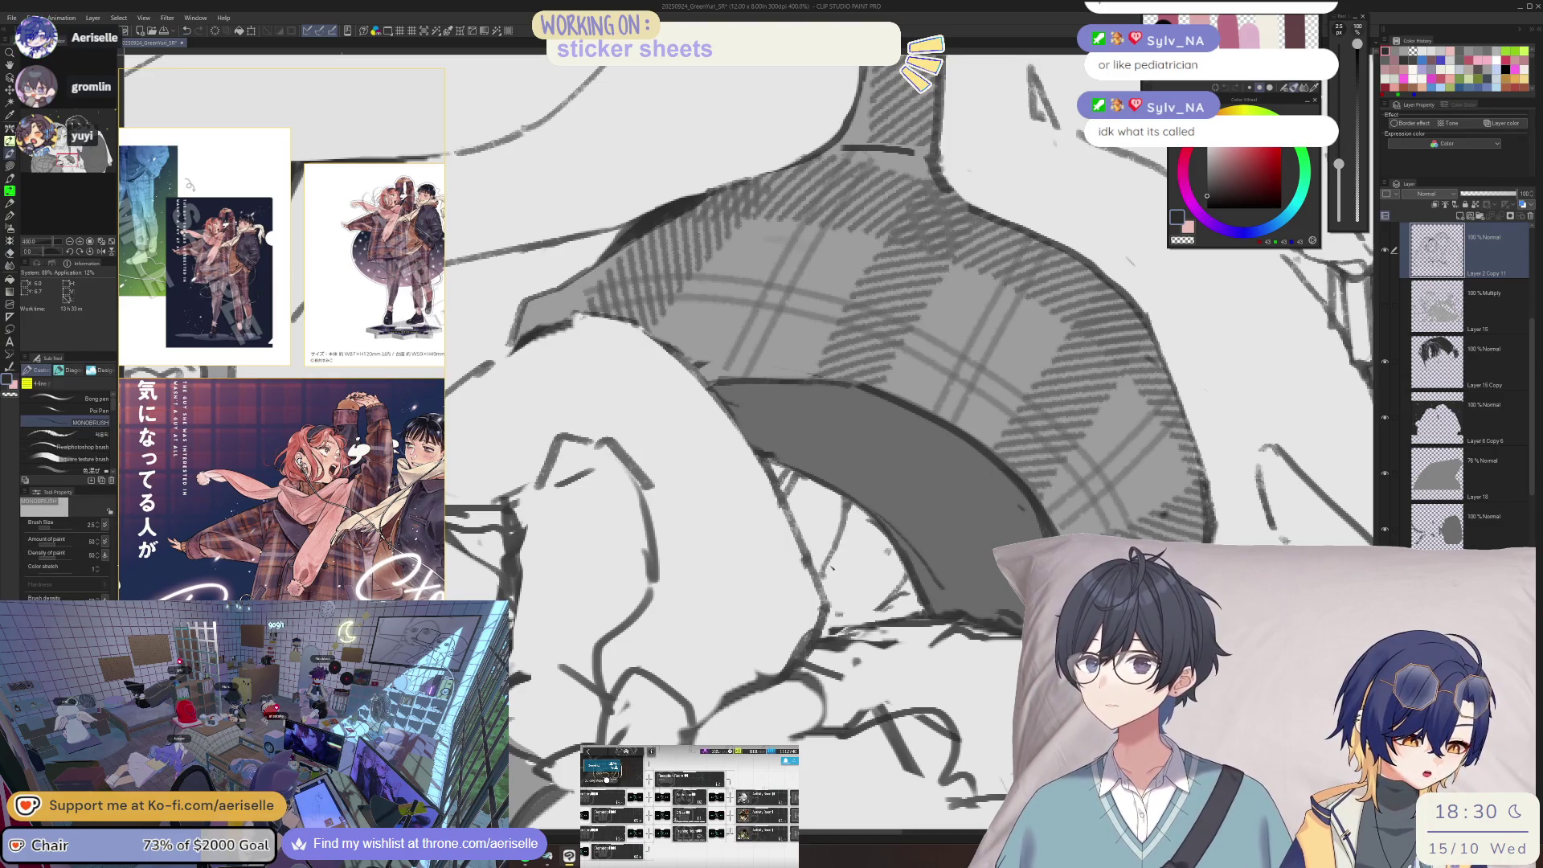
scroll(842, 534, down, 5)
scroll(939, 658, down, 1)
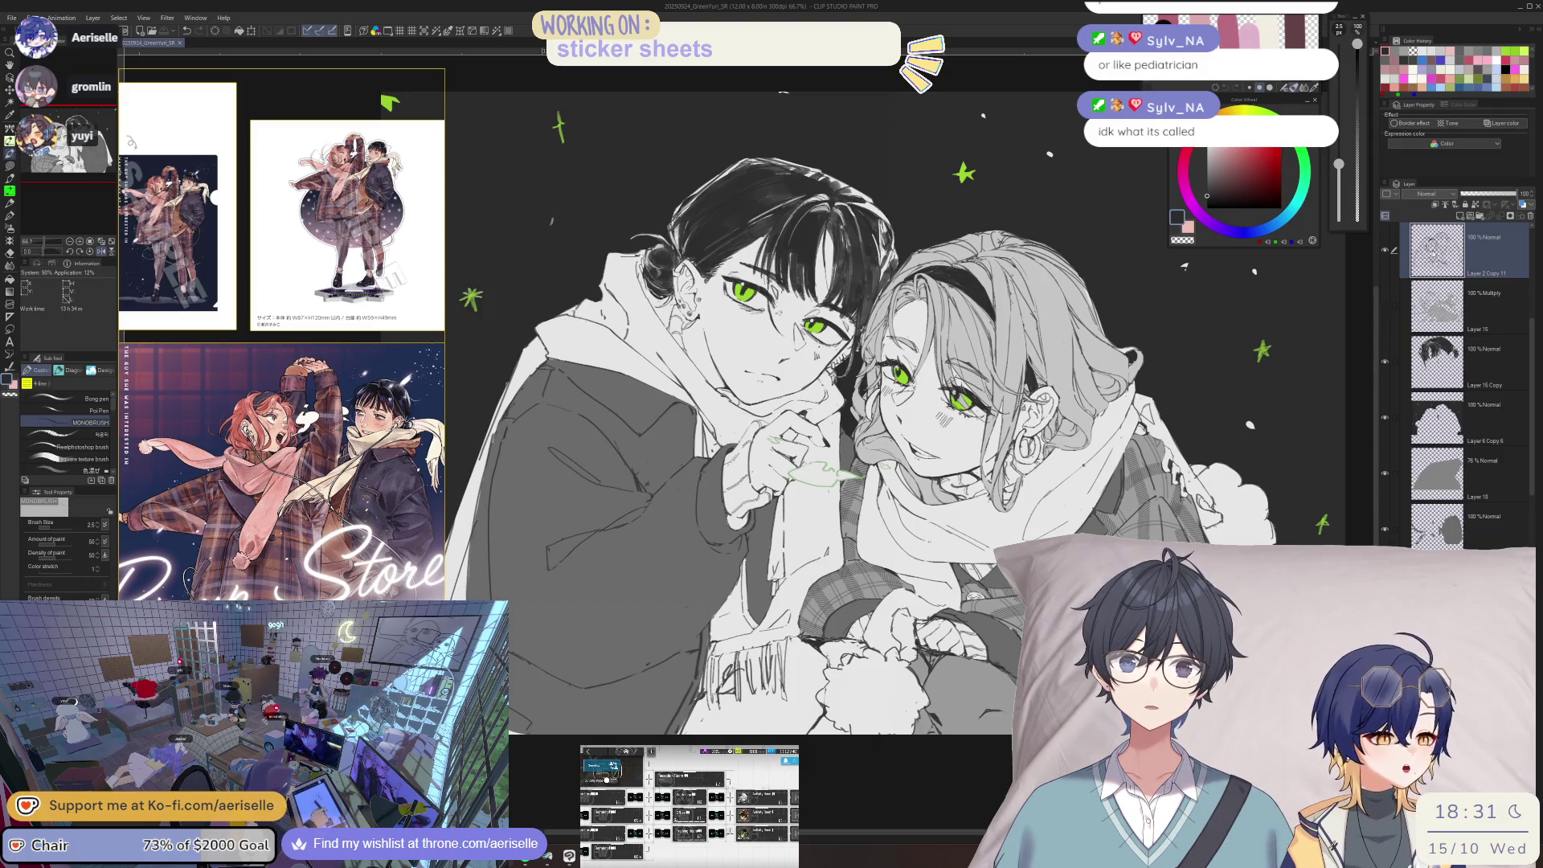
- Fit the whole drawing in view and erase sketch lines around the hands
scroll(925, 338, up, 4)
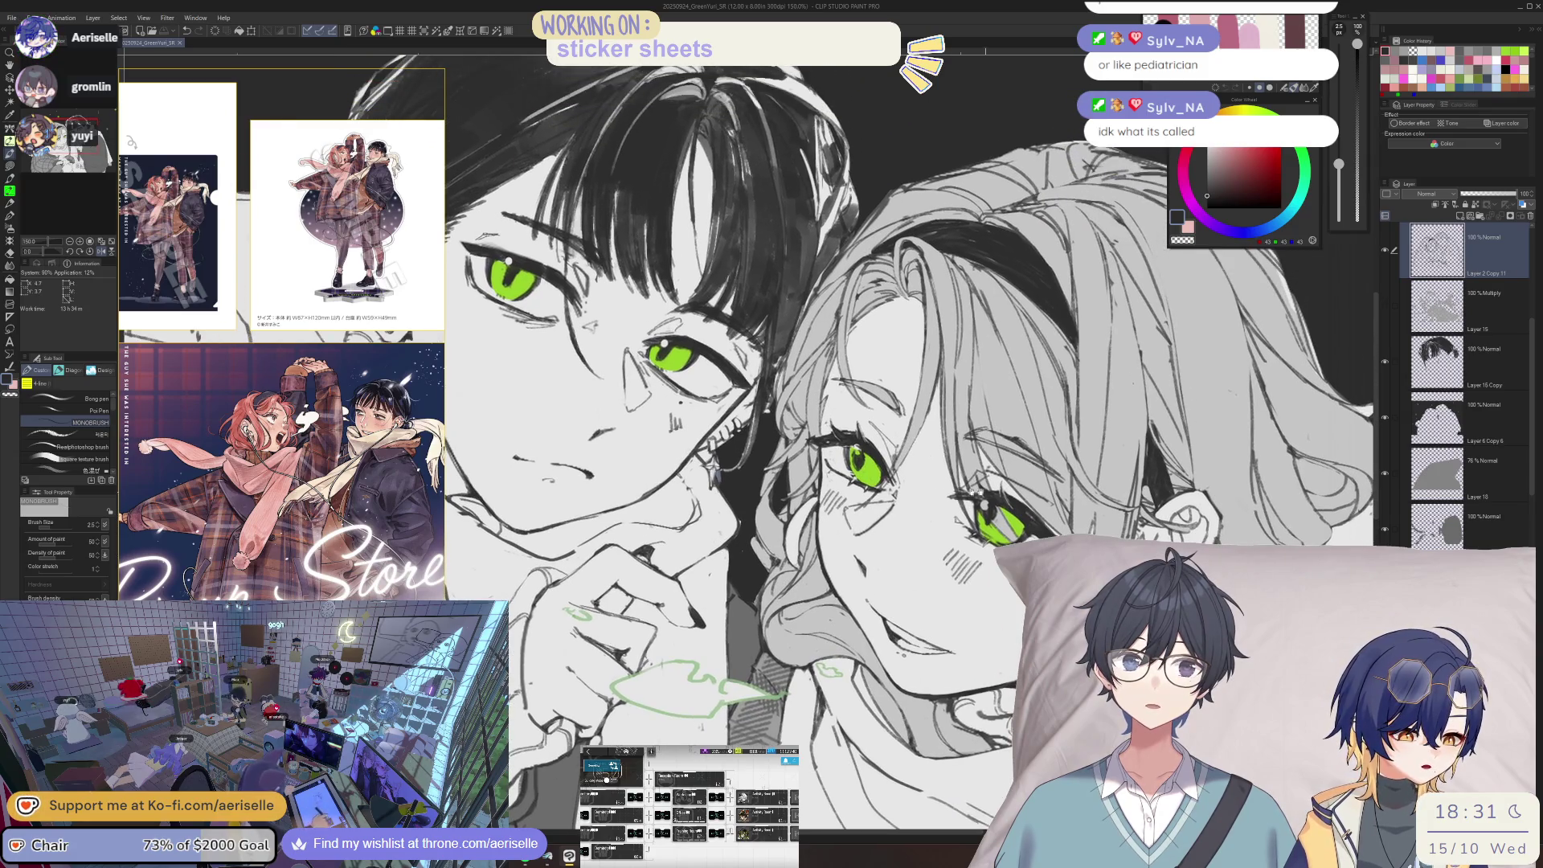
key(ctrl+0)
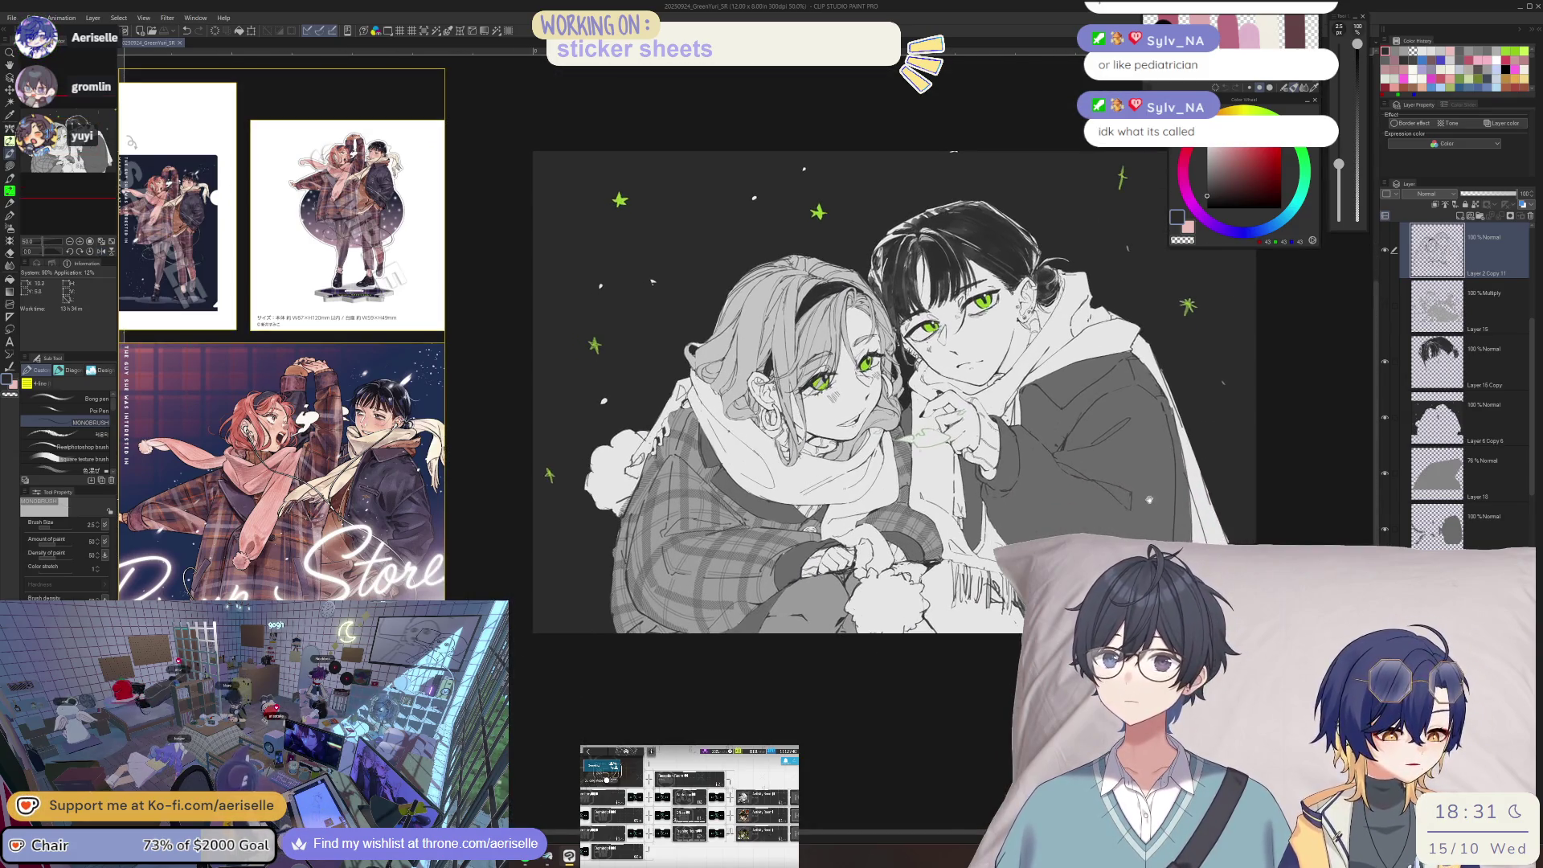
scroll(822, 567, up, 5)
key(e)
key(p)
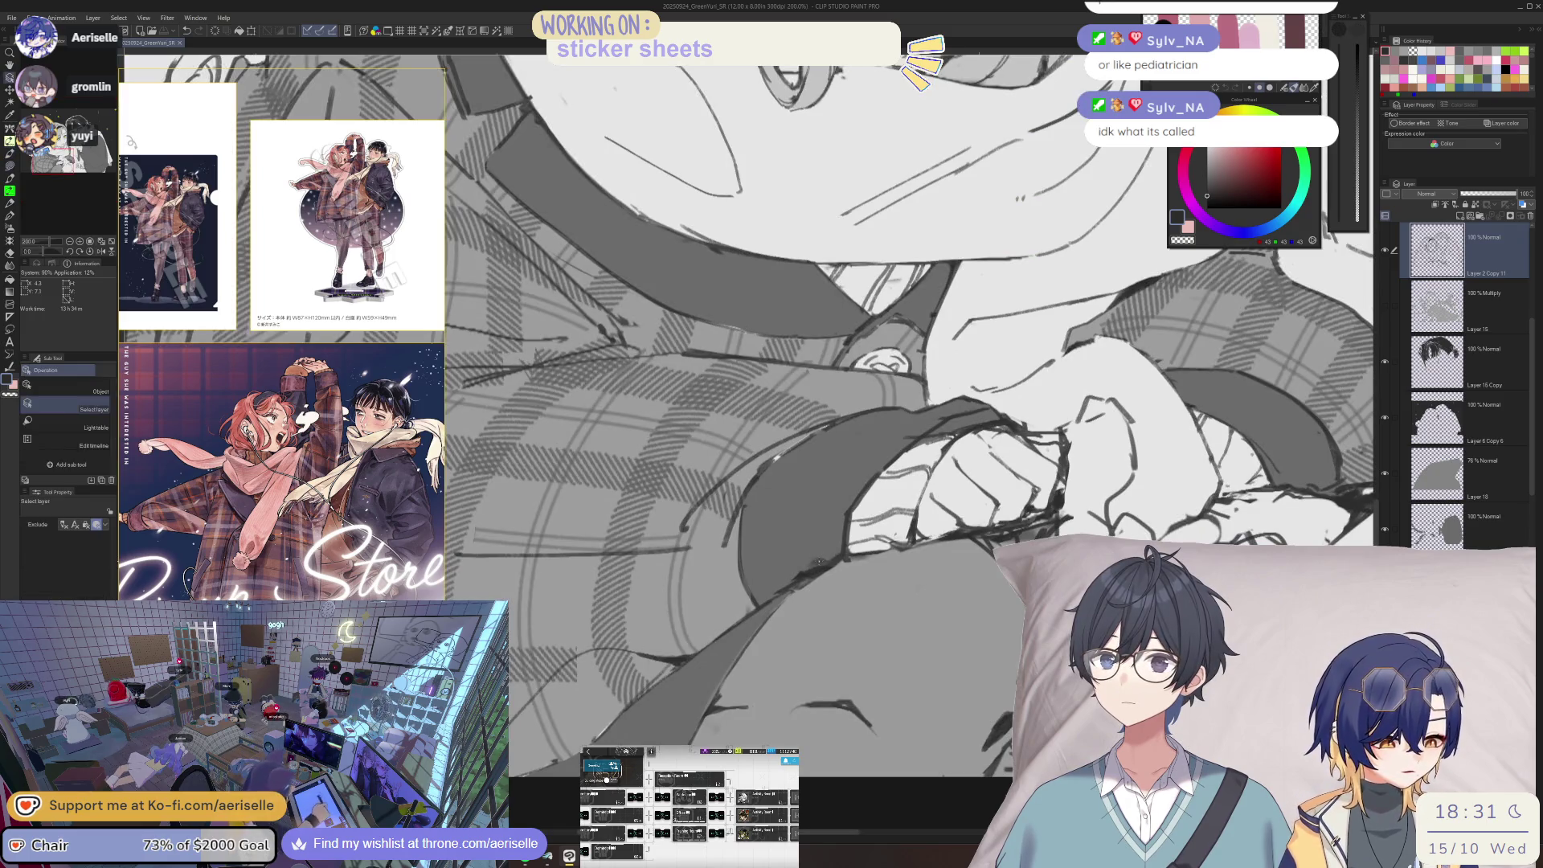
key(e)
mouse_move(825, 555)
mouse_down()
mouse_move(800, 577)
mouse_move(838, 544)
mouse_up()
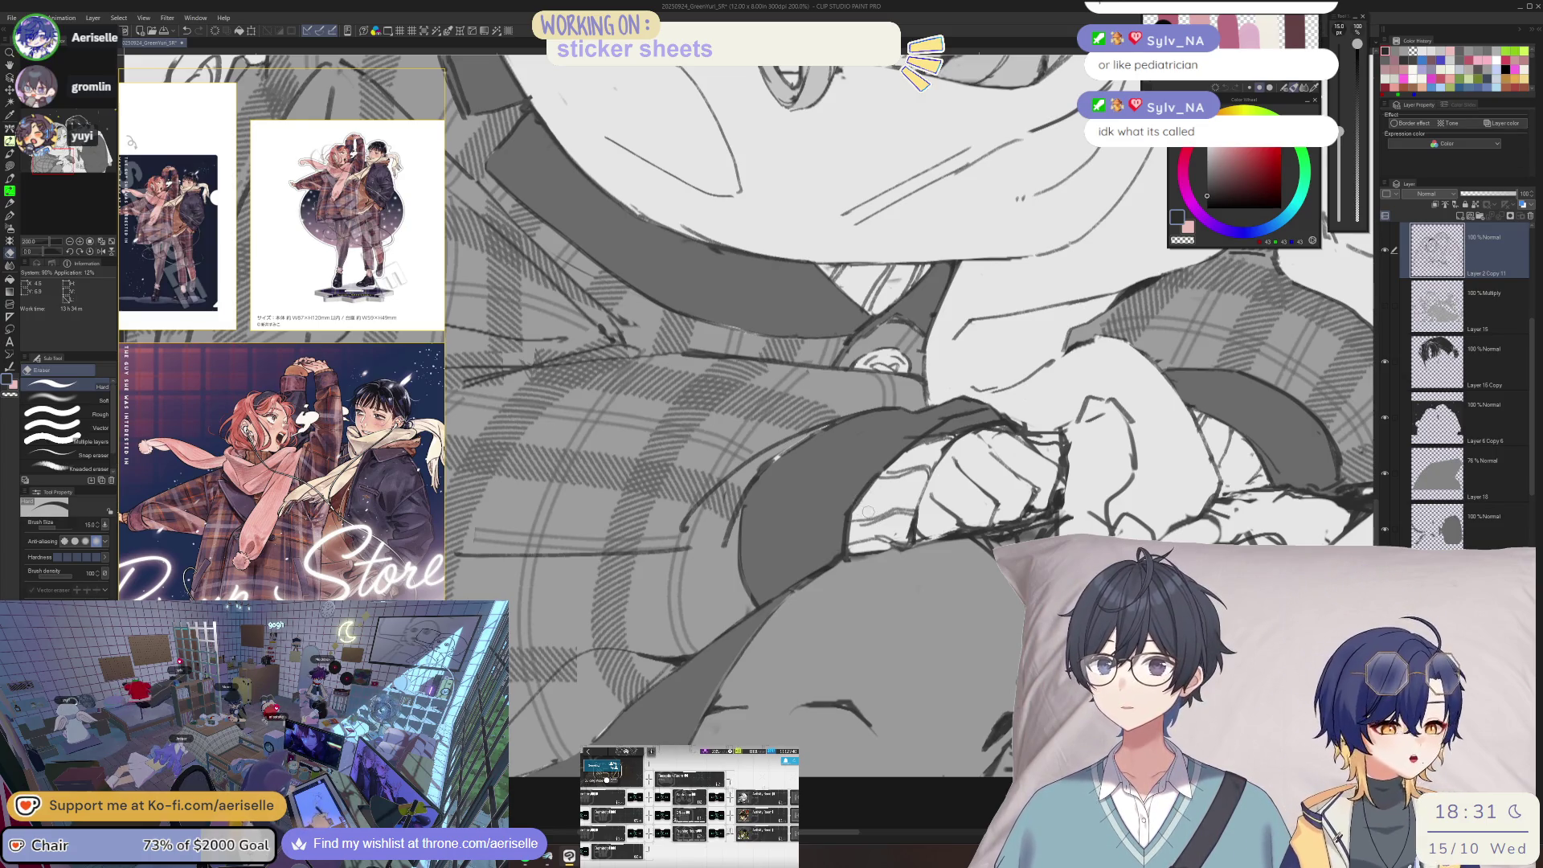
scroll(858, 463, up, 3)
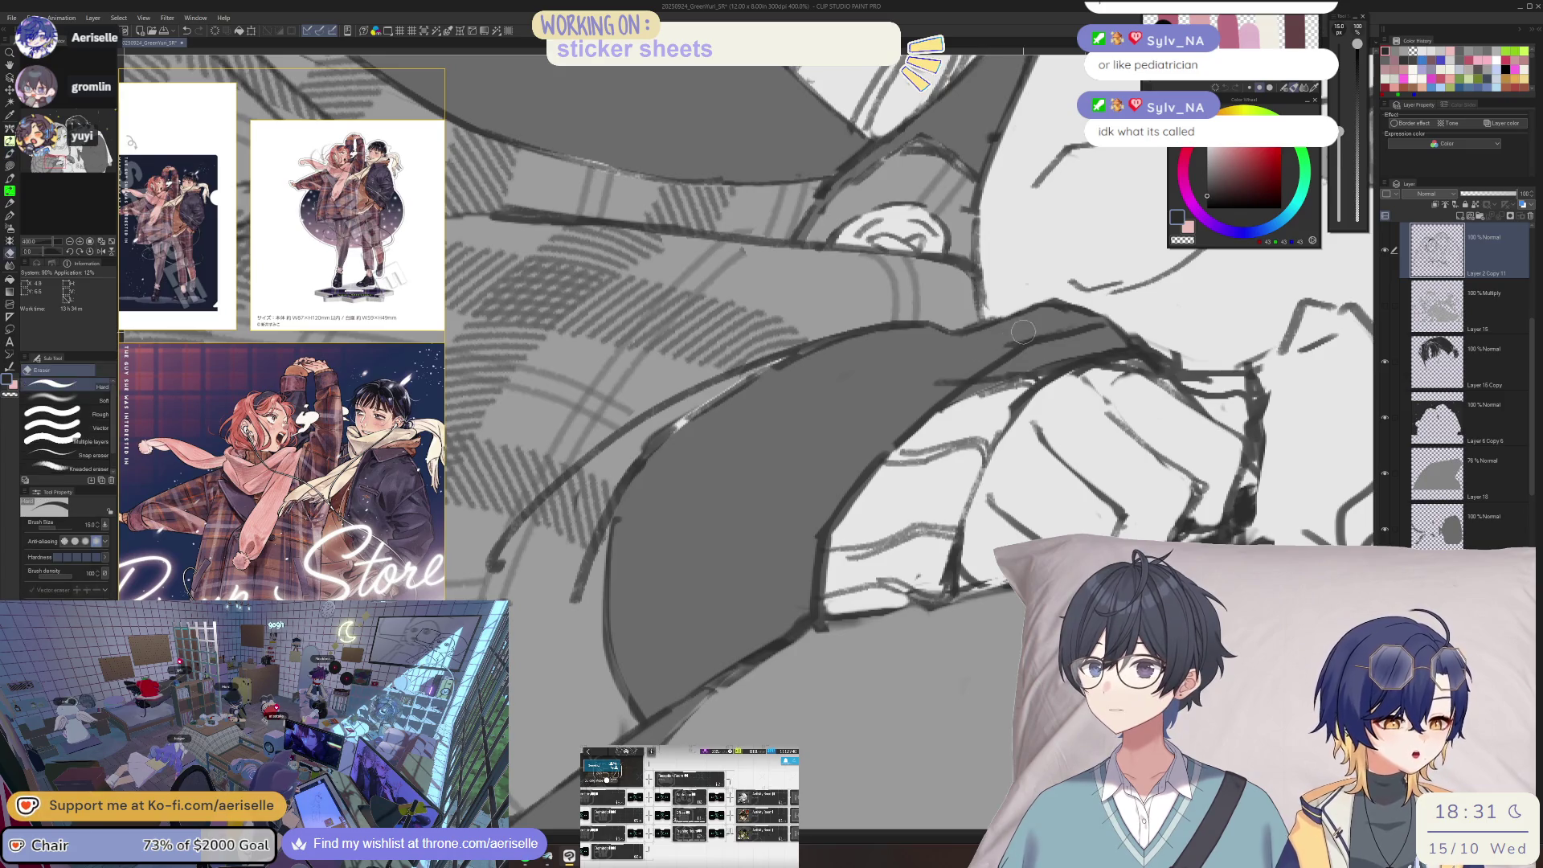
- Ink the sleeve edge line and add dark detail strokes to the hand outline
drag(911, 413, 886, 469)
key(p)
drag(786, 511, 867, 471)
mouse_move(783, 520)
mouse_down()
mouse_move(756, 567)
mouse_move(735, 689)
mouse_up()
drag(739, 596, 726, 702)
drag(721, 626, 716, 700)
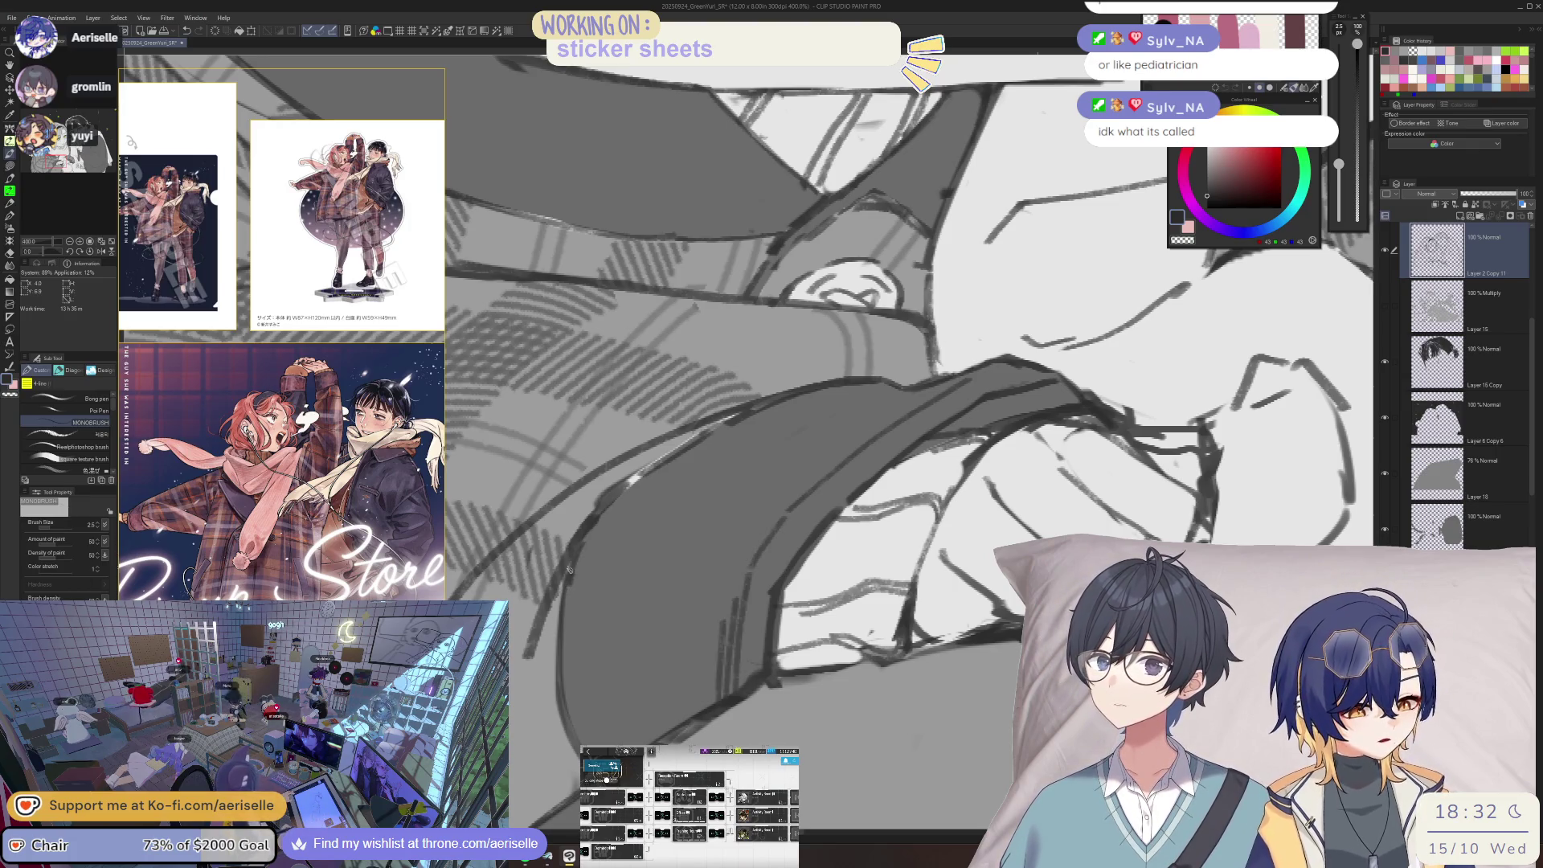
drag(560, 591, 554, 648)
drag(621, 515, 585, 579)
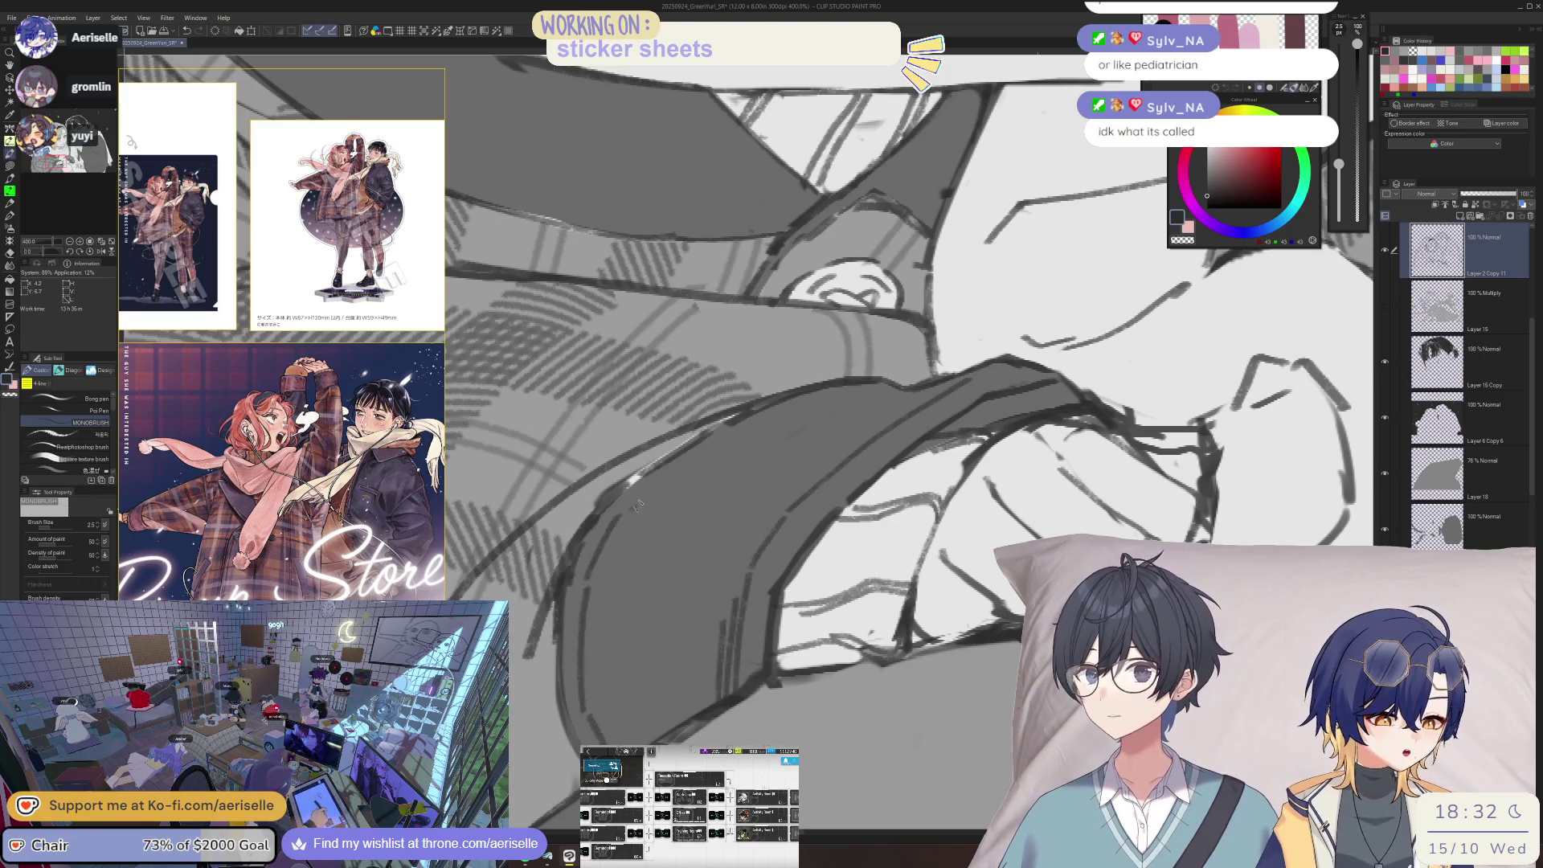
- Check the drawing with mirrored views and the canvas rotation reset to upright
scroll(637, 504, down, 5)
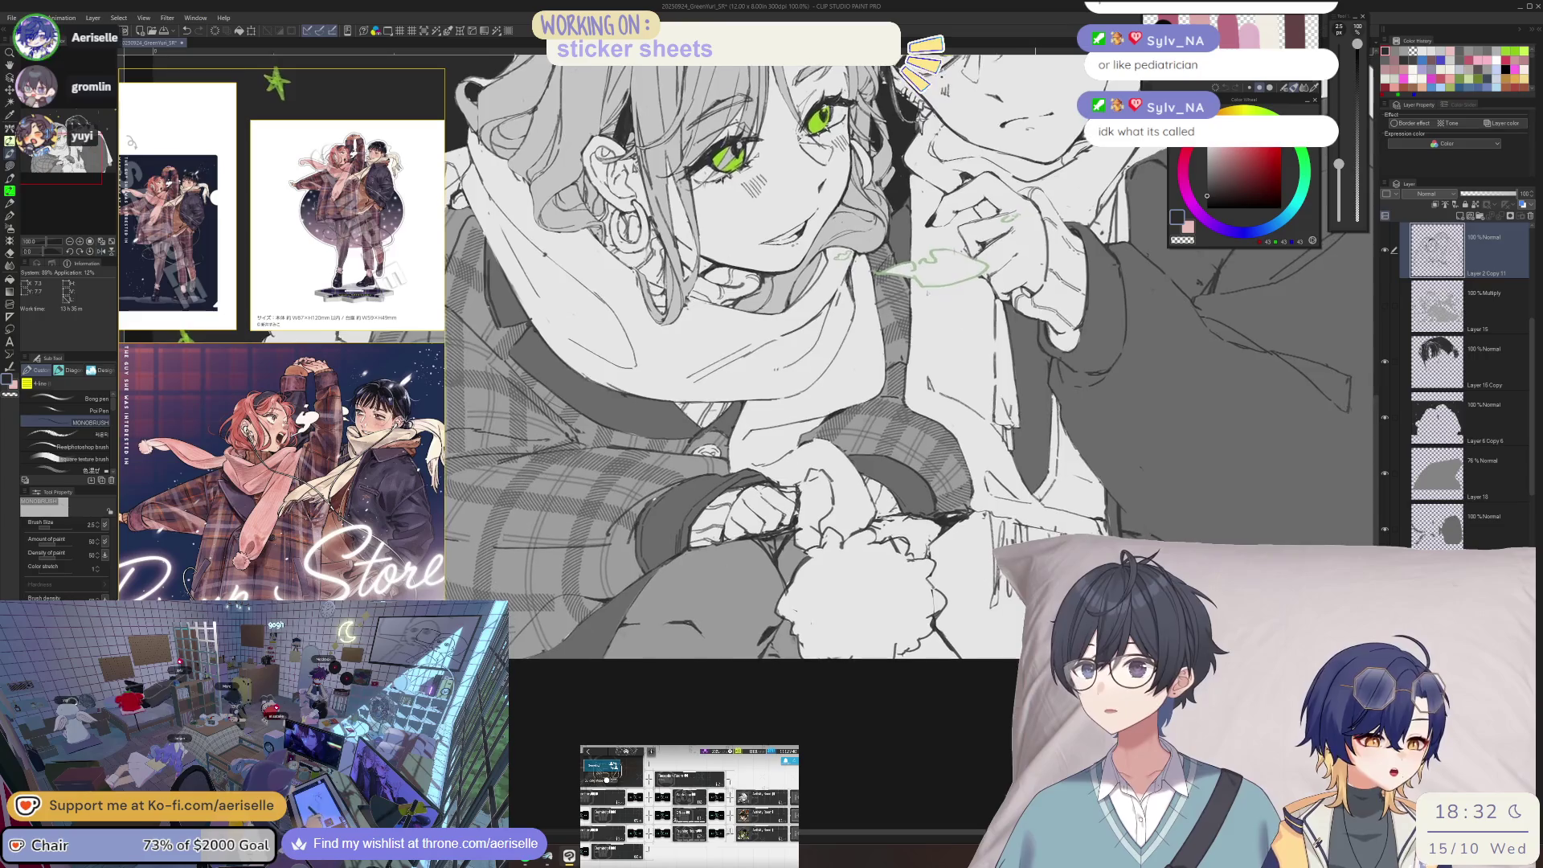
scroll(657, 560, up, 2)
key(e)
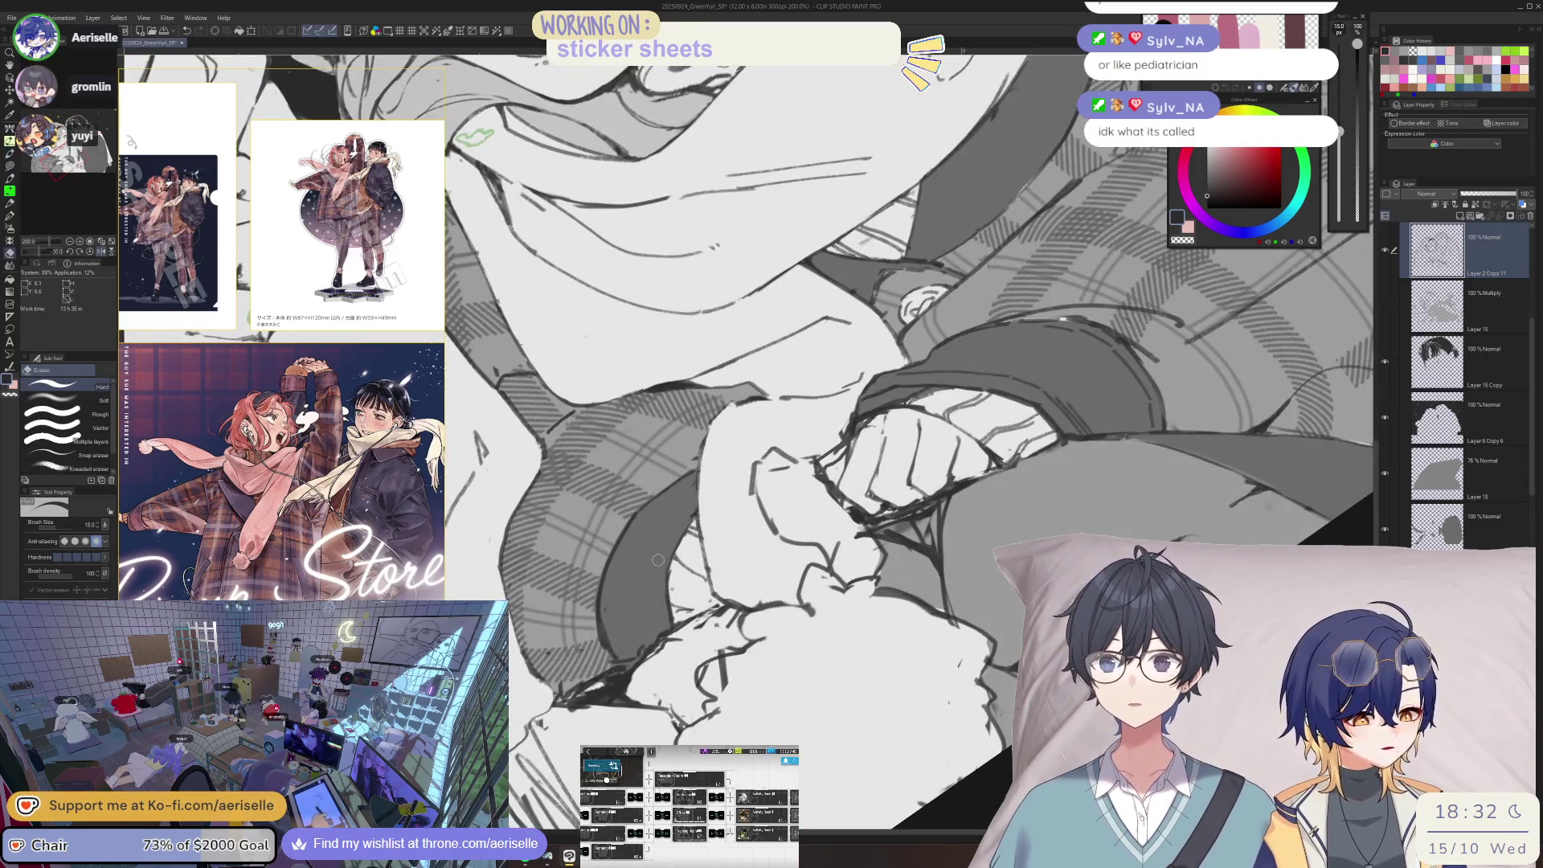
scroll(658, 560, up, 2)
key(p)
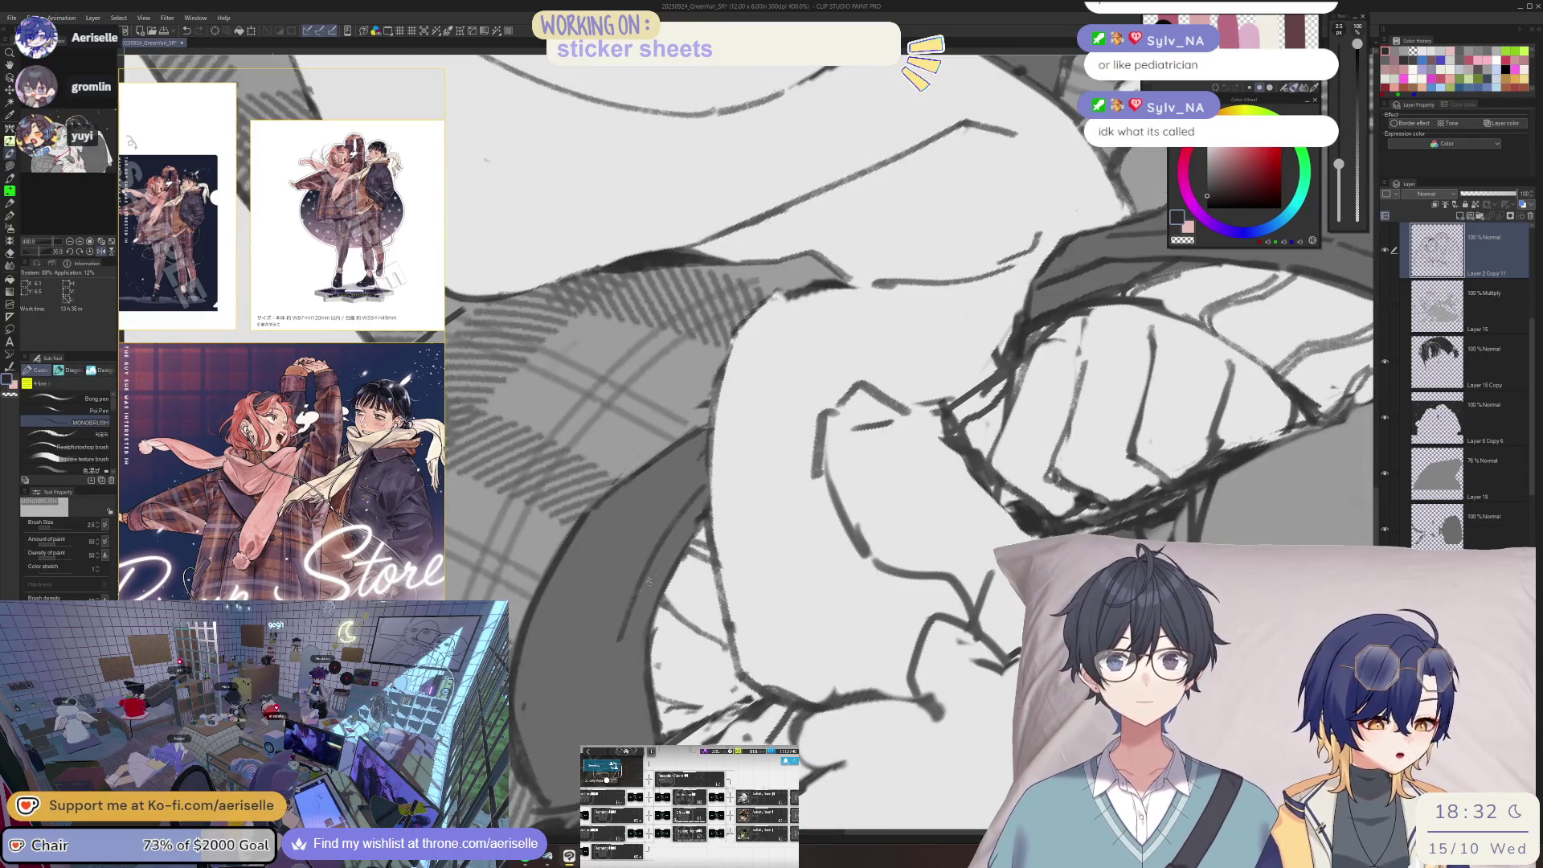
key(h)
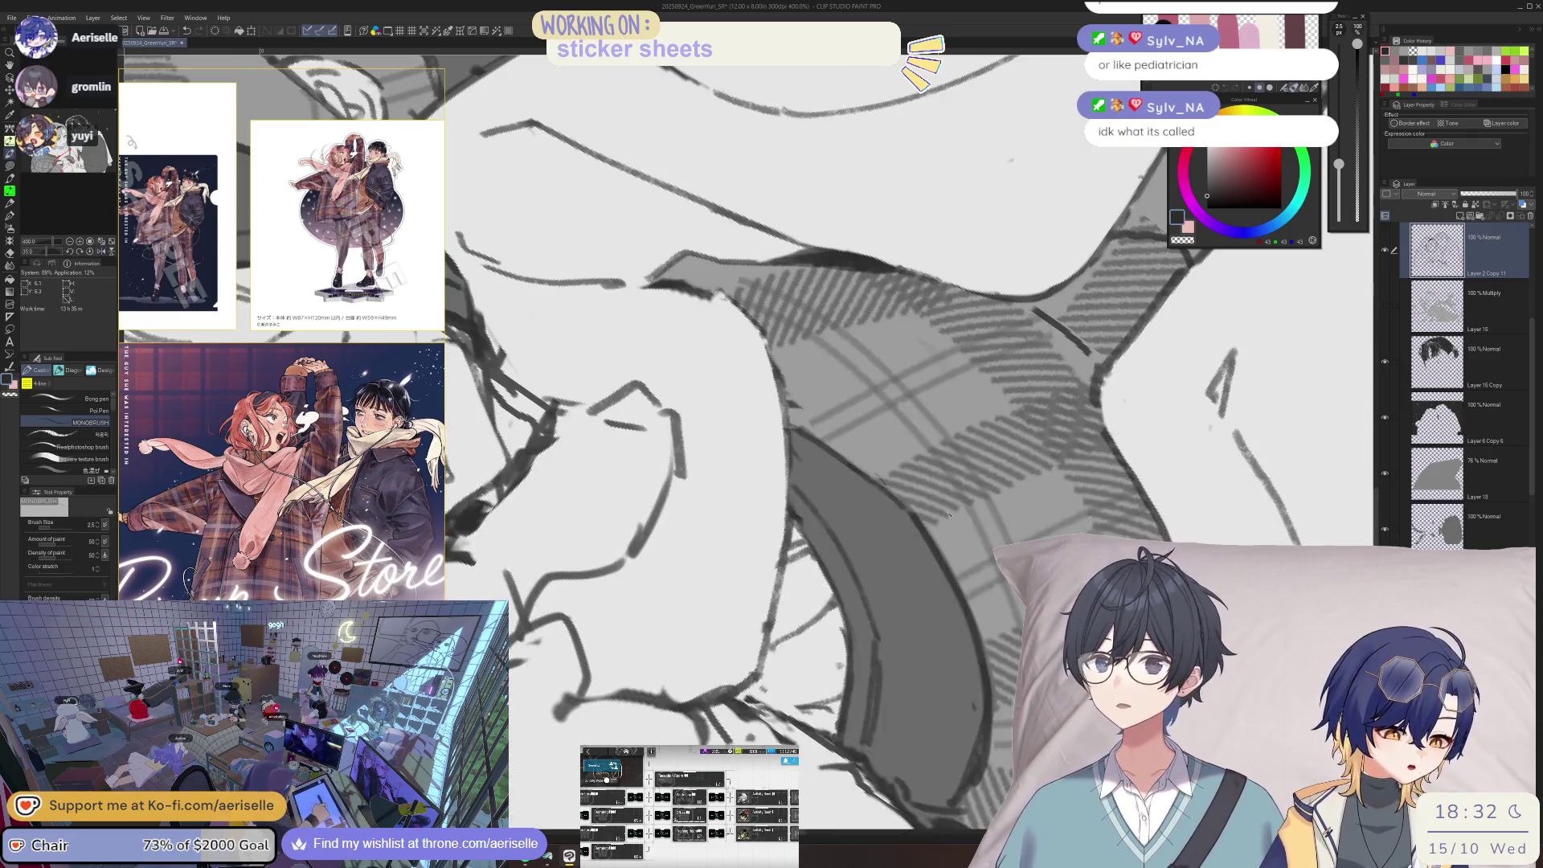
key(h)
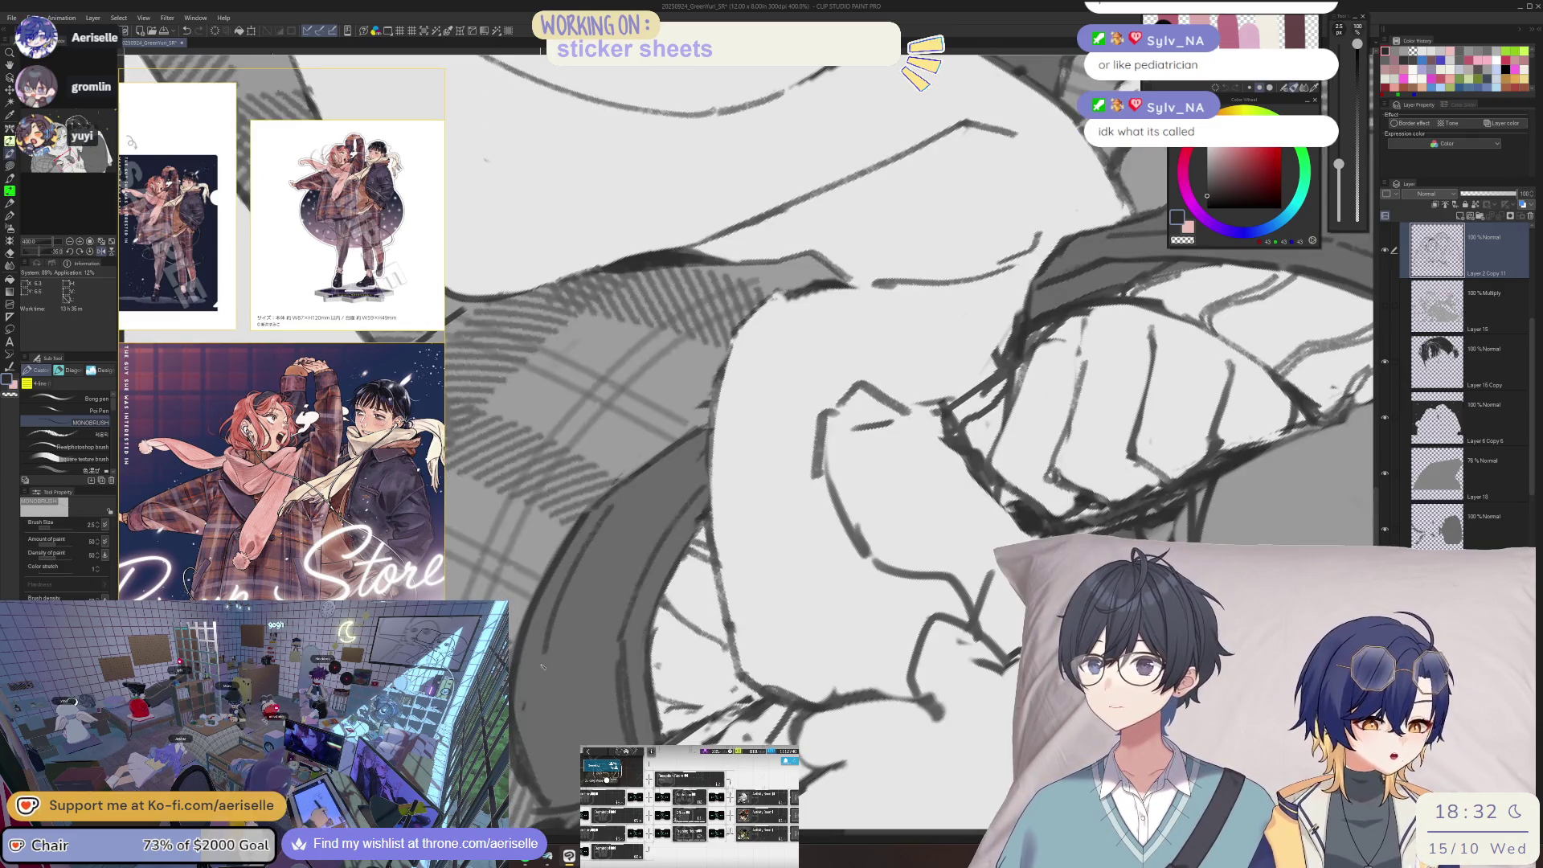
scroll(558, 771, down, 4)
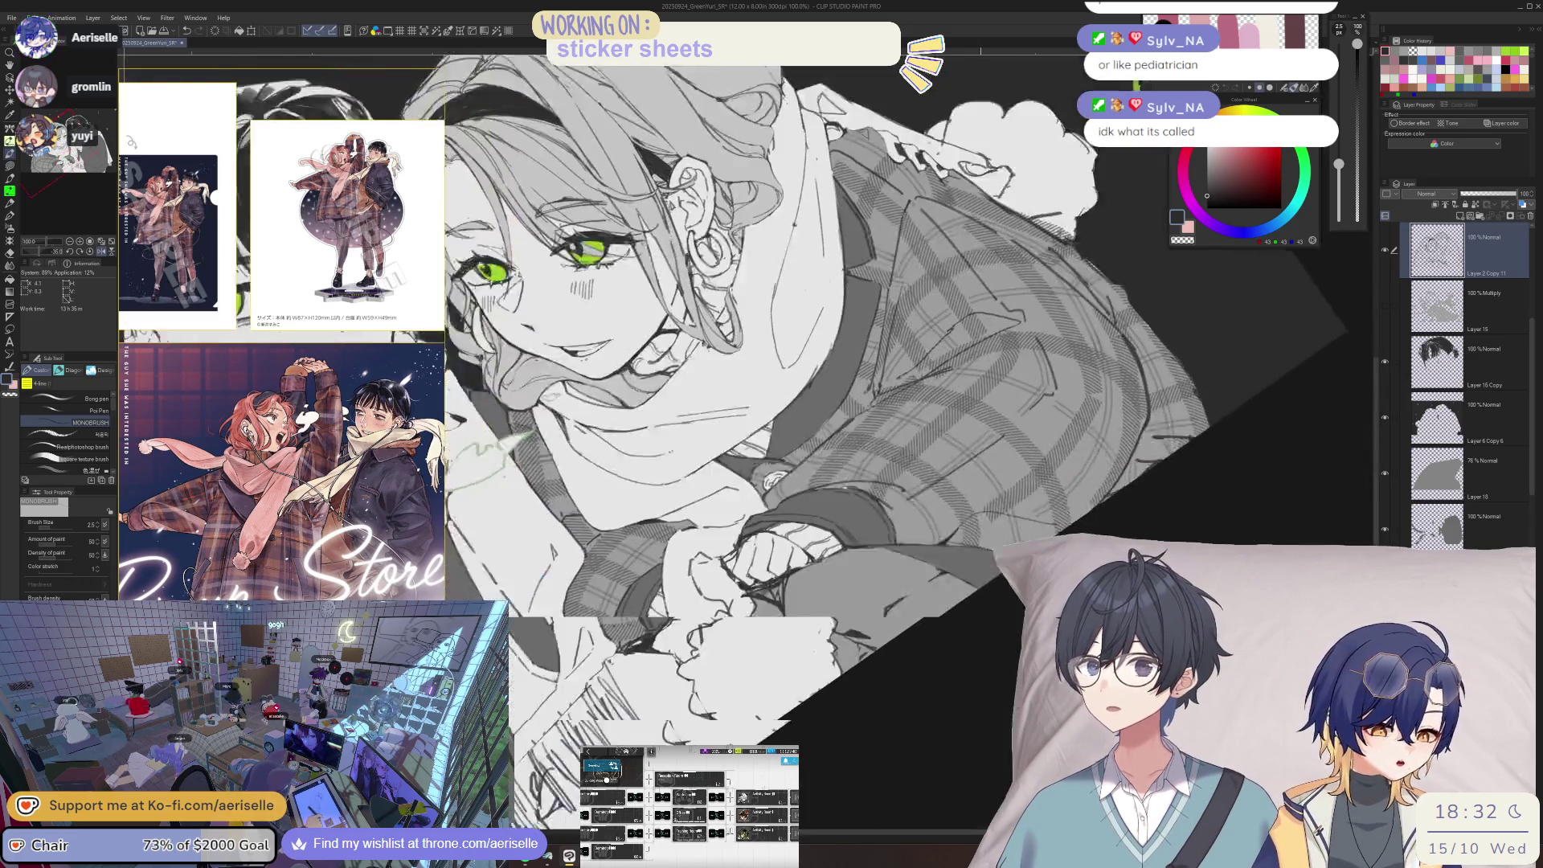
key(r)
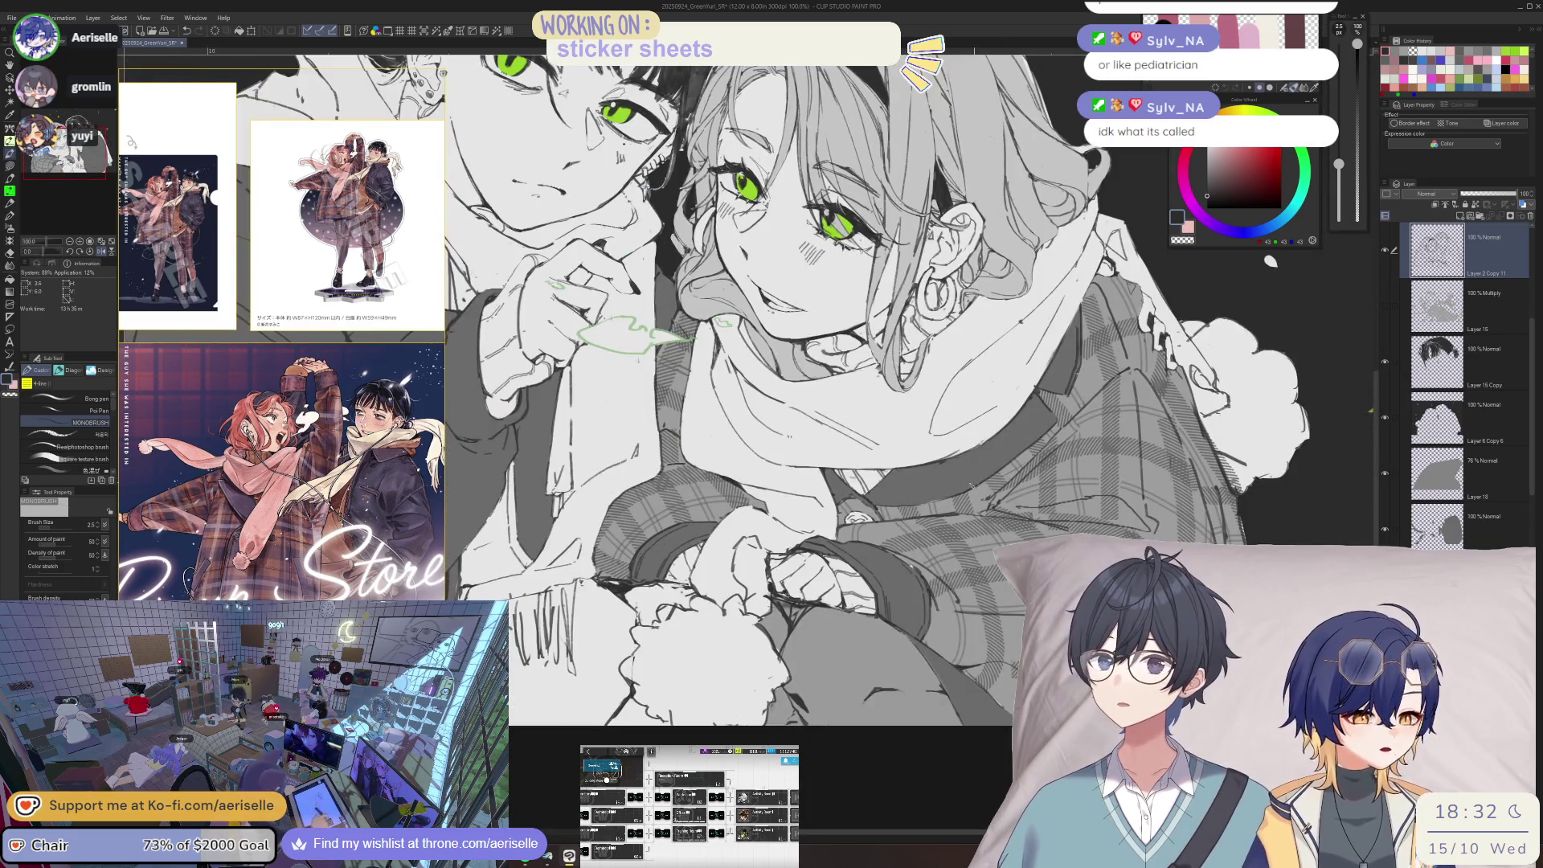
key(h)
scroll(799, 503, up, 4)
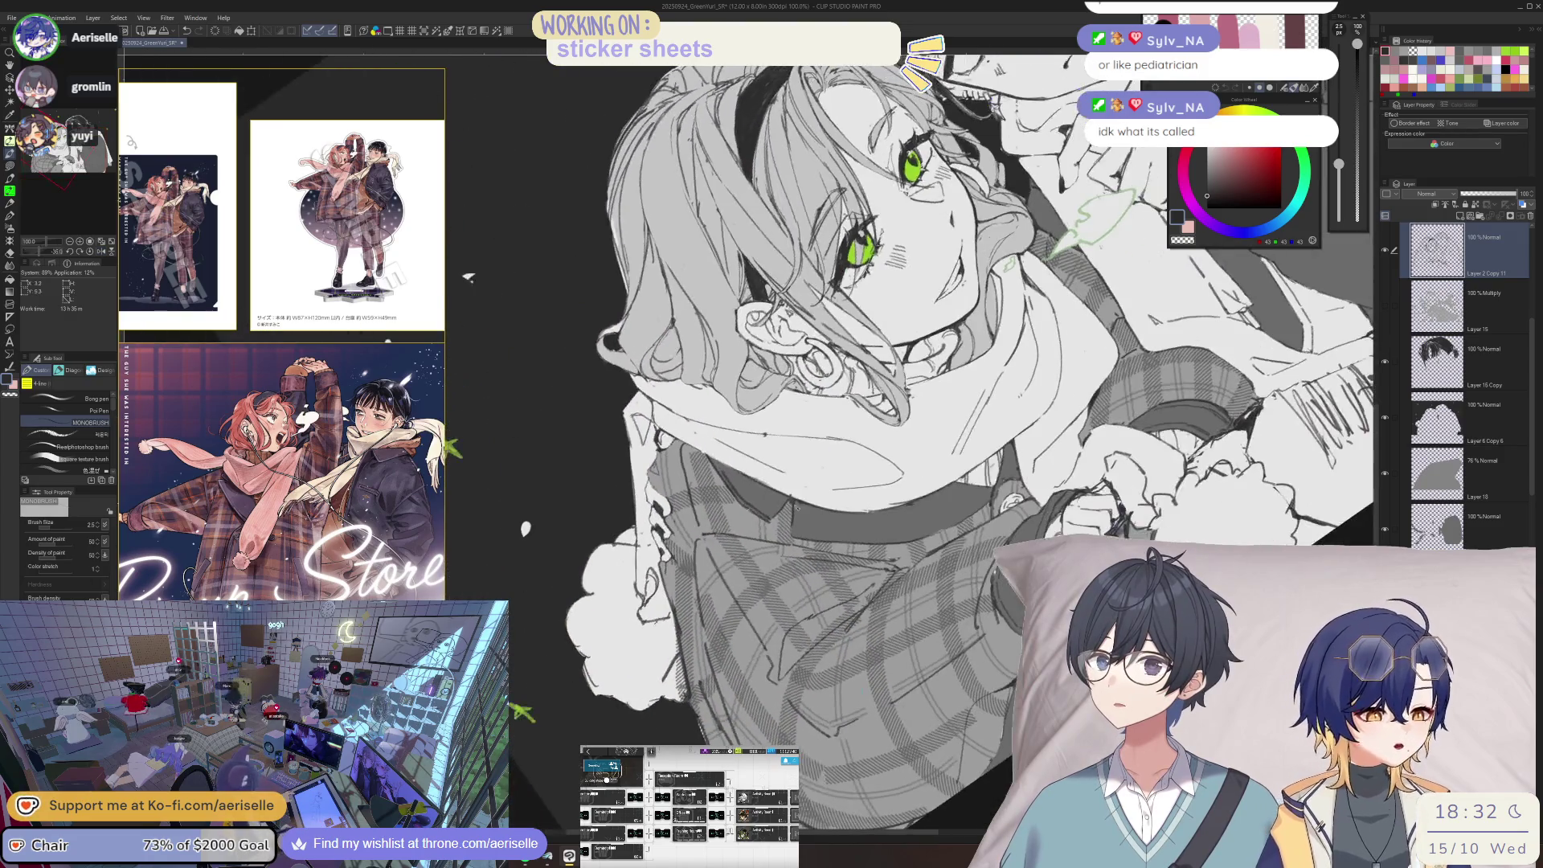
scroll(800, 503, down, 3)
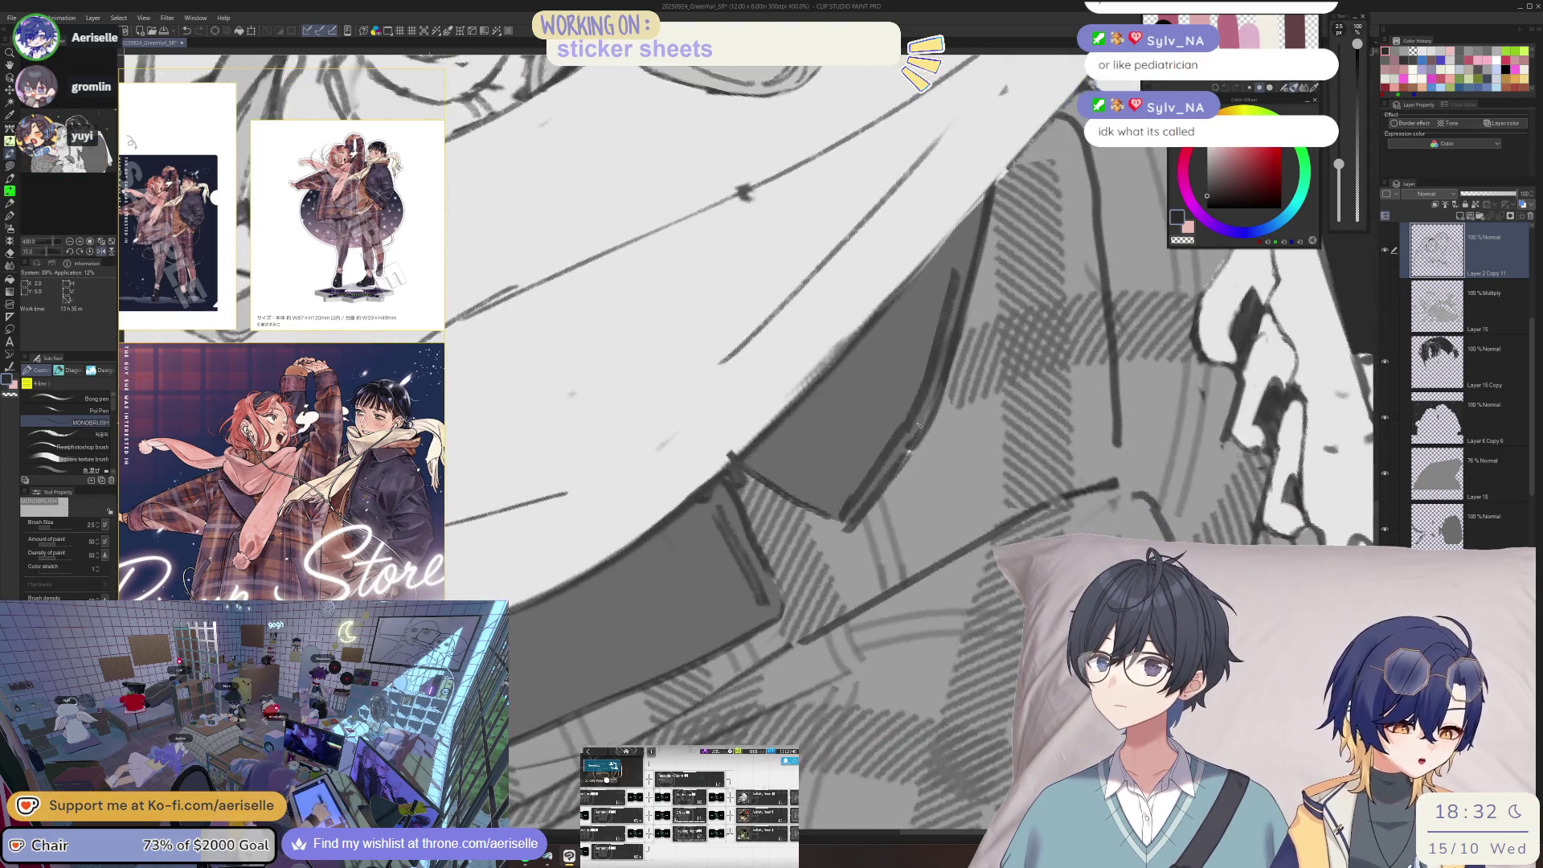
scroll(748, 493, down, 3)
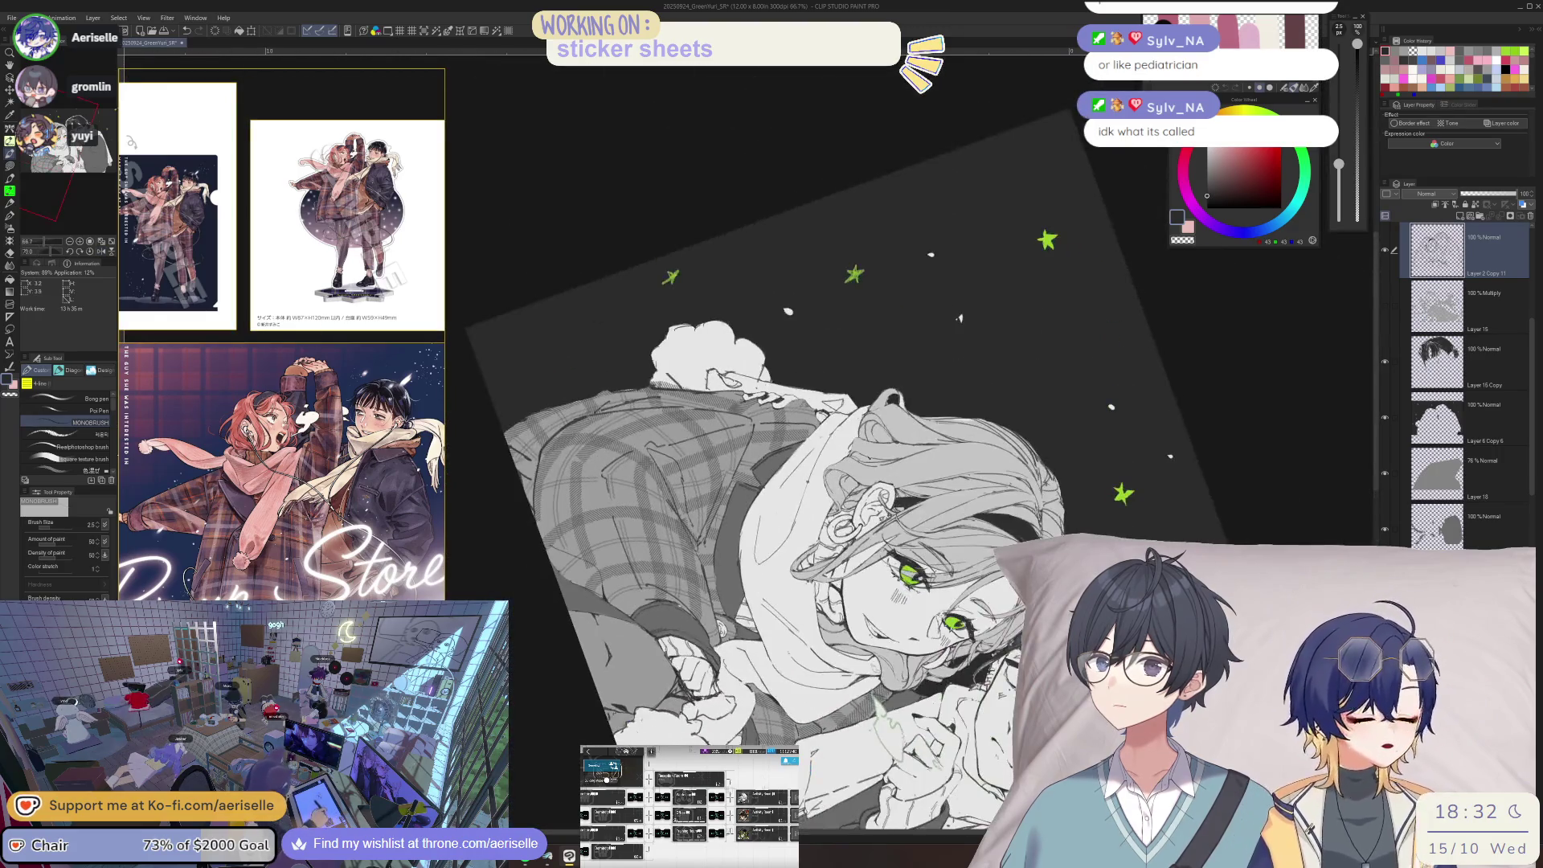
scroll(748, 493, up, 3)
scroll(748, 493, up, 1)
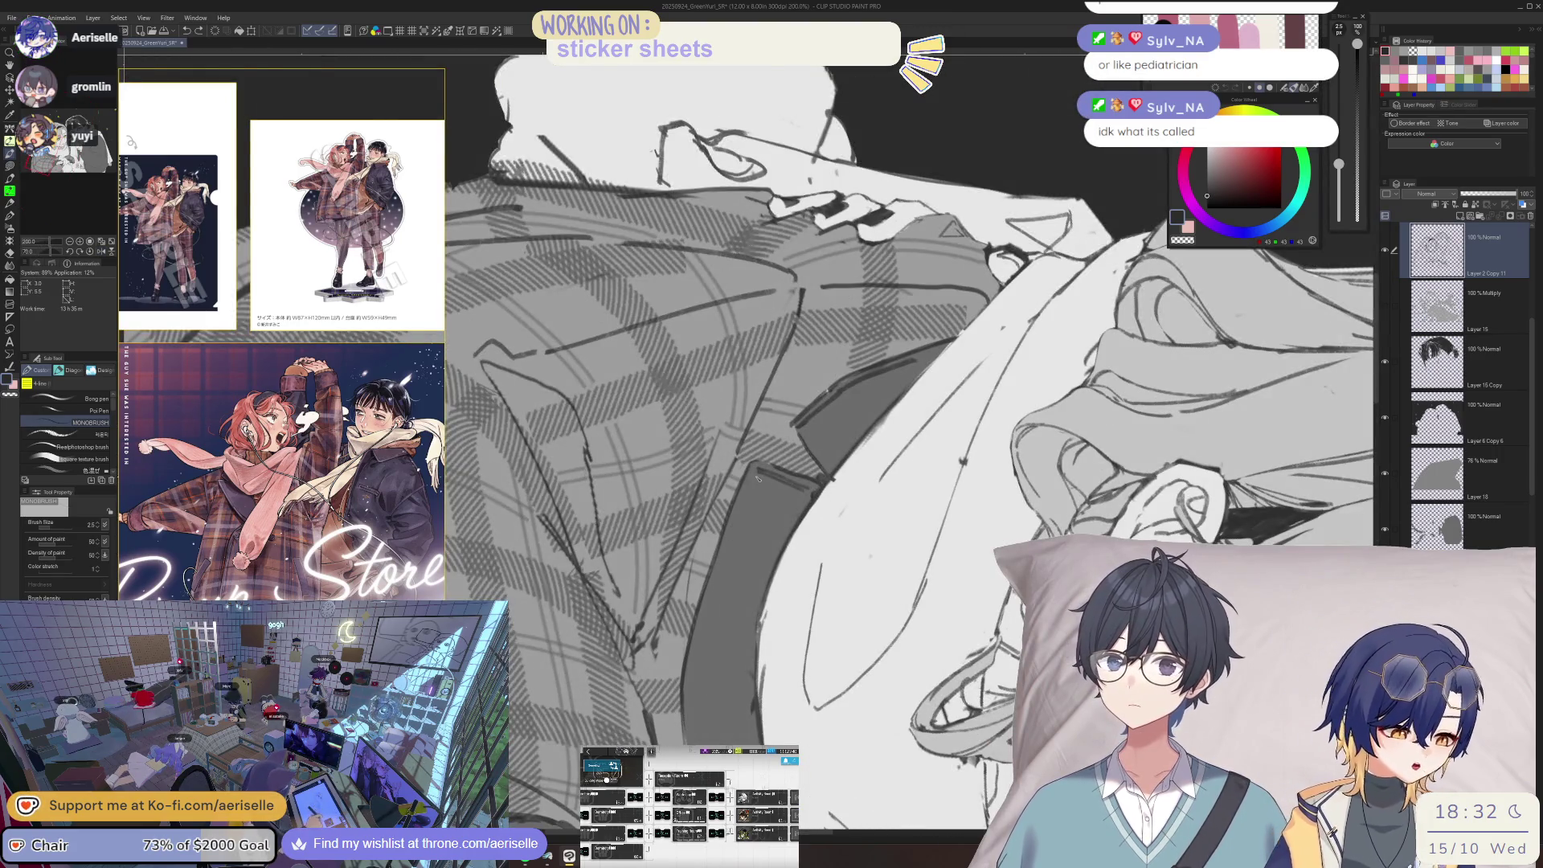
scroll(746, 517, up, 1)
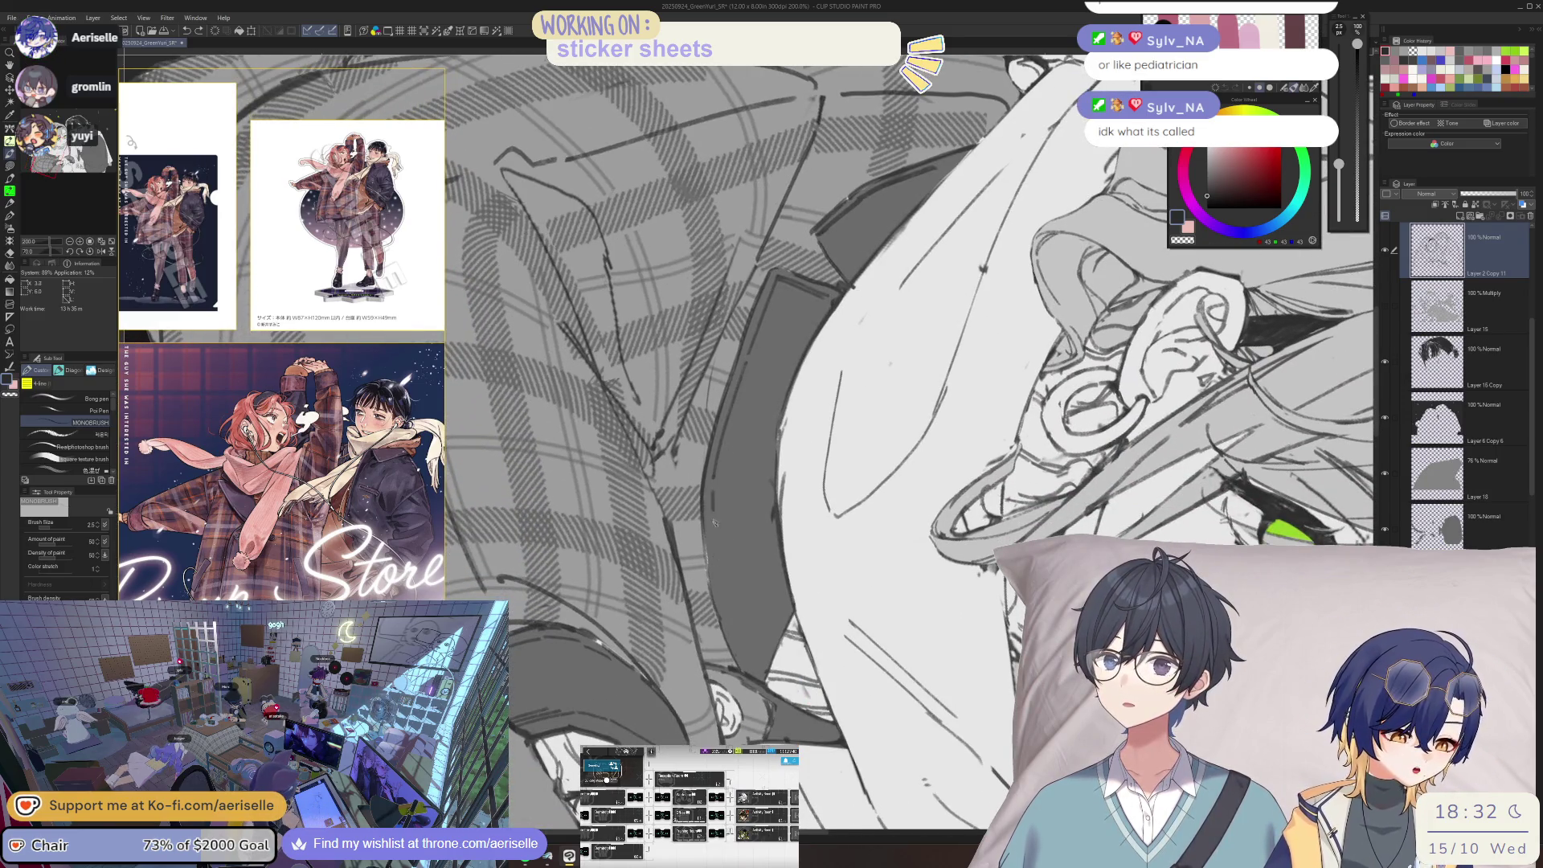
- Add a few short dark strokes along the plaid jacket edge
drag(725, 606, 743, 671)
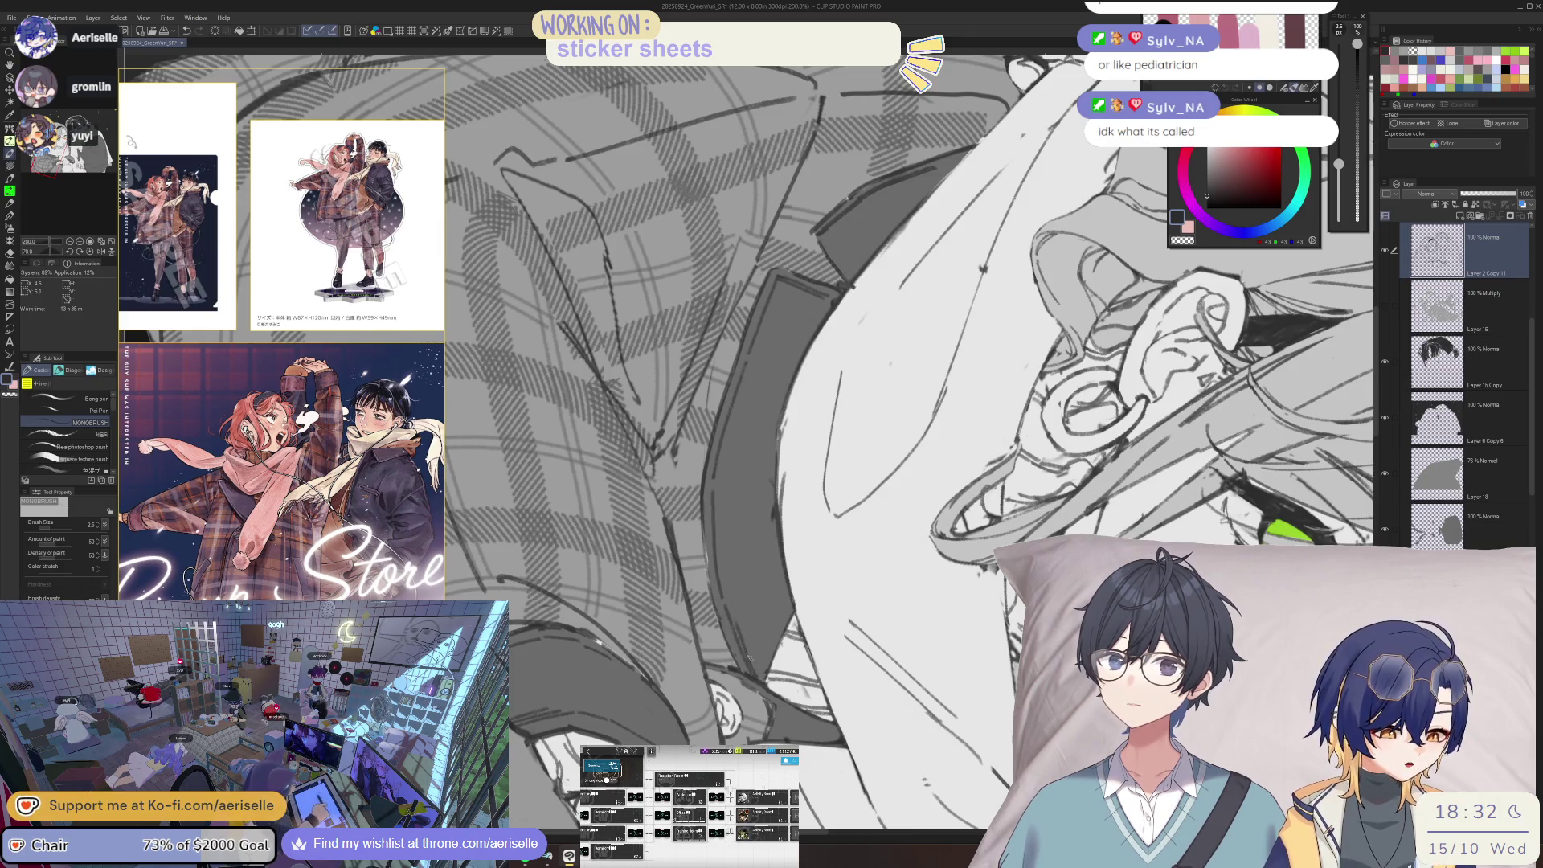
scroll(749, 658, up, 3)
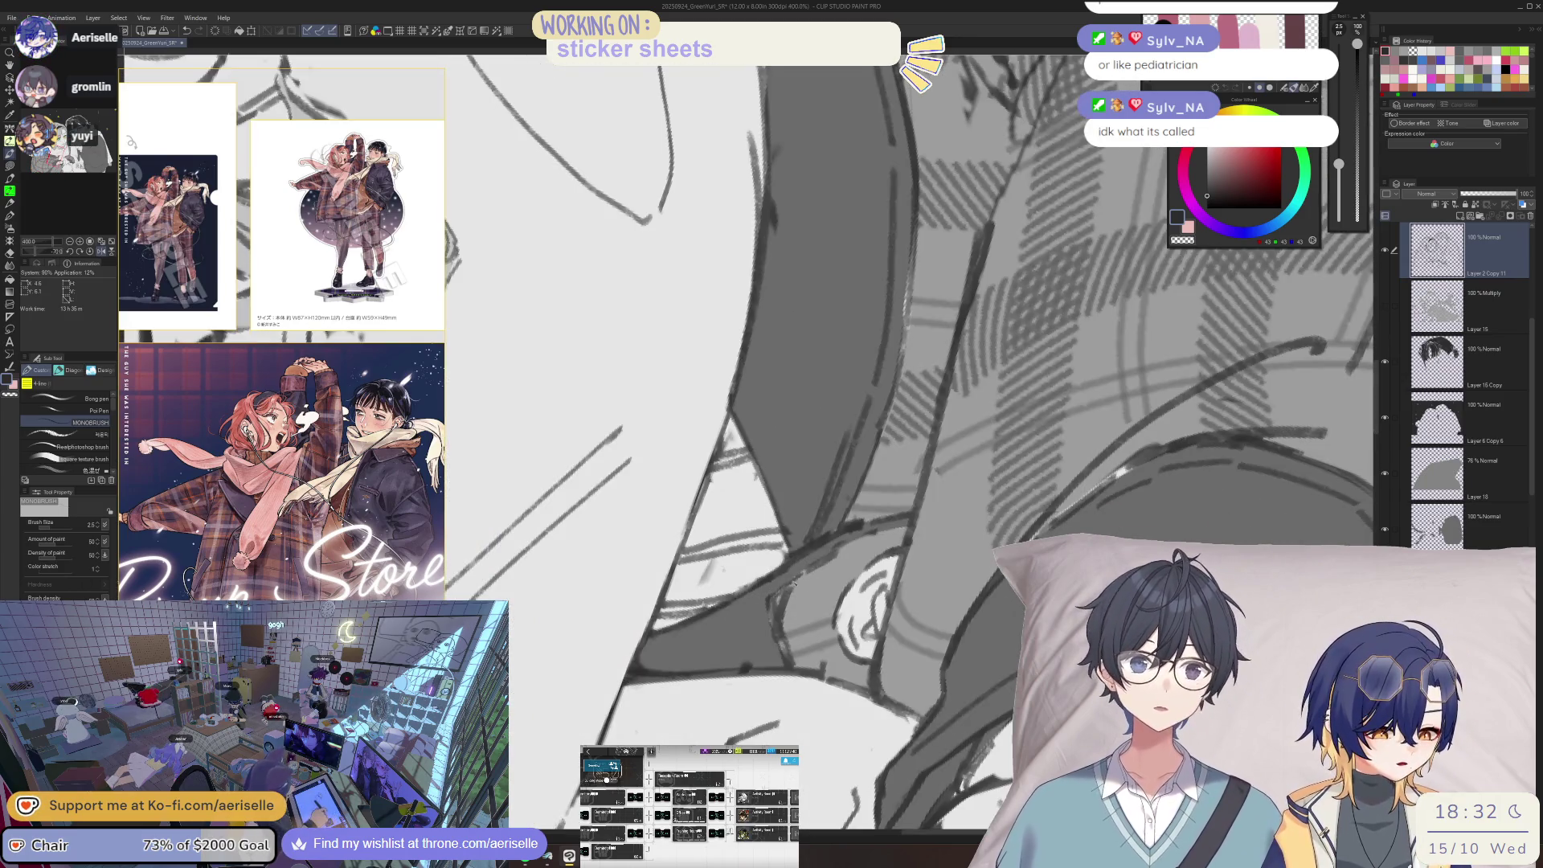
drag(776, 601, 779, 665)
drag(751, 603, 762, 667)
scroll(762, 667, down, 3)
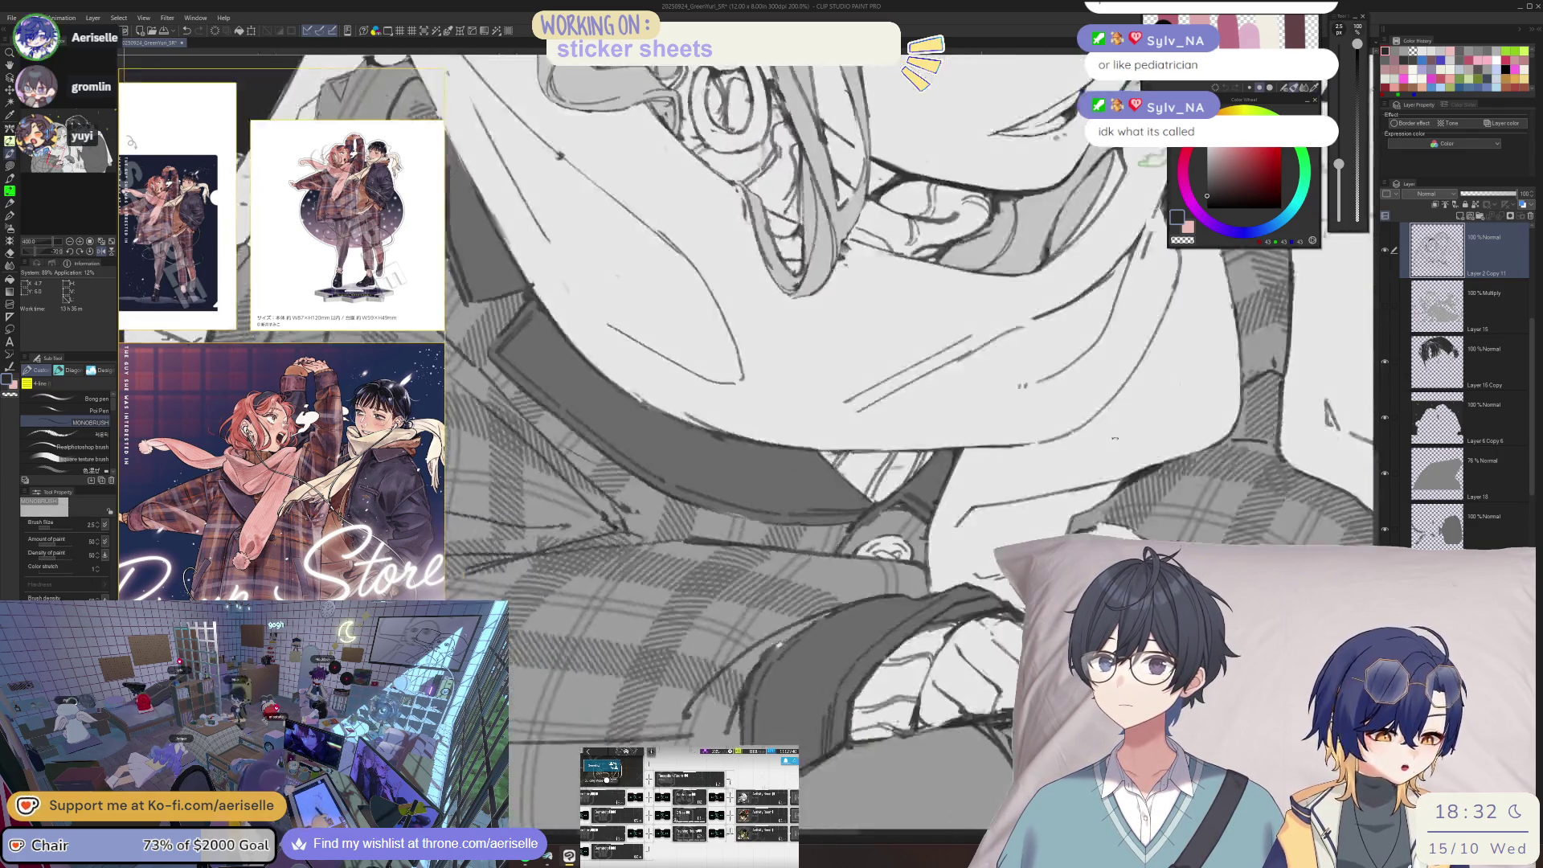
scroll(1109, 538, down, 2)
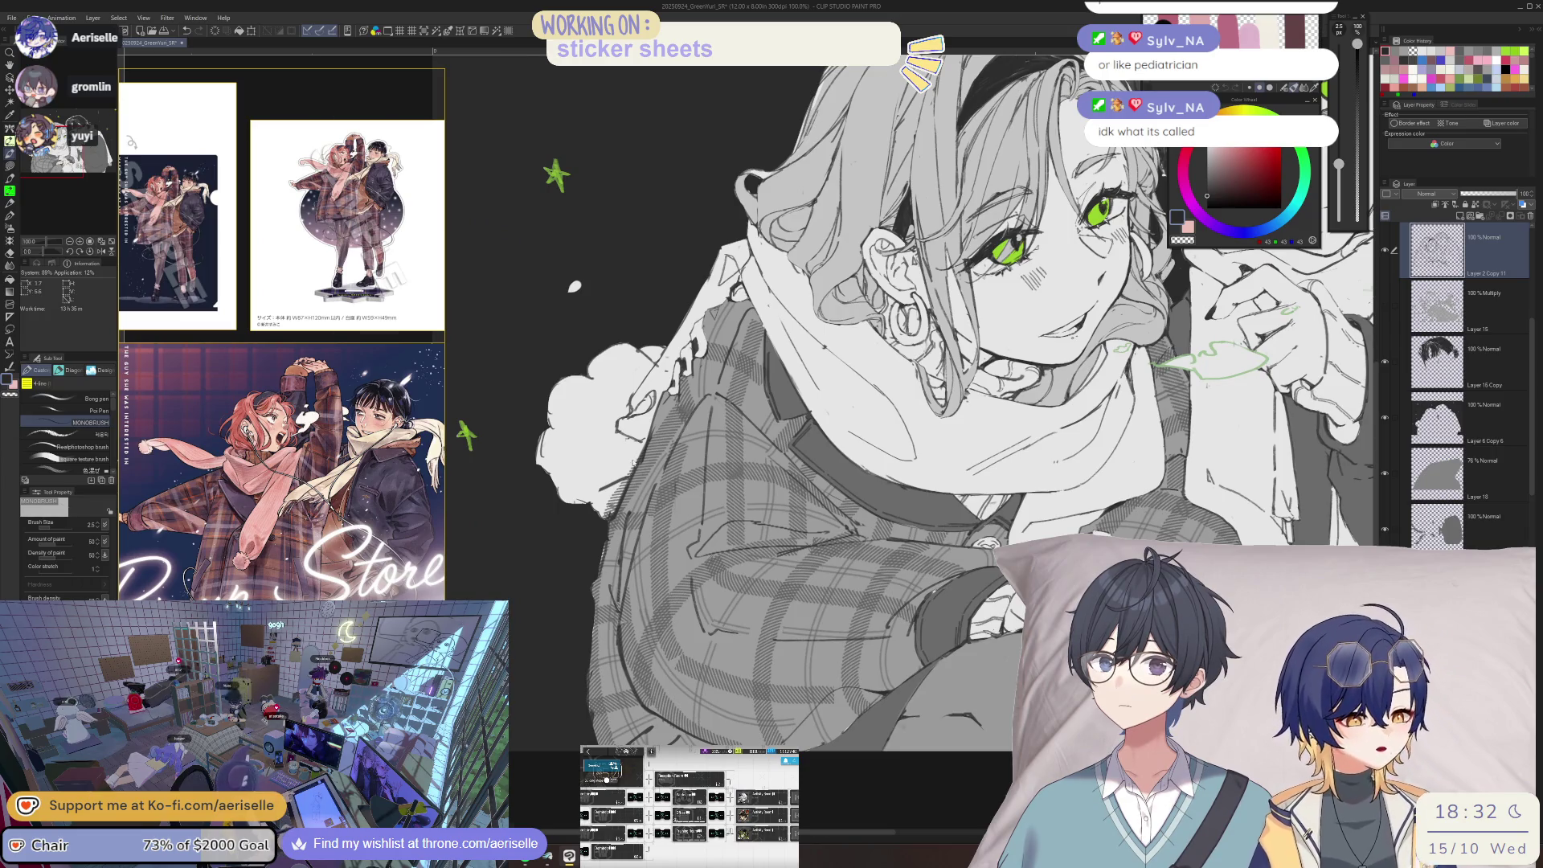
scroll(615, 462, up, 2)
- Select Layer 2 Copy 11 and make the grey Multiply shading layer visible again
key(e)
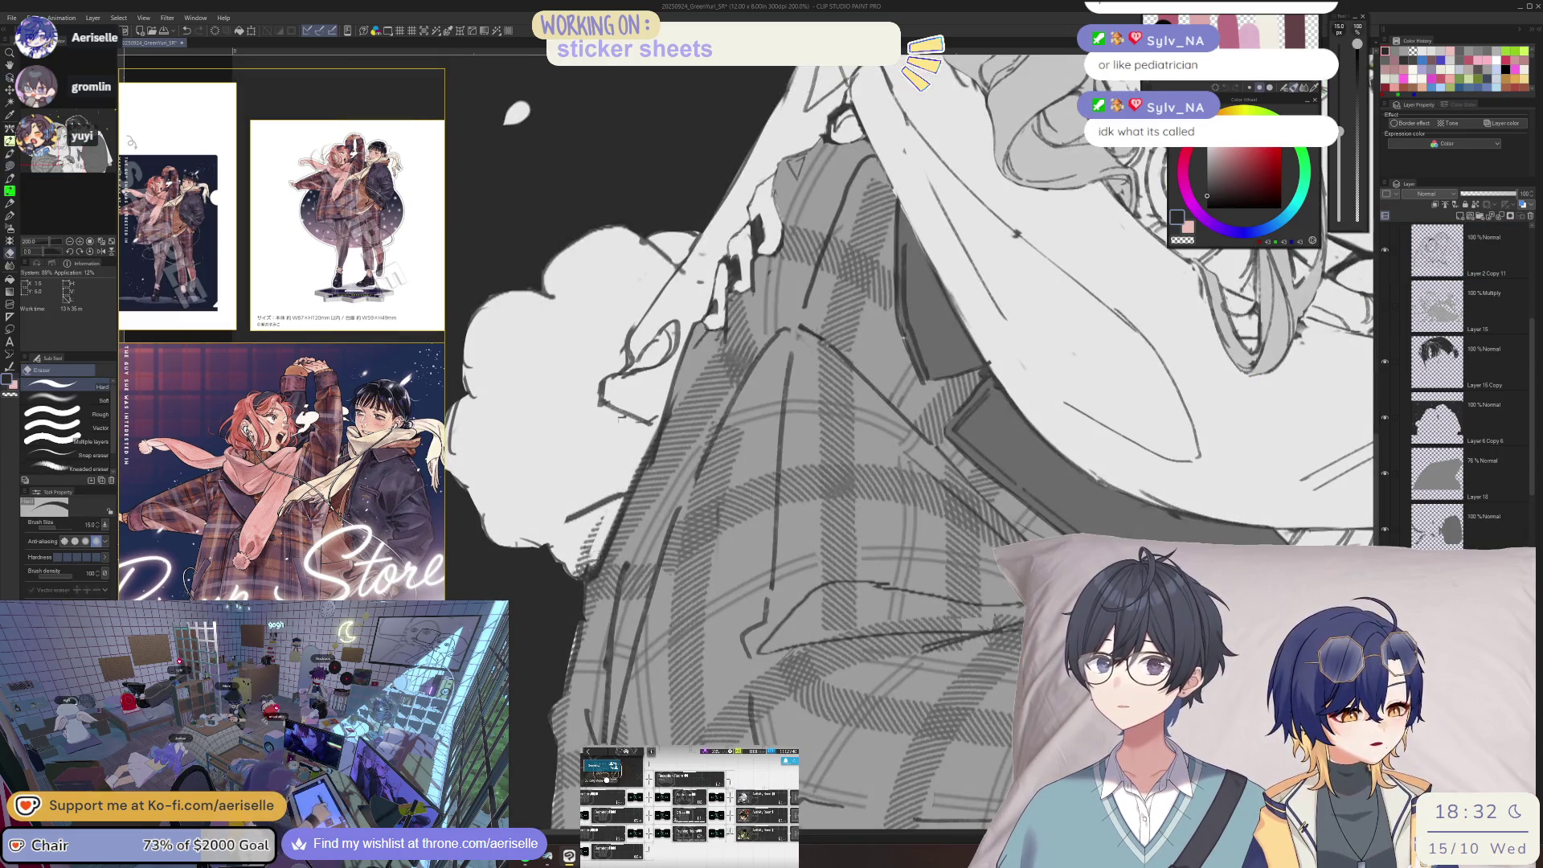
scroll(595, 555, down, 4)
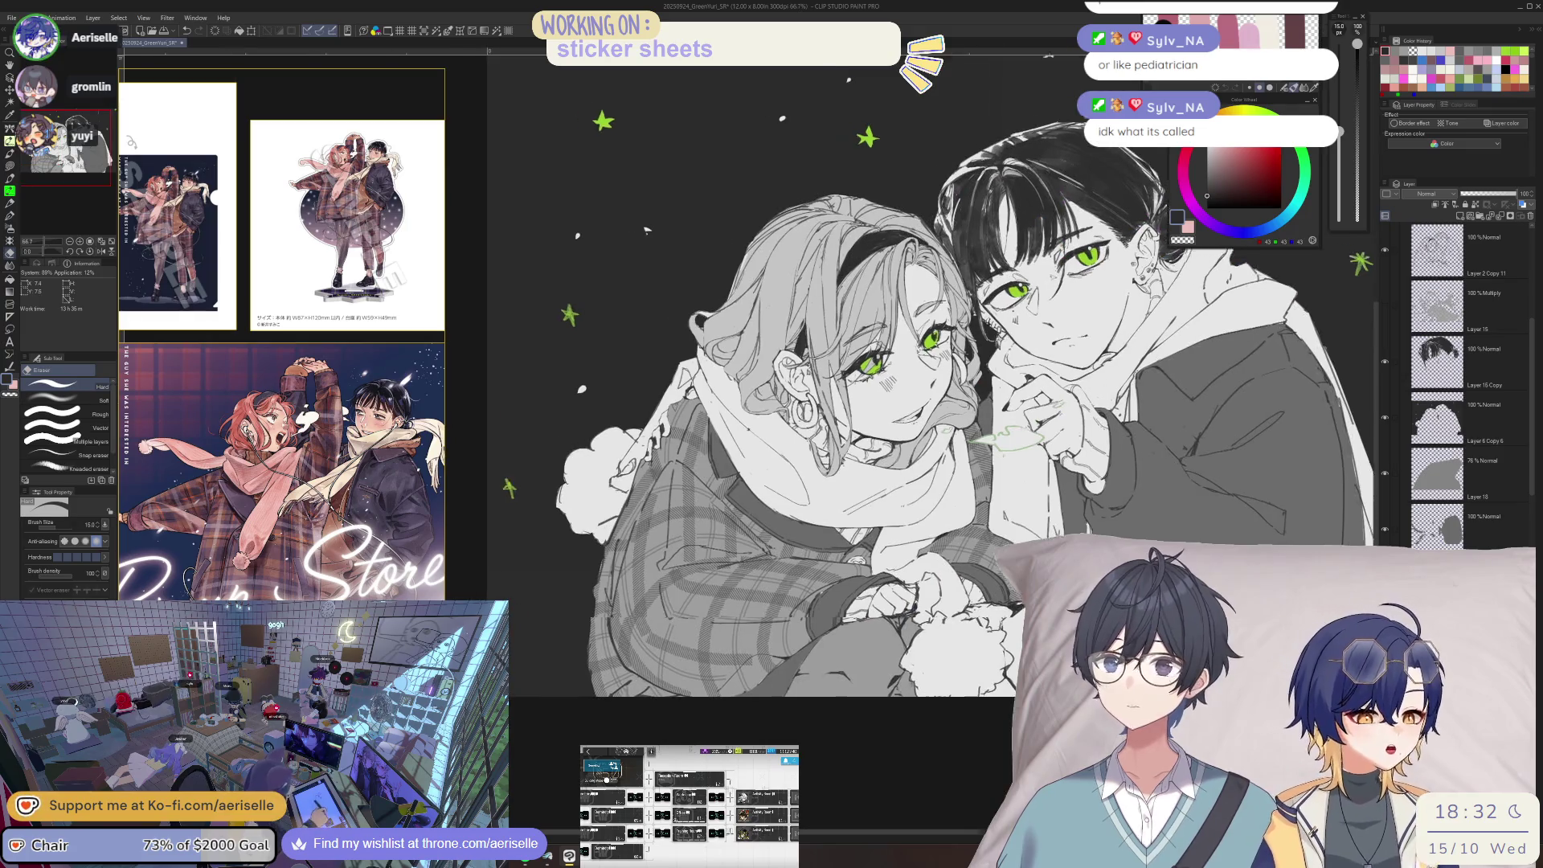
scroll(640, 556, up, 4)
key(o)
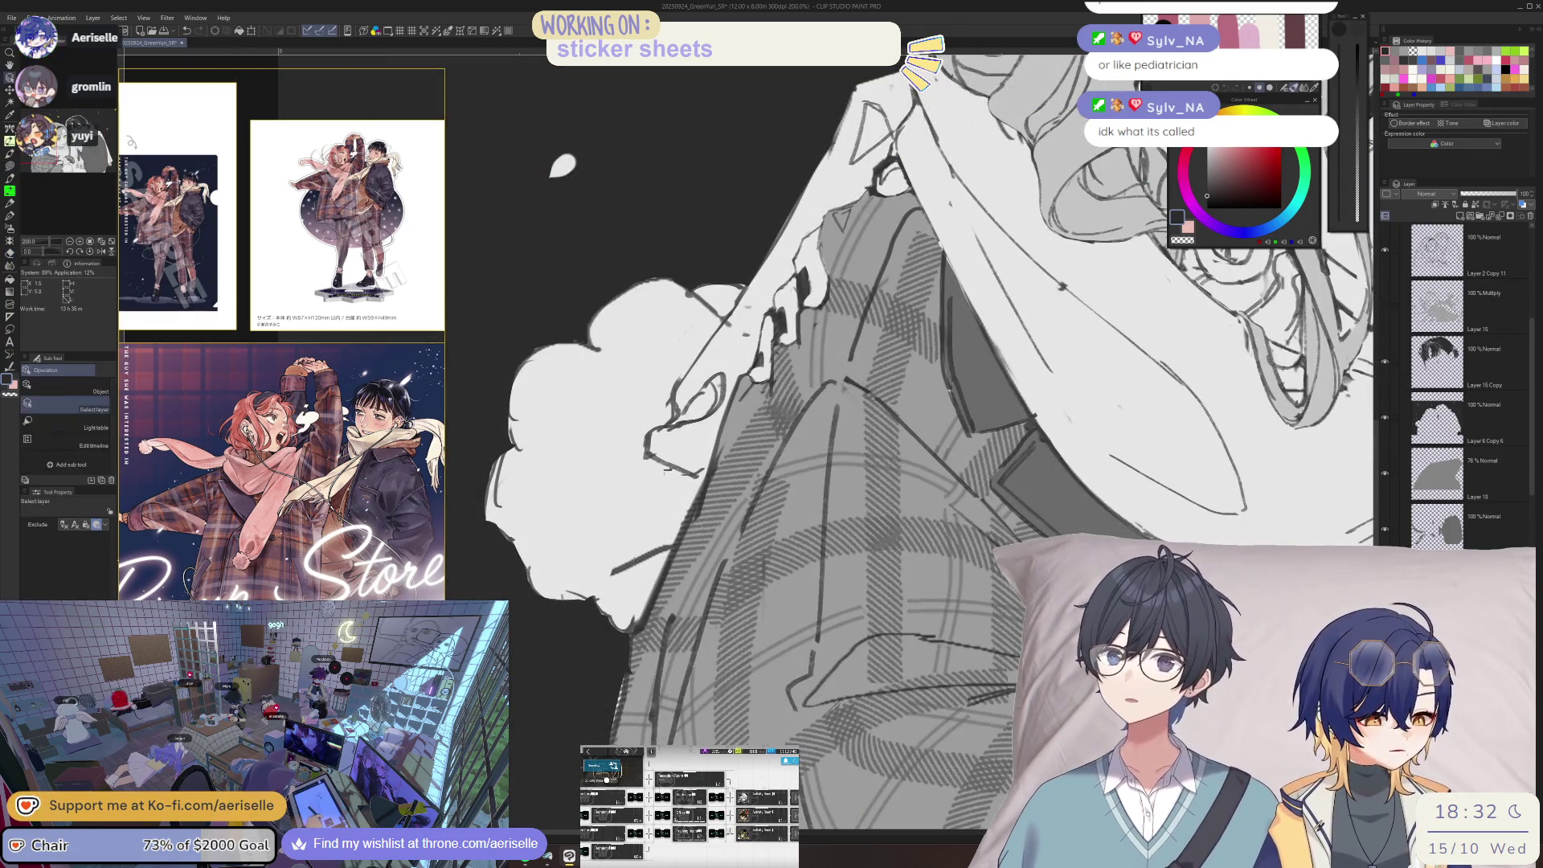
click(664, 471)
key(e)
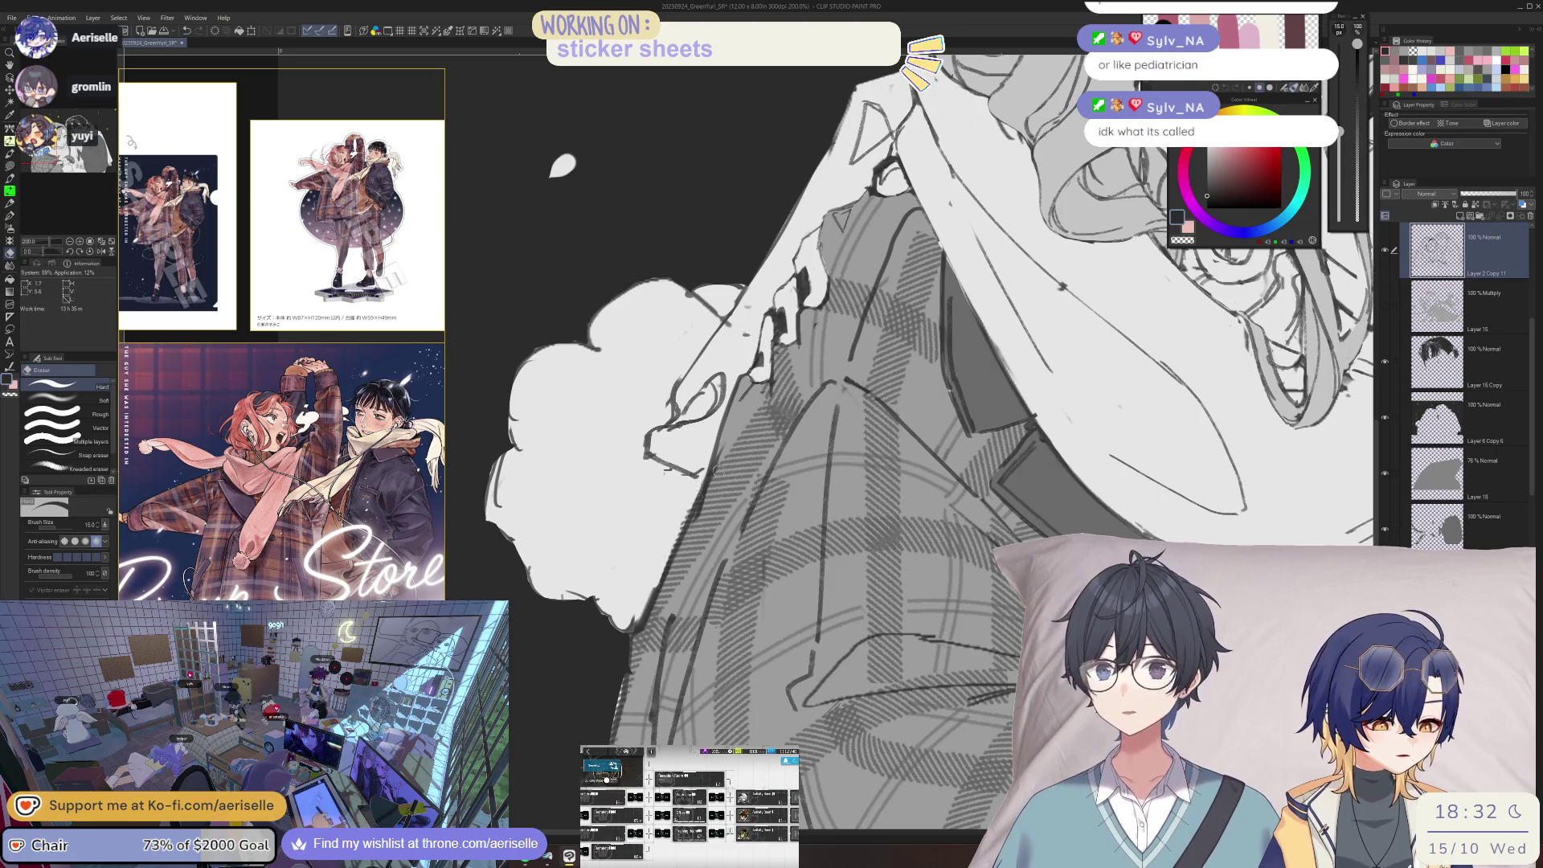
scroll(694, 488, down, 4)
key(h)
mouse_move(845, 609)
mouse_down()
mouse_move(875, 623)
mouse_move(935, 584)
mouse_move(923, 590)
mouse_up()
key(h)
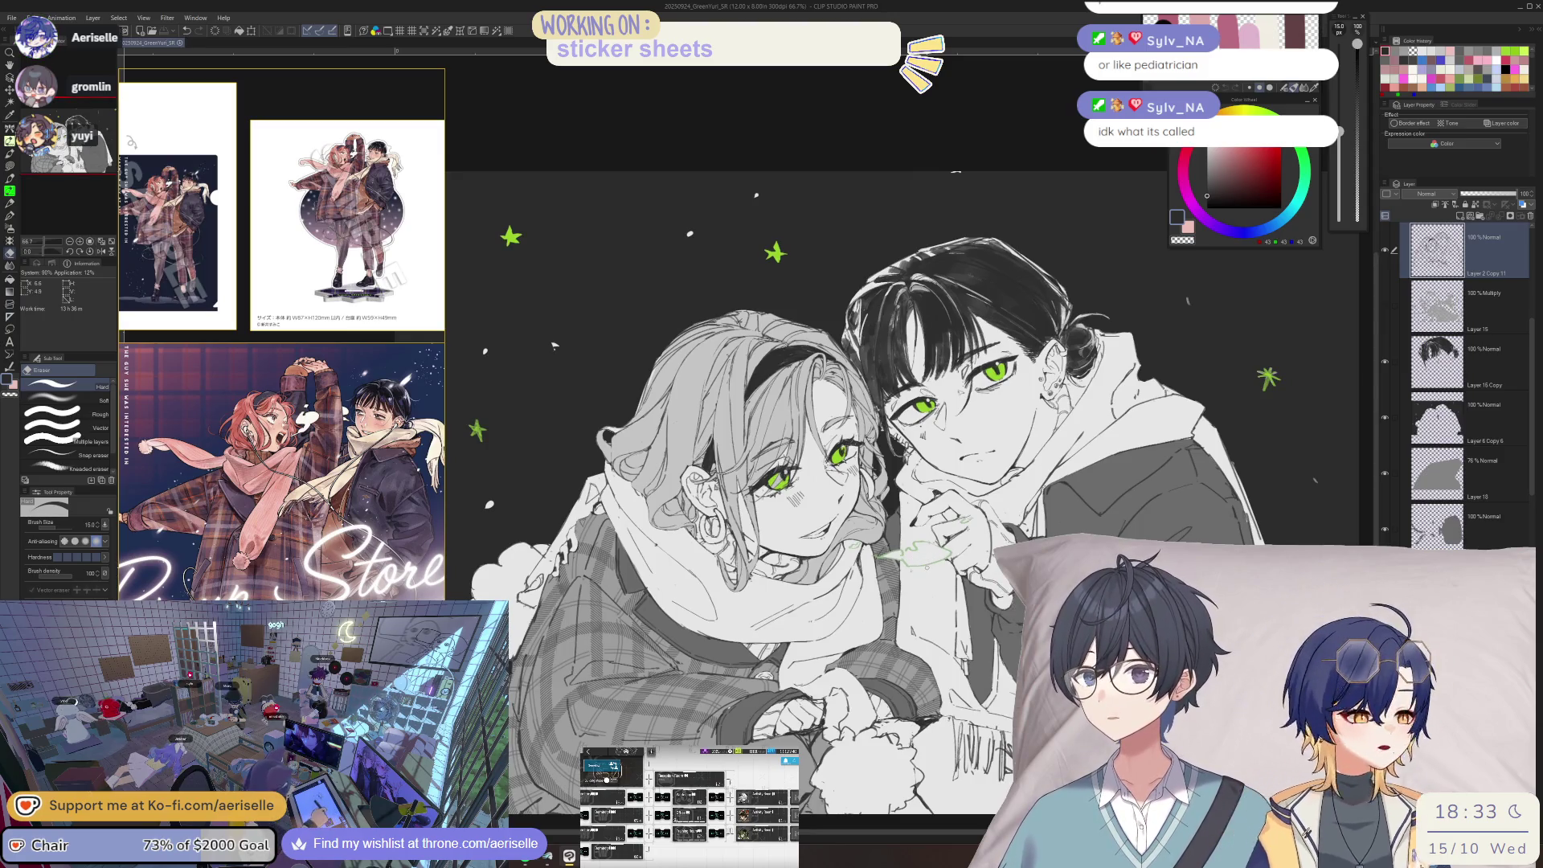
click(1385, 306)
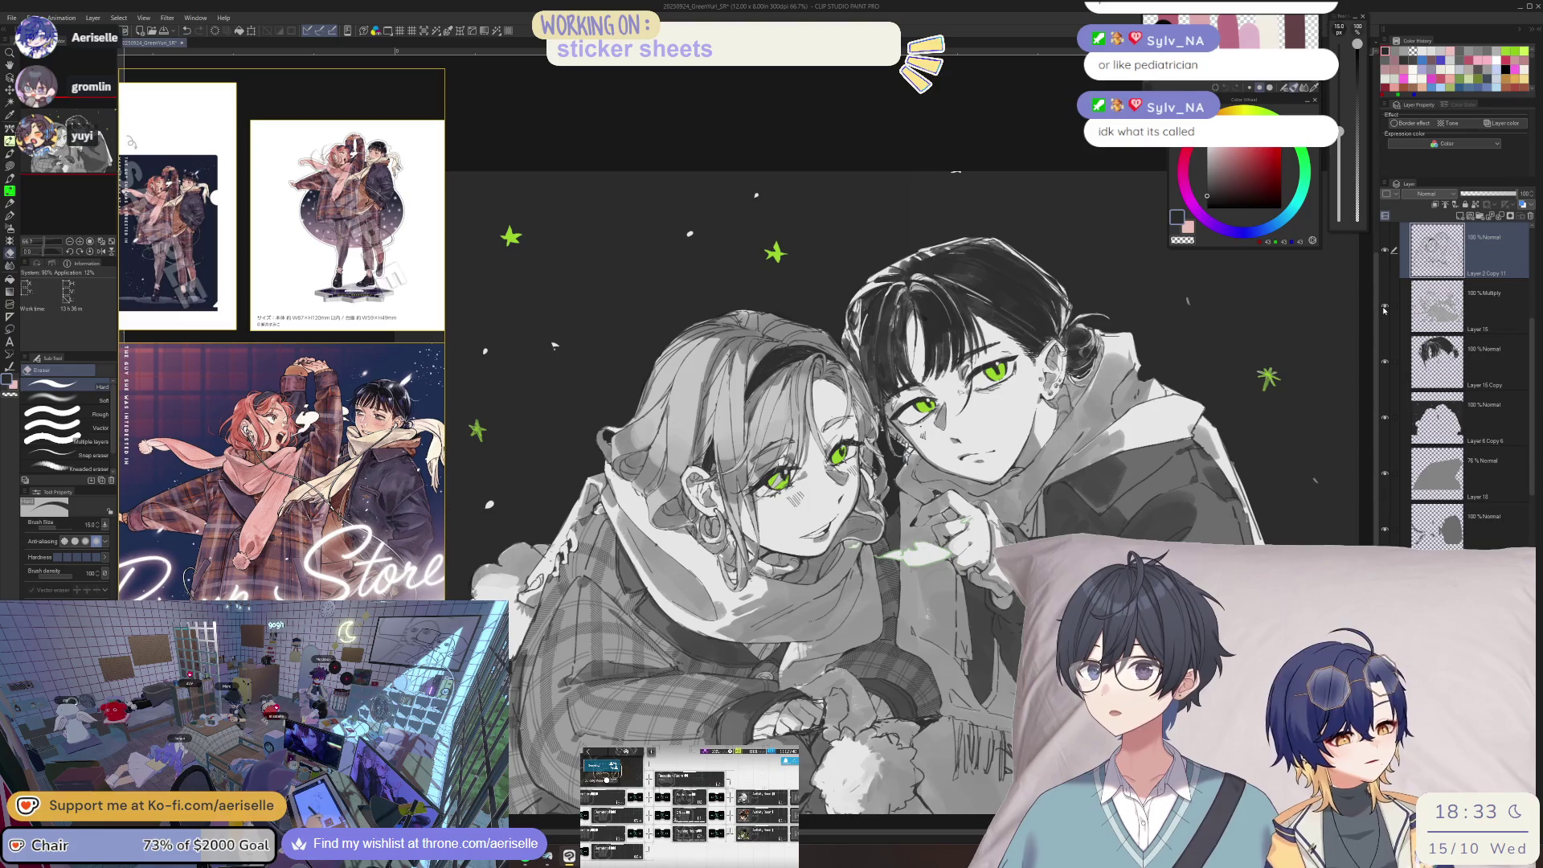
- Select the leaf-outline layer and show it in its real colour instead of the layer tint
scroll(924, 530, up, 7)
key(o)
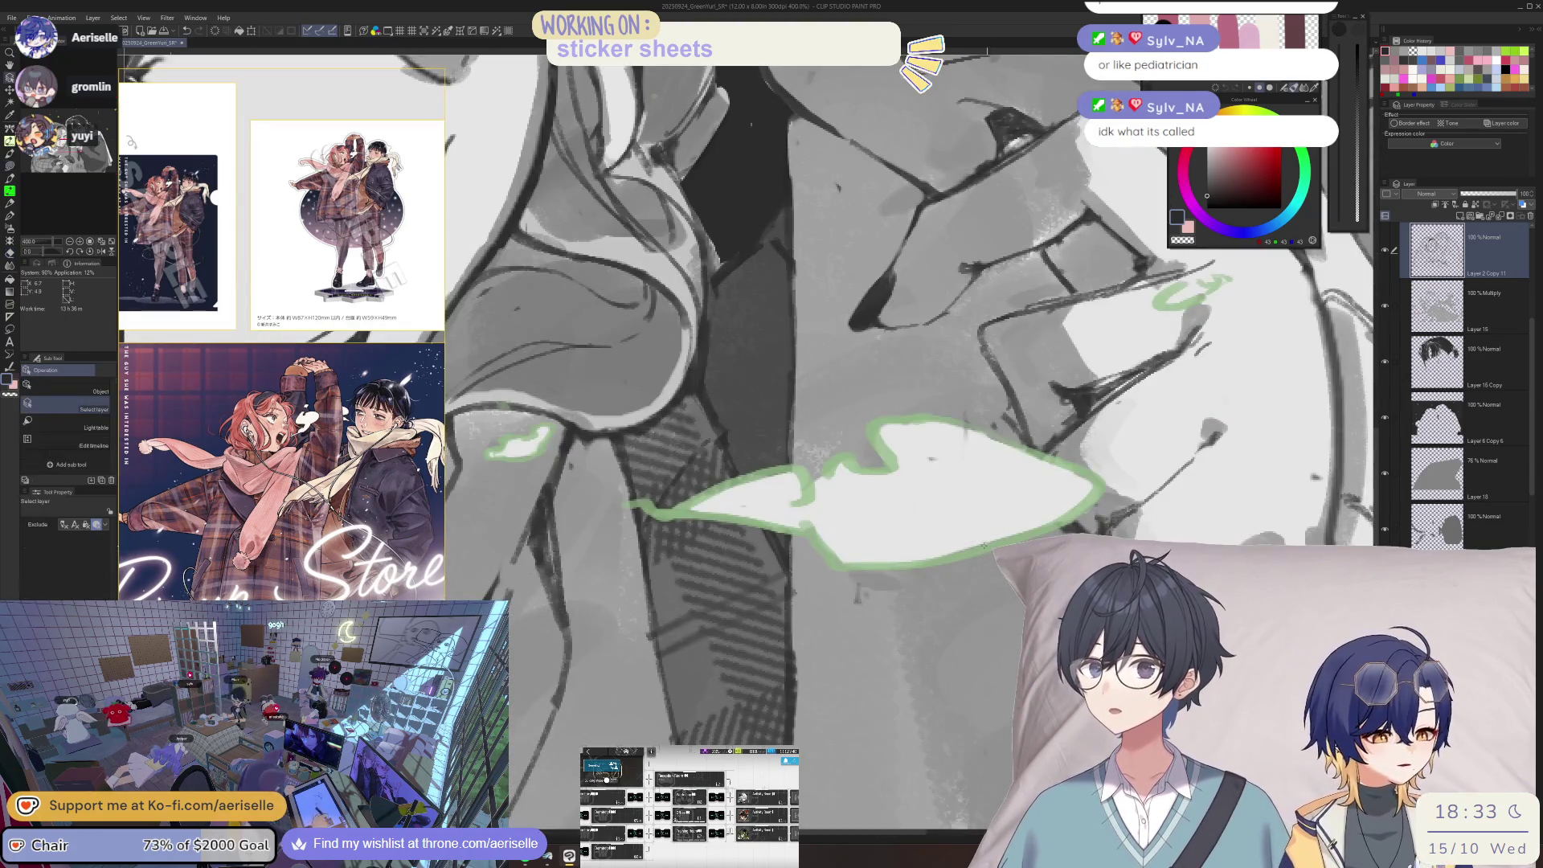
click(990, 533)
click(1522, 204)
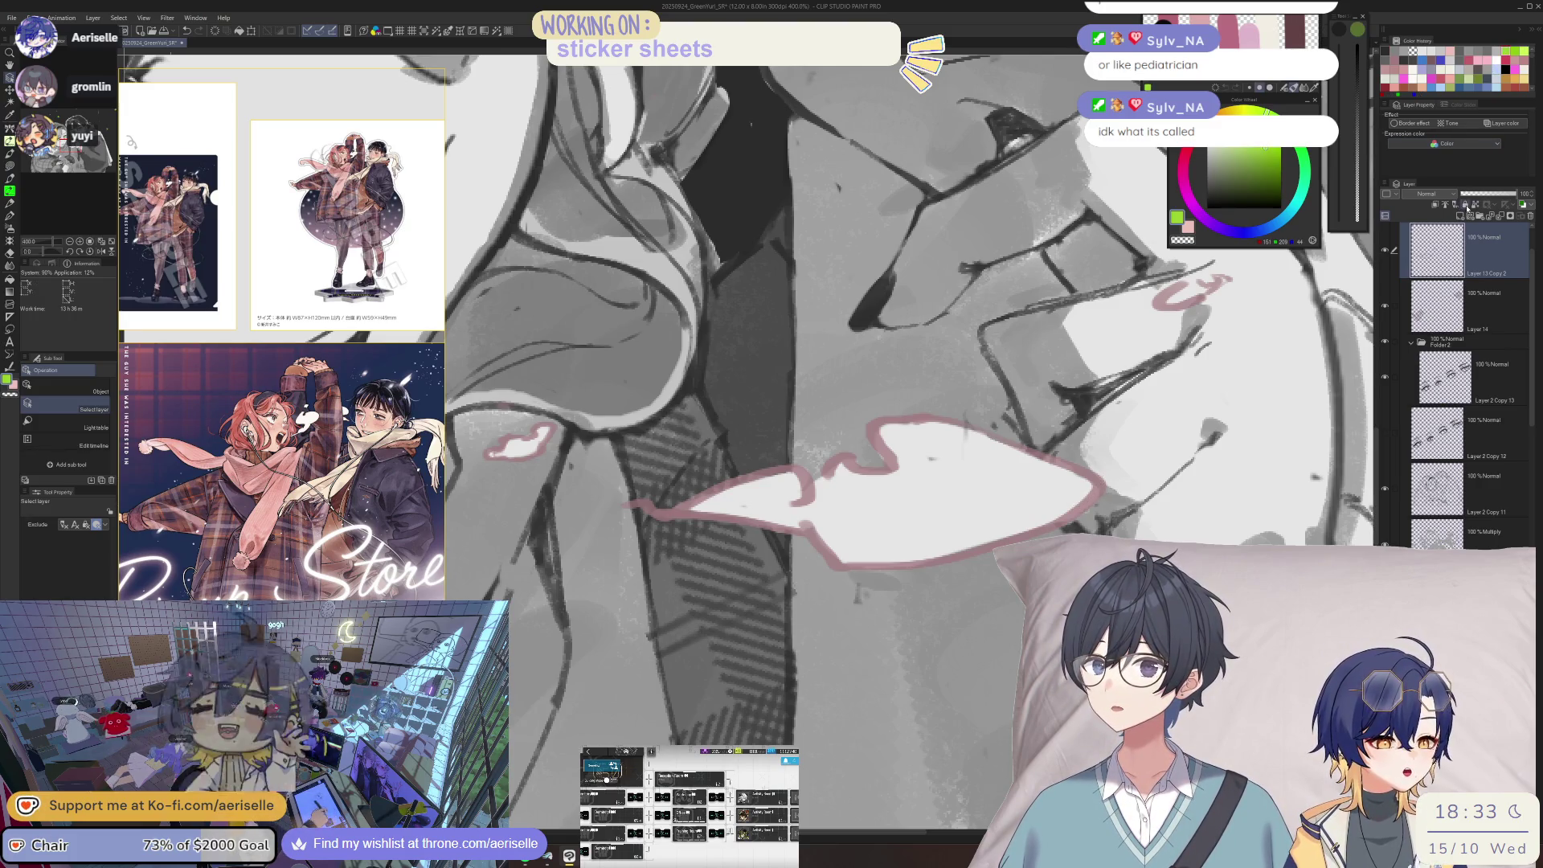
- Switch to the lasso fill tool and check the drawing in a mirrored view
scroll(1270, 337, down, 4)
scroll(1269, 336, down, 3)
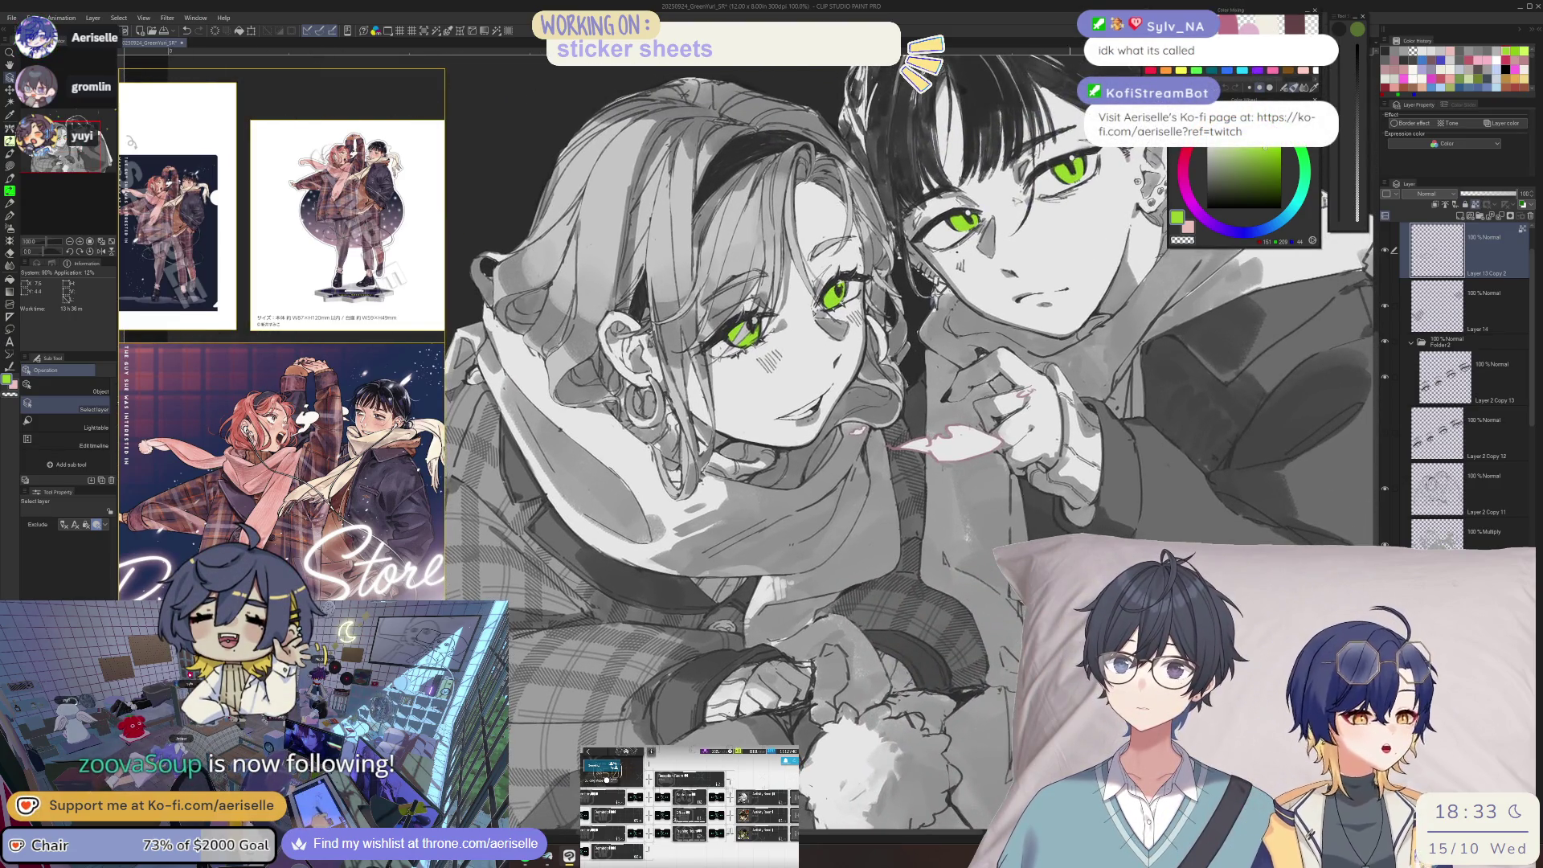
key(u)
key(h)
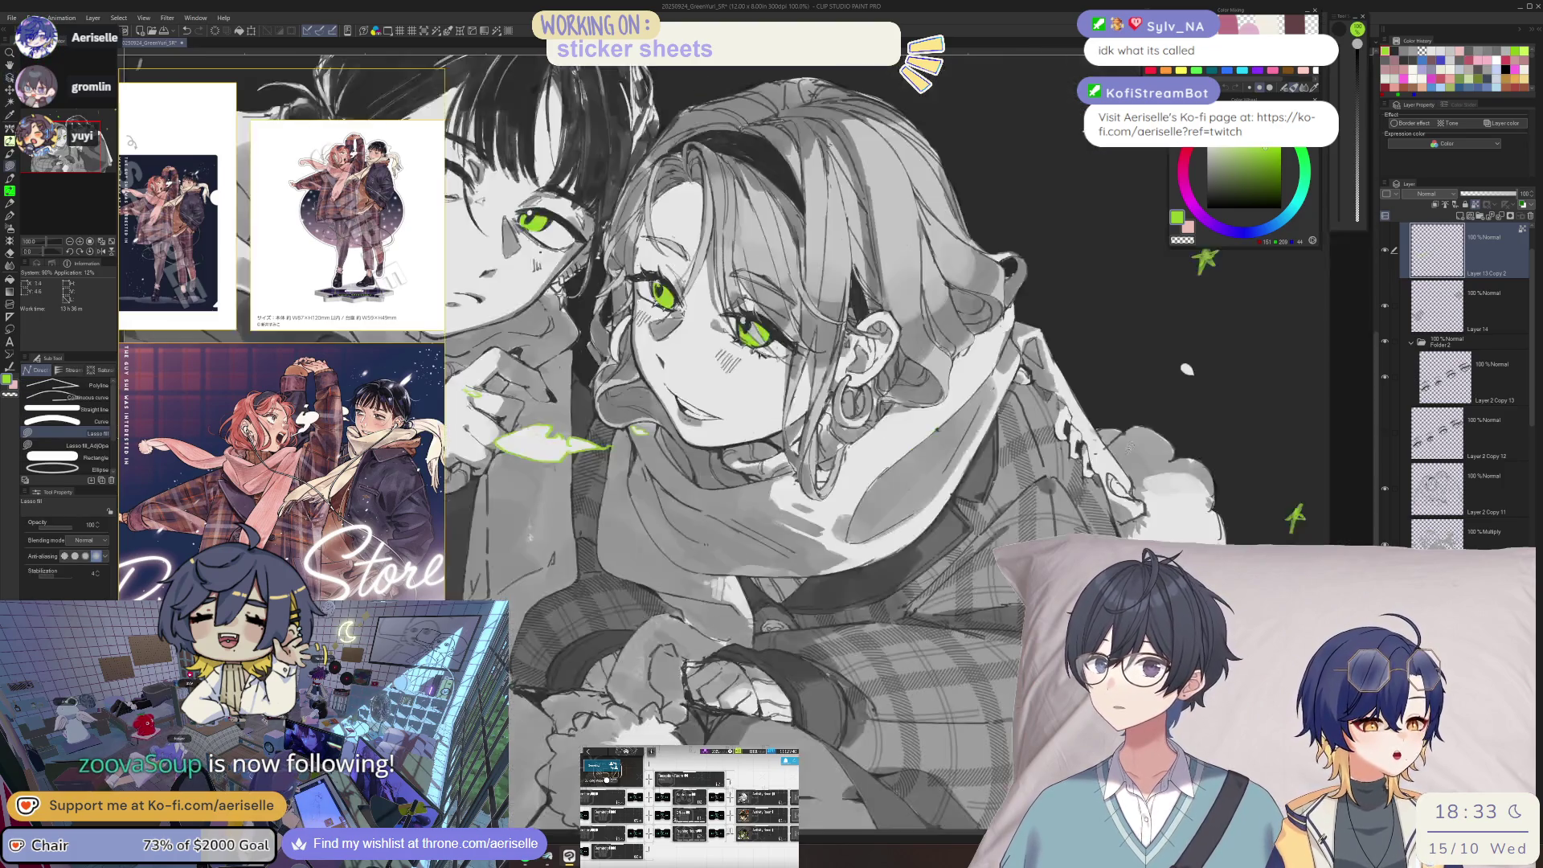
scroll(883, 402, down, 2)
key(h)
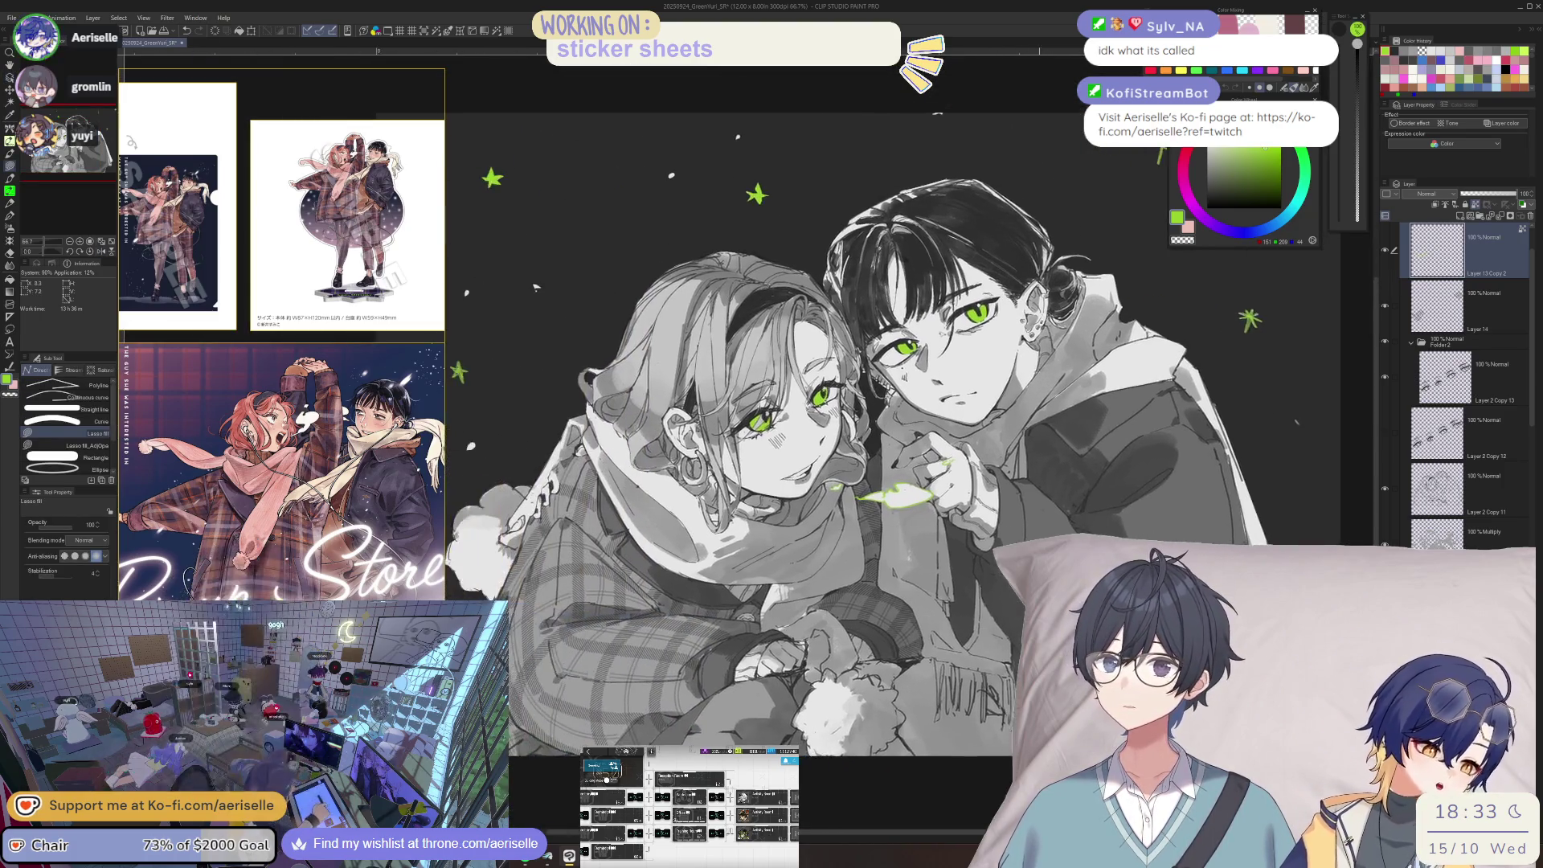
- Save the illustration and select the bottom Multiply shading layer for erasing
key(ctrl+s)
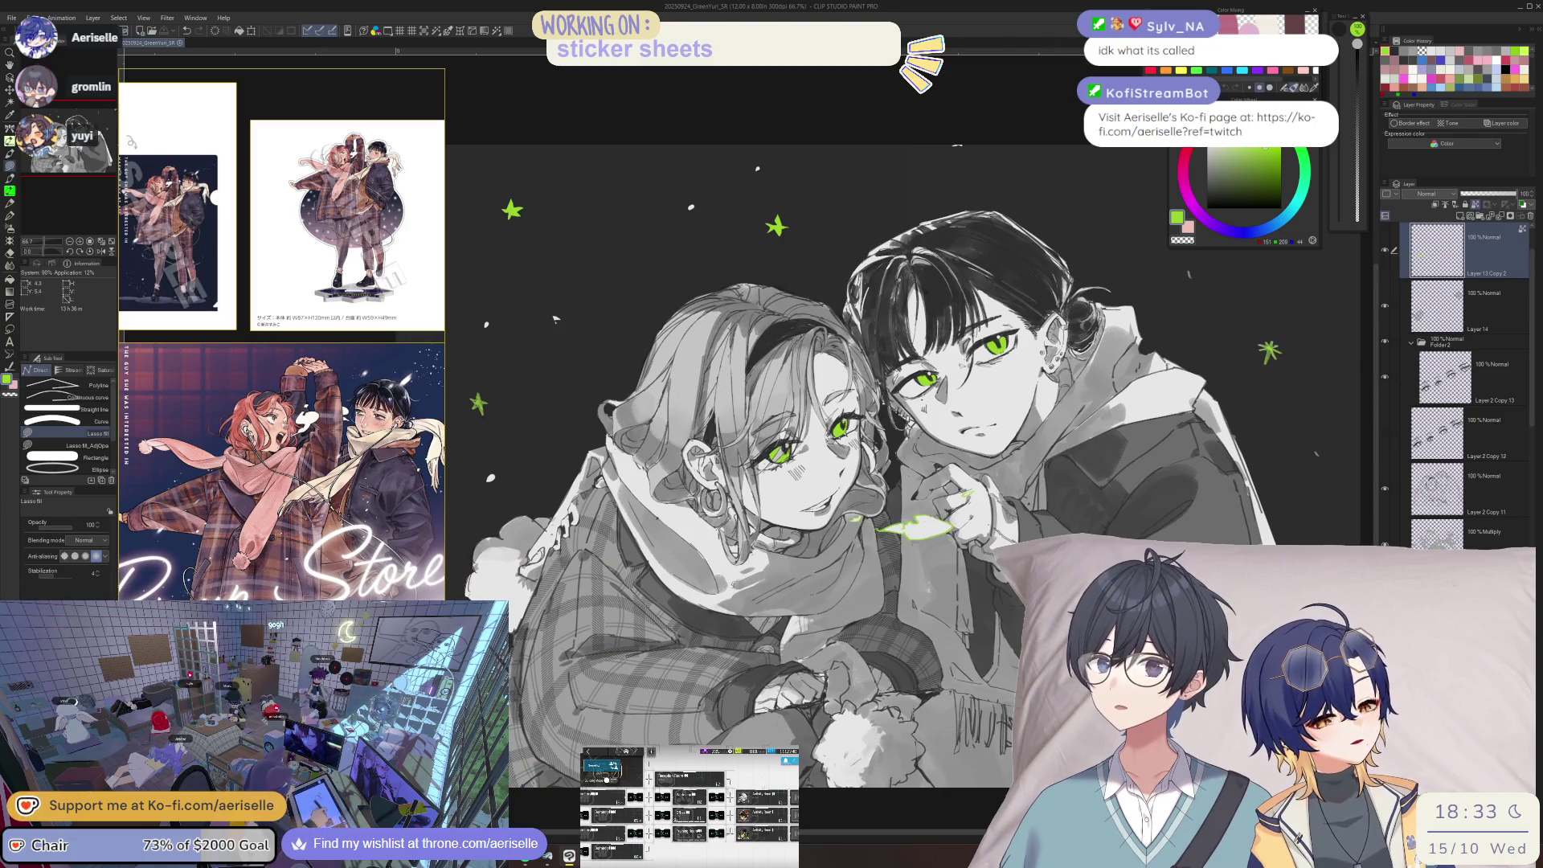
scroll(712, 581, up, 4)
key(o)
click(715, 581)
key(e)
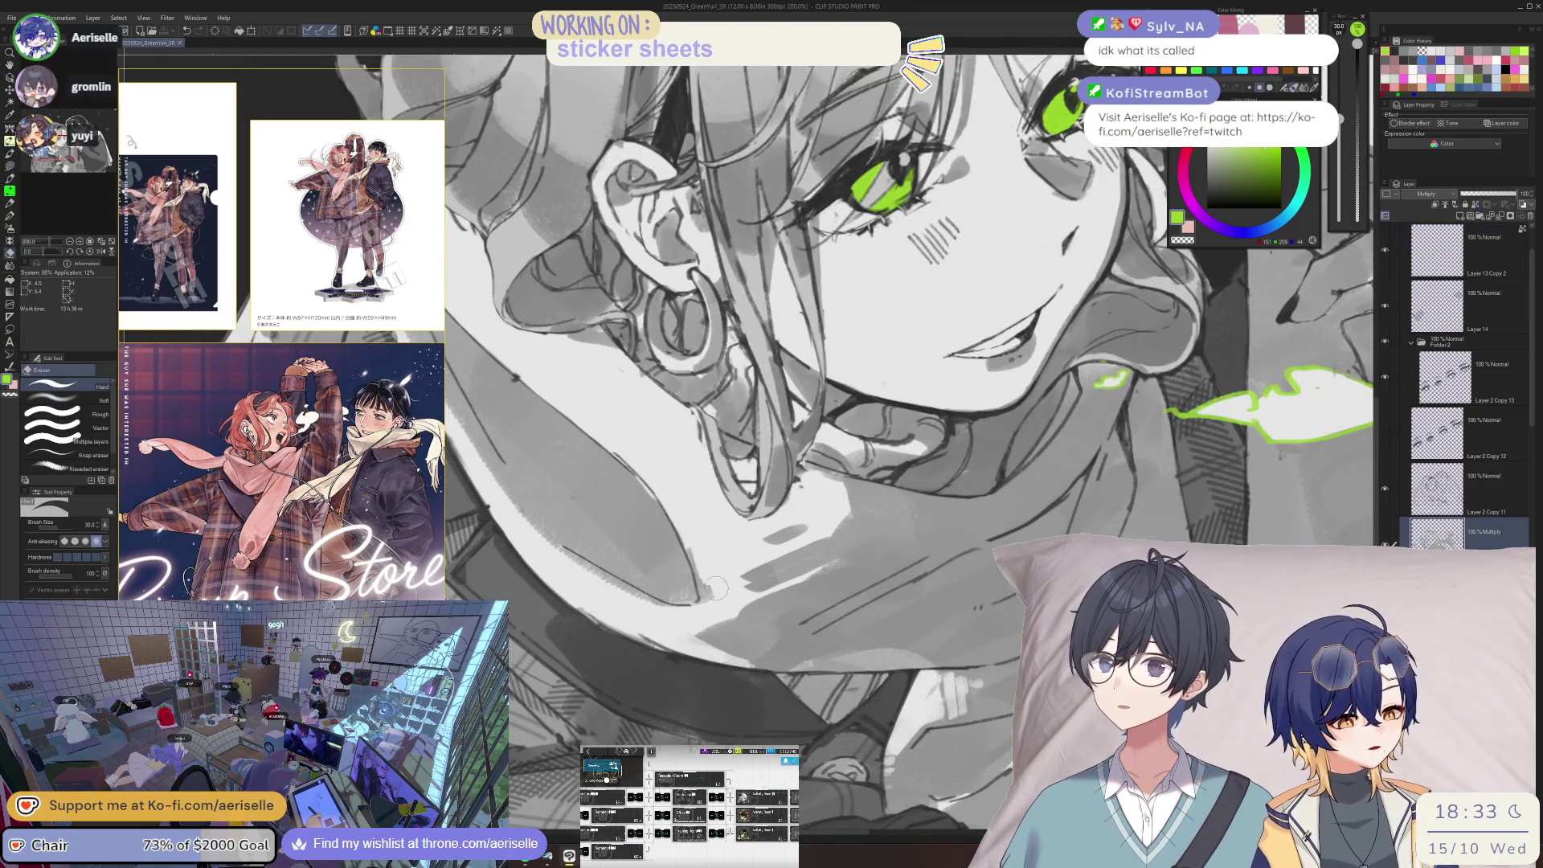
scroll(1101, 410, down, 4)
scroll(851, 564, up, 4)
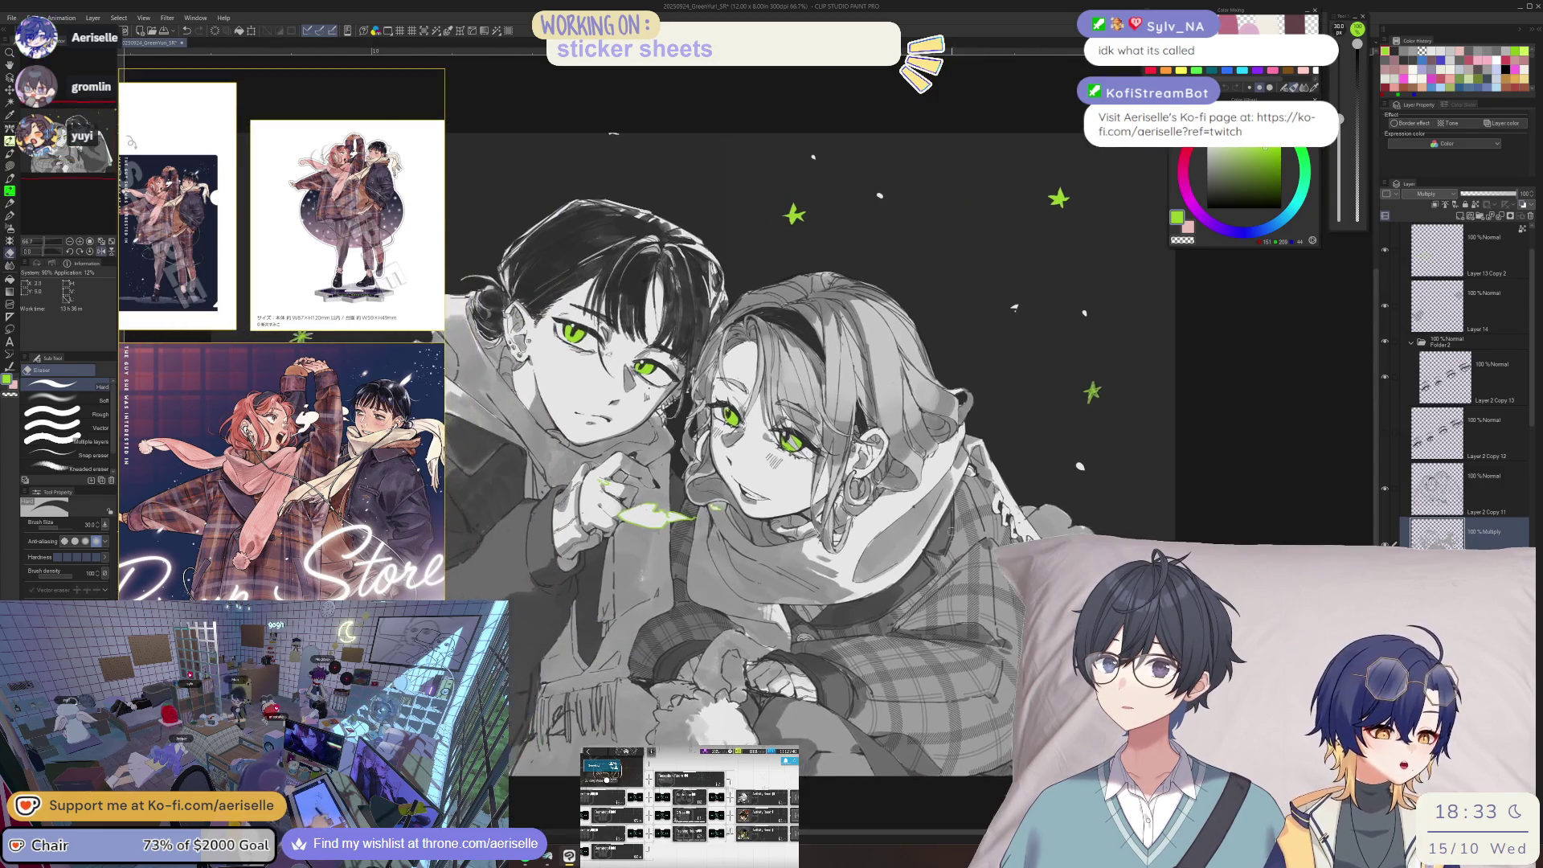
- Switch to the grey pen brush and enlarge it to size 5.0
key(b)
key(bracketright)
scroll(881, 533, down, 4)
scroll(882, 533, down, 1)
- Mirror the view, pan to show both characters' faces, and save again
key(h)
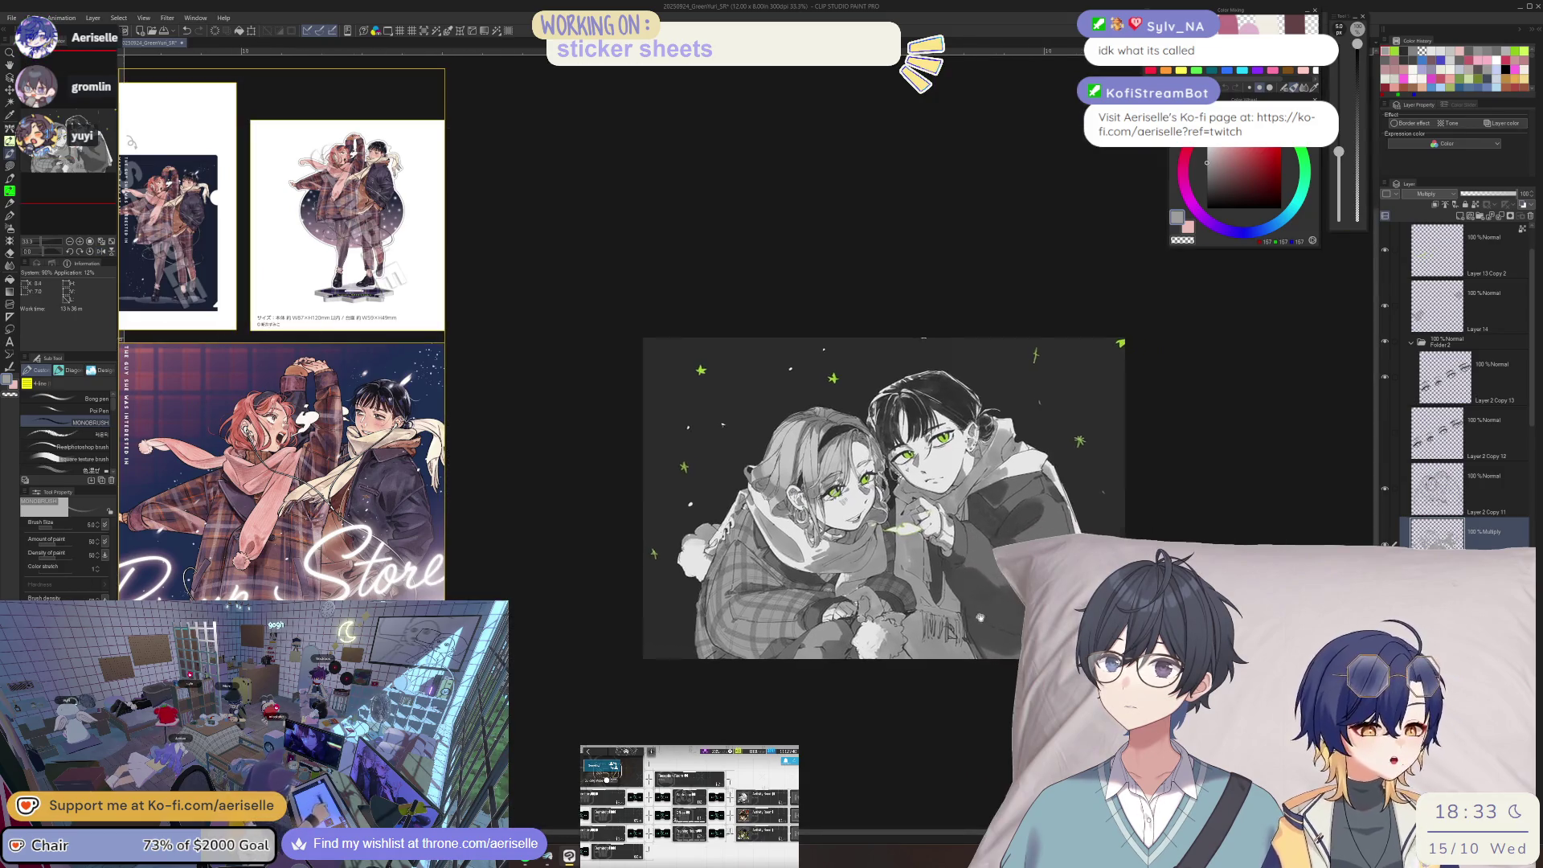
scroll(804, 346, up, 4)
scroll(1100, 188, down, 2)
drag(1004, 144, 1100, 188)
scroll(880, 458, up, 2)
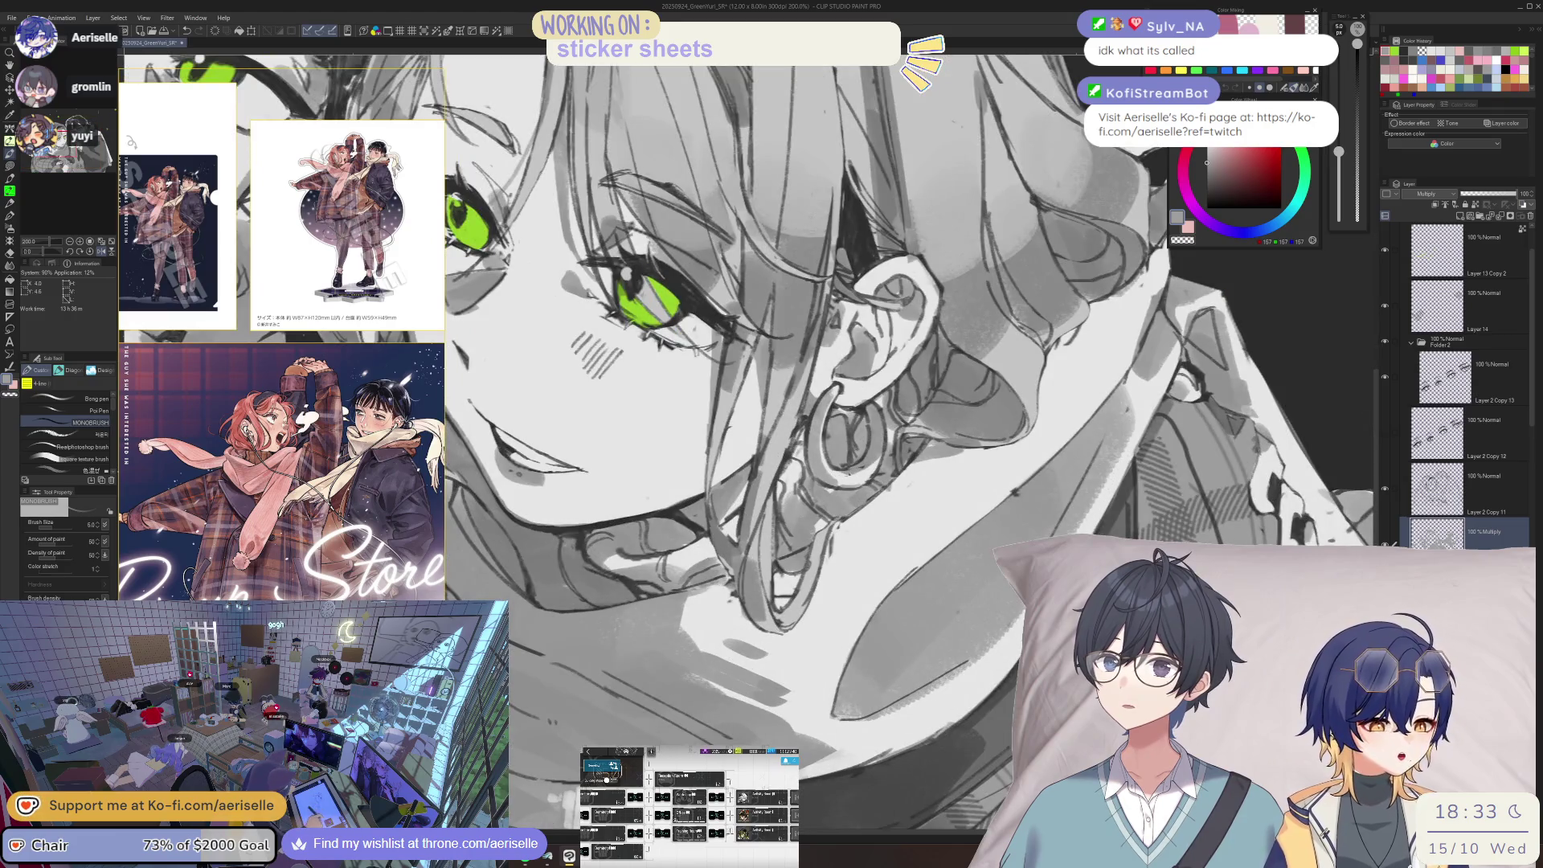
scroll(787, 528, up, 4)
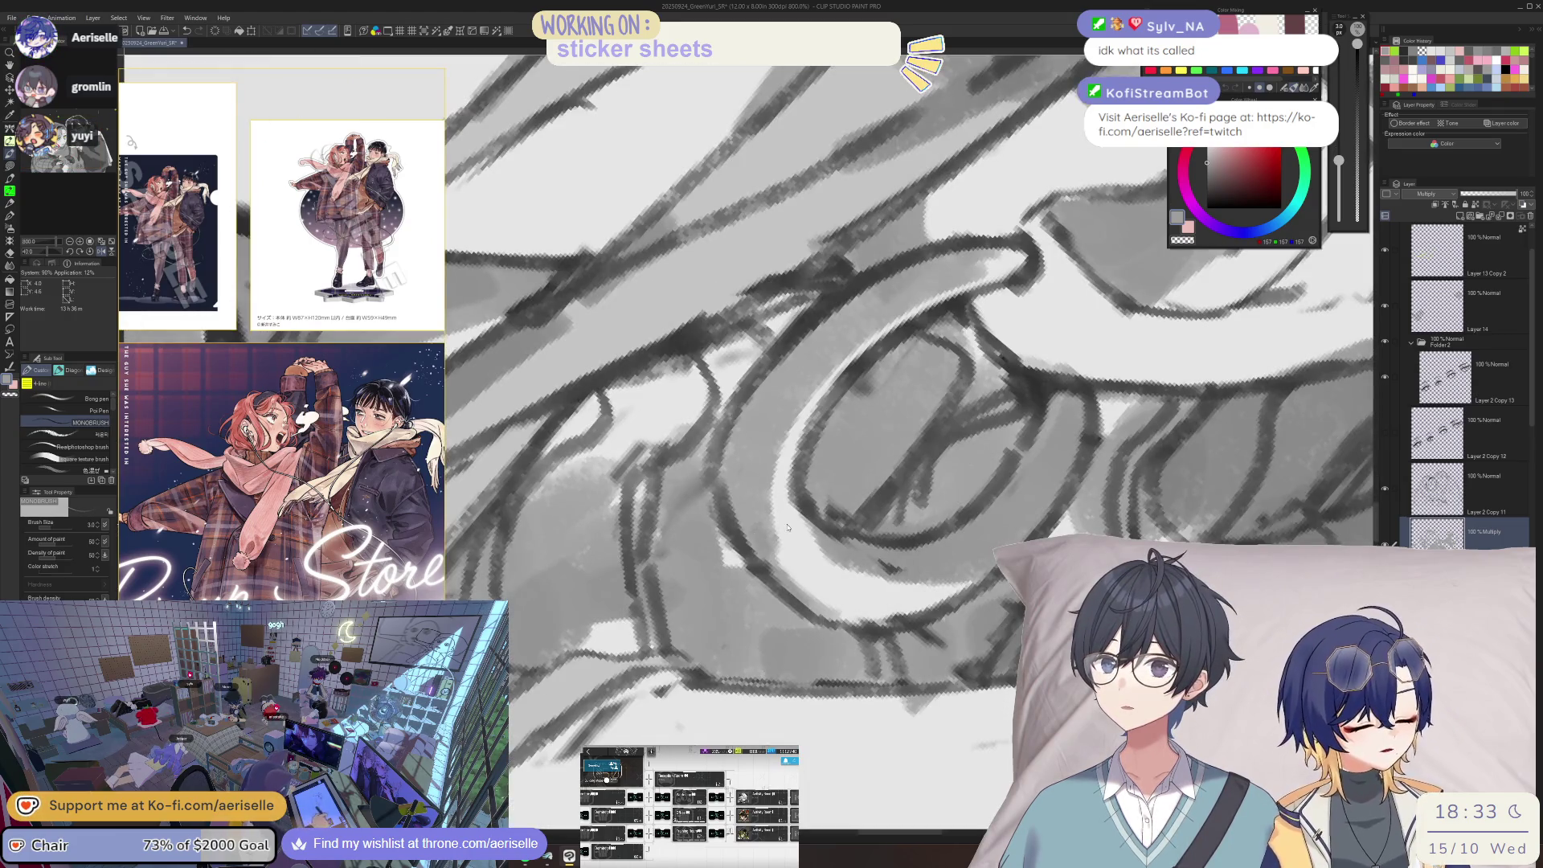
scroll(787, 527, down, 5)
scroll(821, 546, up, 1)
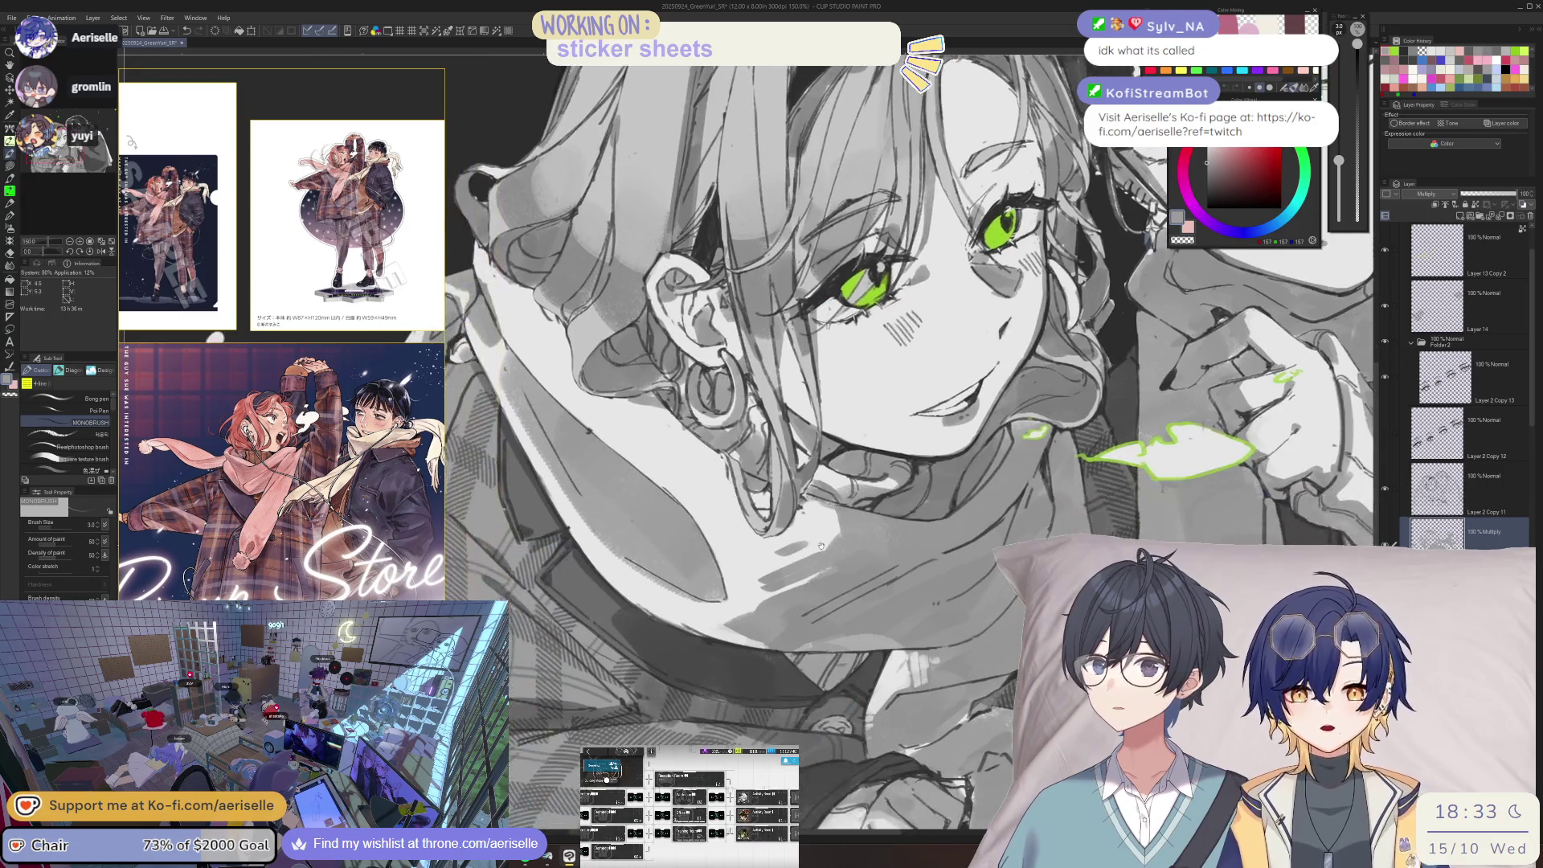
key(ctrl+s)
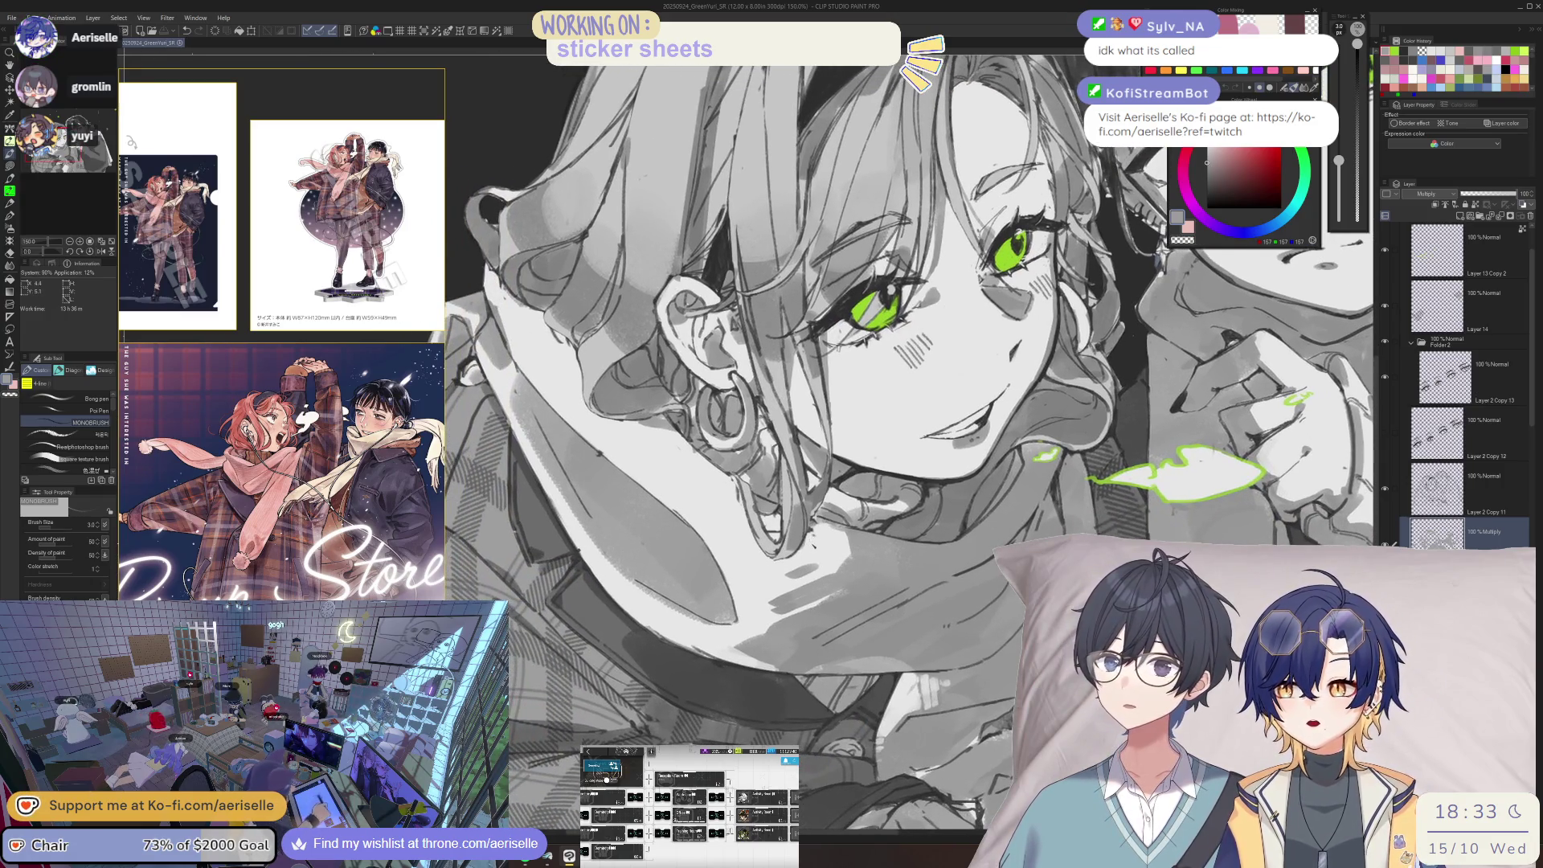
- Pick Layer 2 Copy 11 directly from the drawing
key(o)
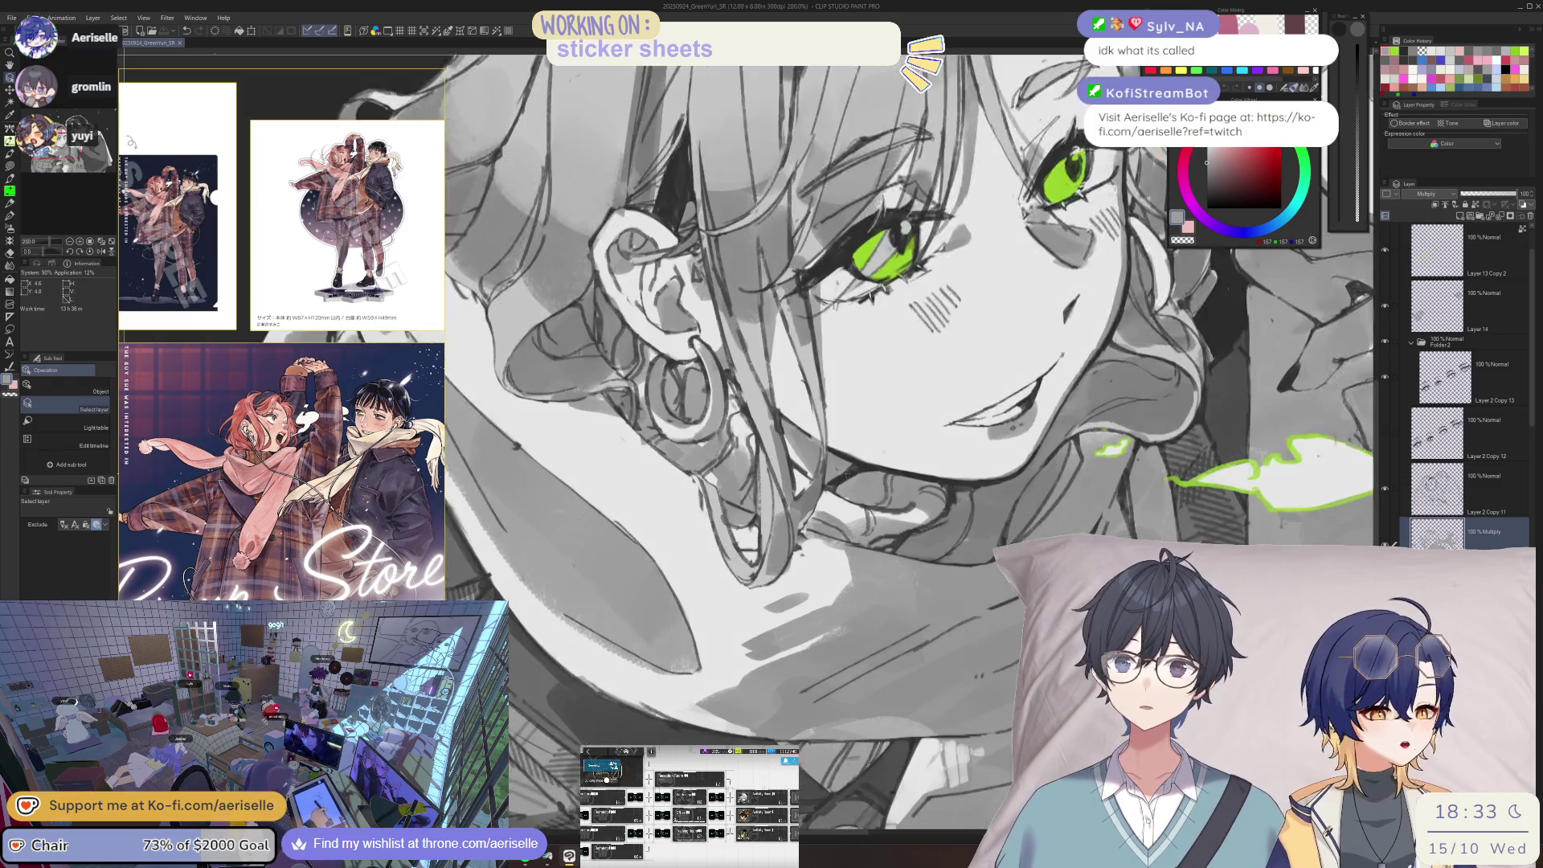
click(1469, 490)
scroll(869, 528, down, 2)
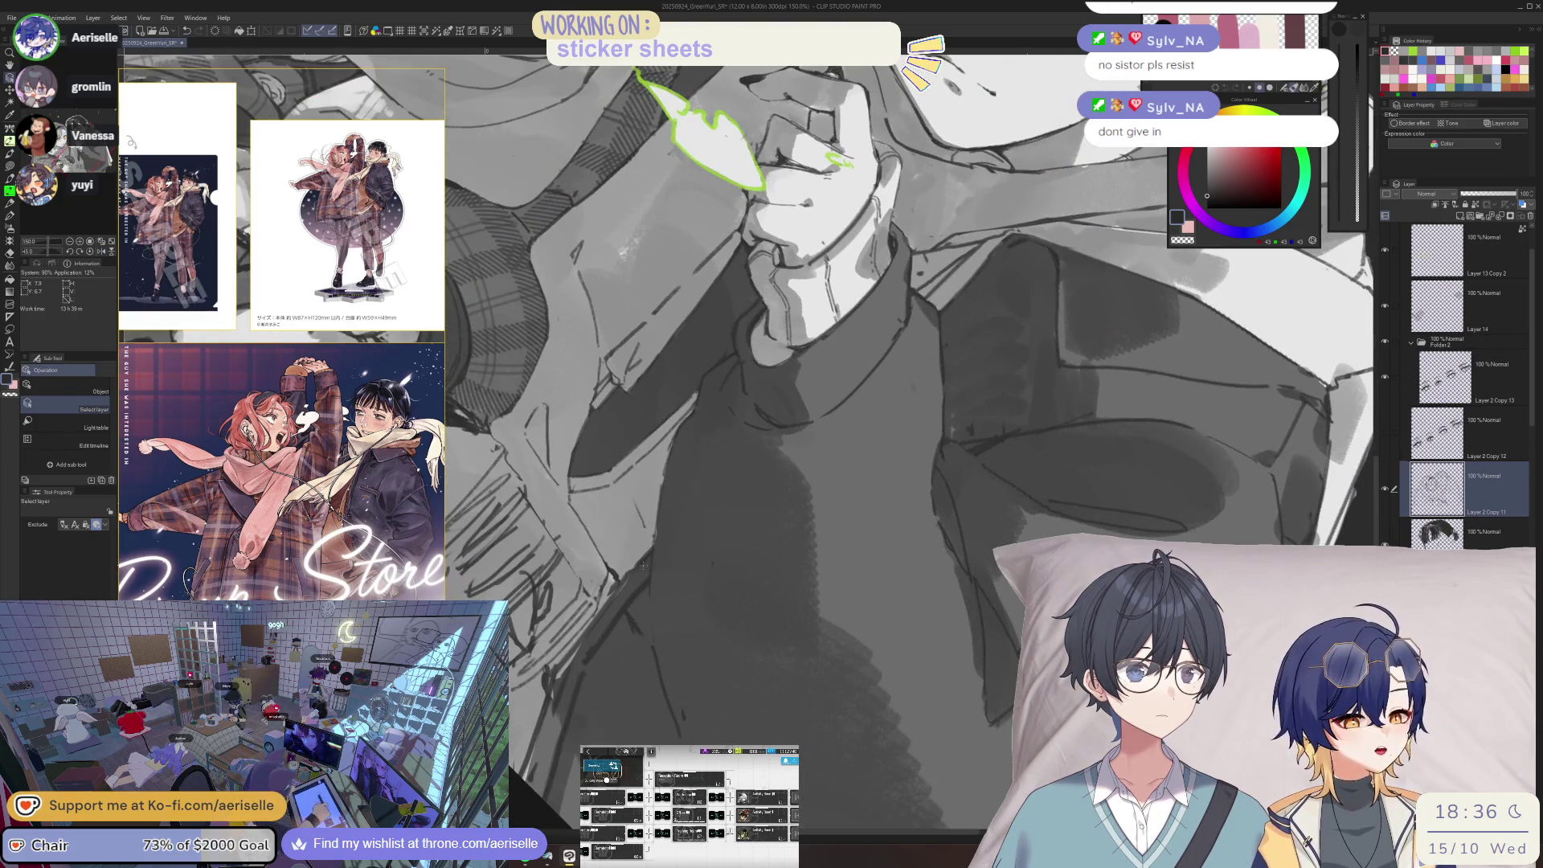
- Erase over the dark sketch lines on the coat with a size 25 eraser
key(e)
key(alt+bracketleft)
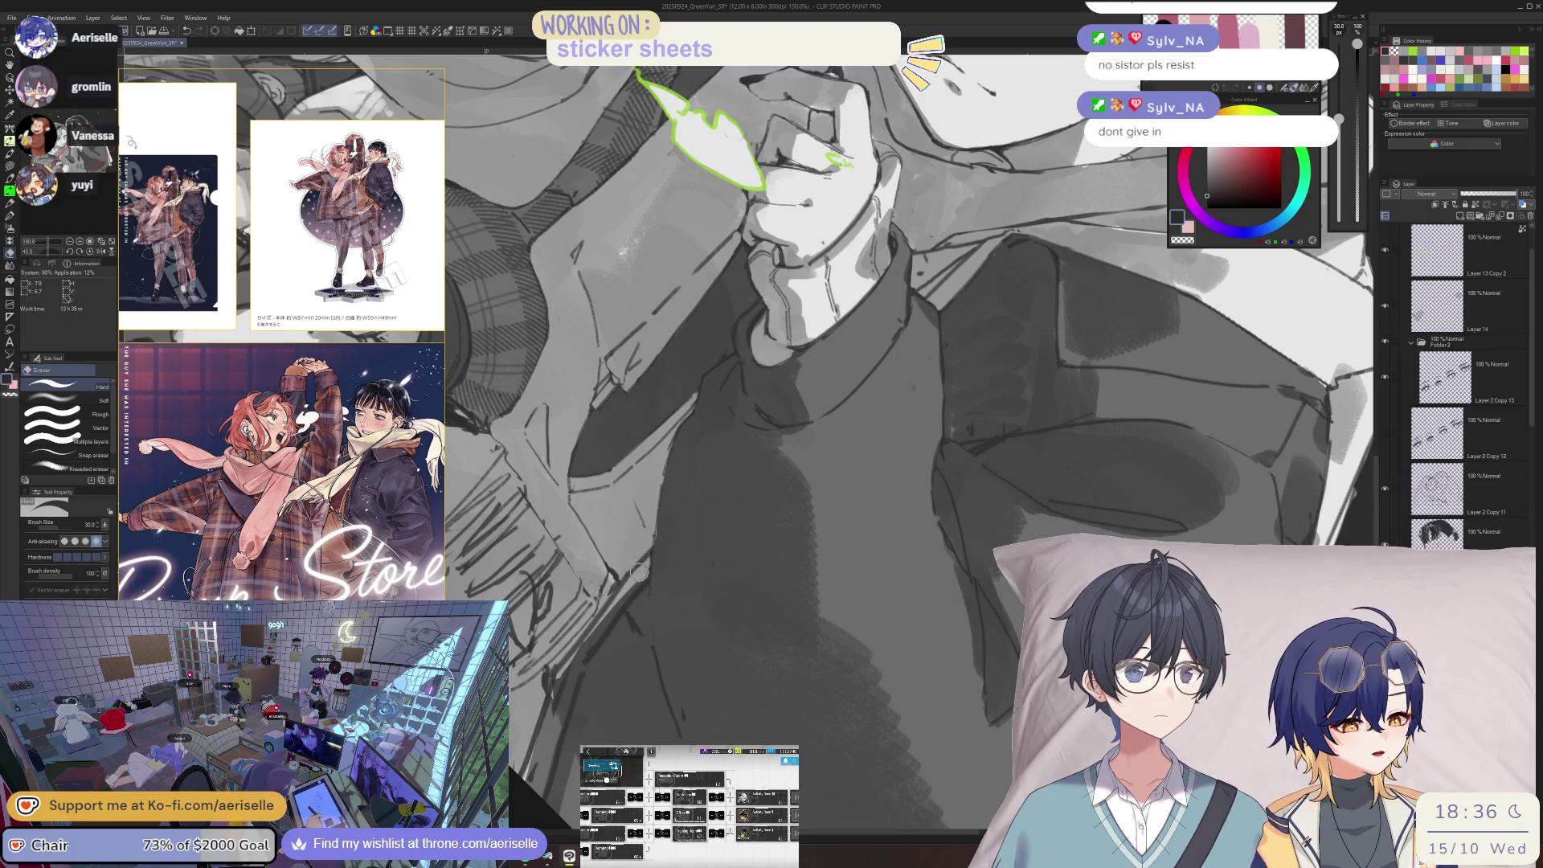
key(bracketleft)
mouse_move(586, 640)
mouse_down()
mouse_move(530, 771)
mouse_move(554, 683)
mouse_move(562, 771)
mouse_move(548, 727)
mouse_up()
- Zoom out, reset the rotation, and check the composition in a mirrored view
key(ctrl+0)
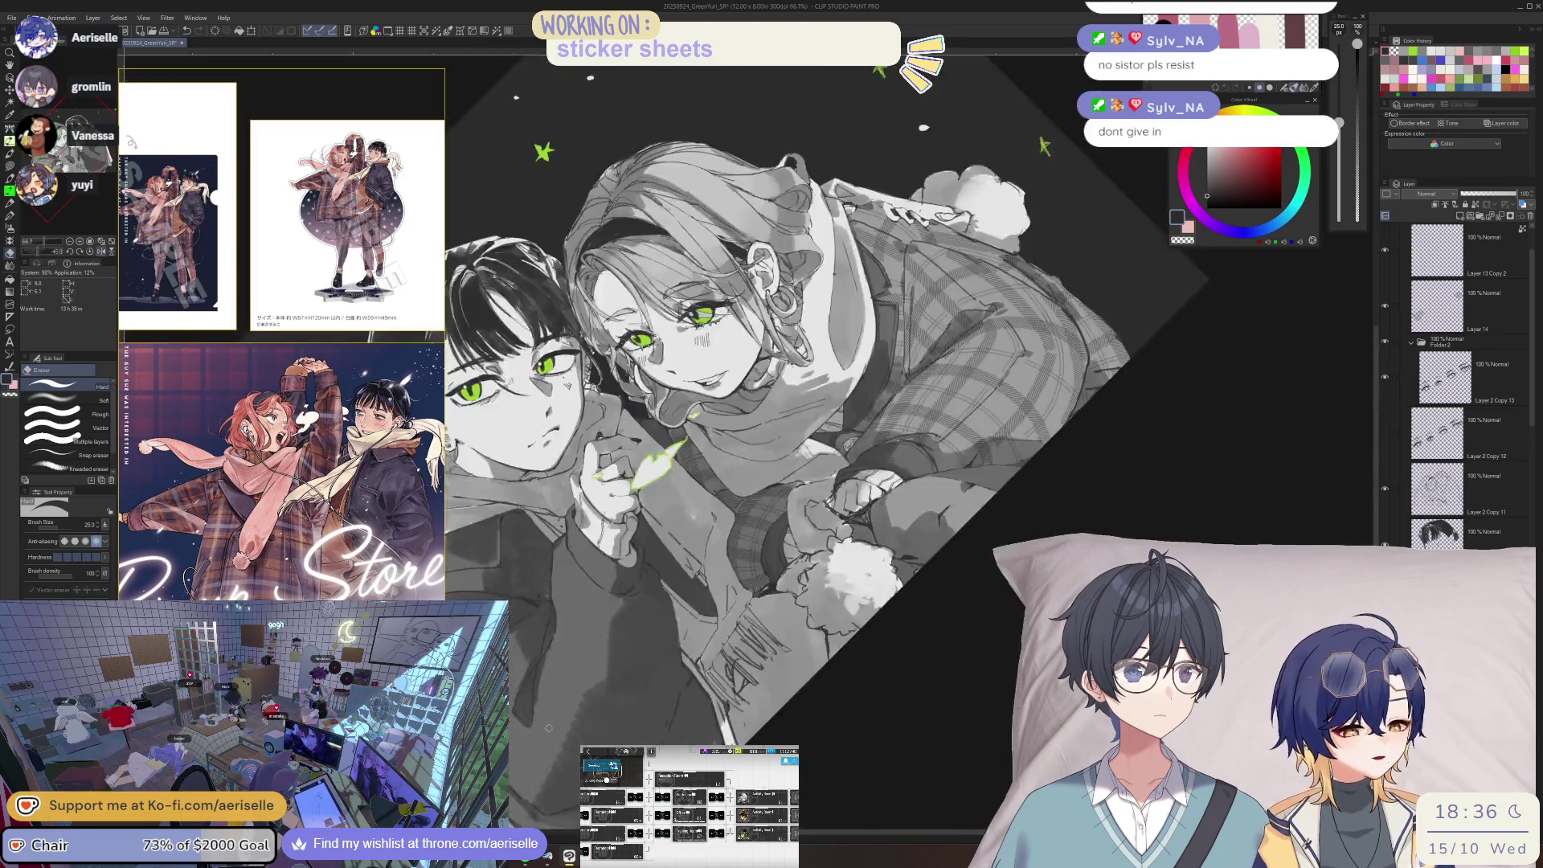
key(shift+ctrl+0)
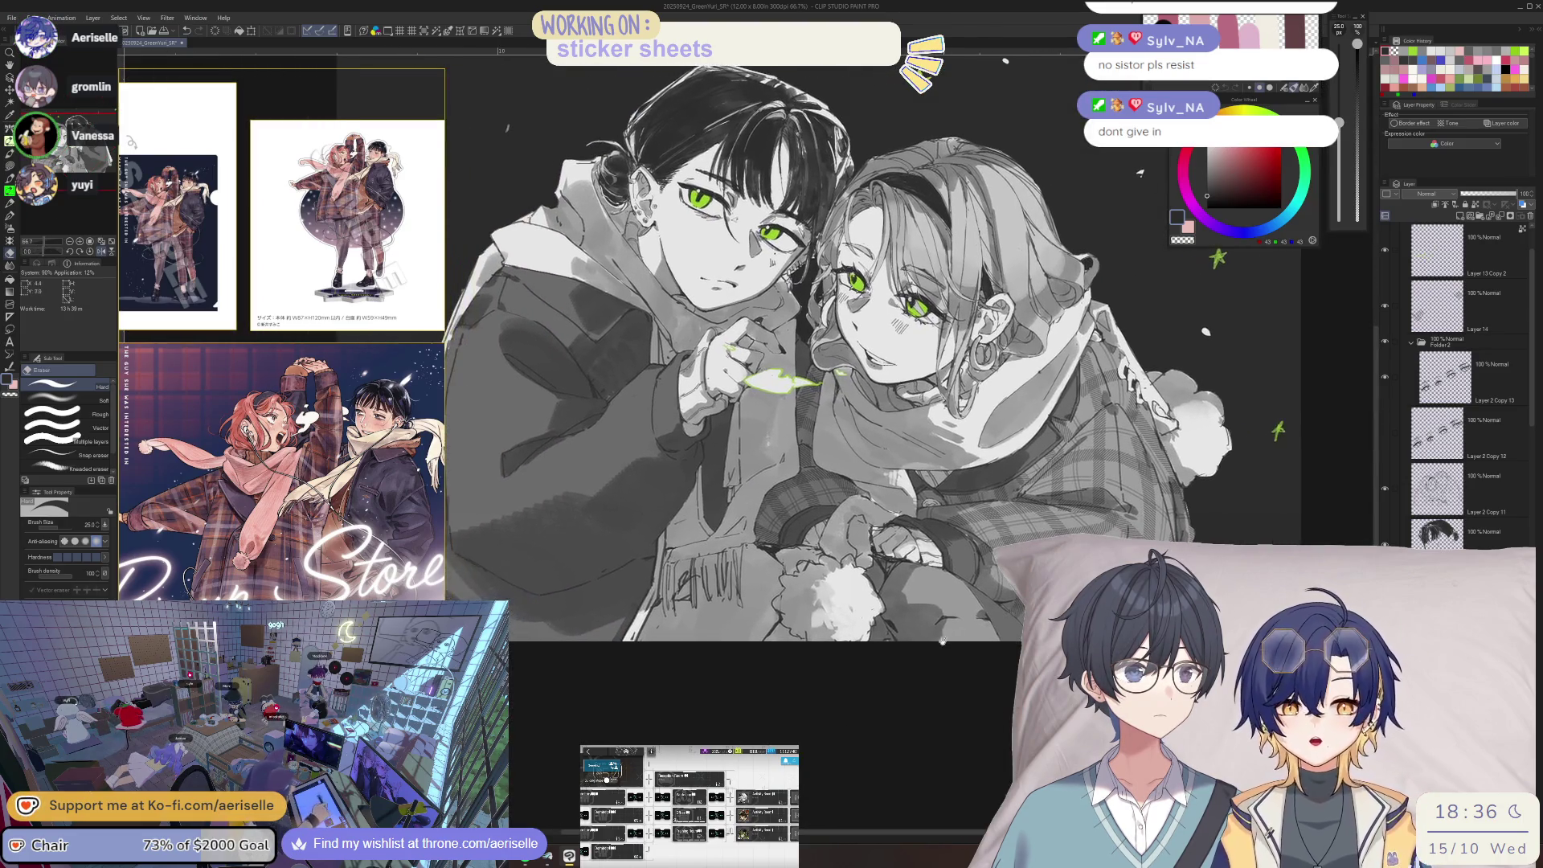
key(h)
mouse_move(906, 589)
mouse_down()
mouse_move(934, 725)
mouse_move(921, 652)
mouse_up()
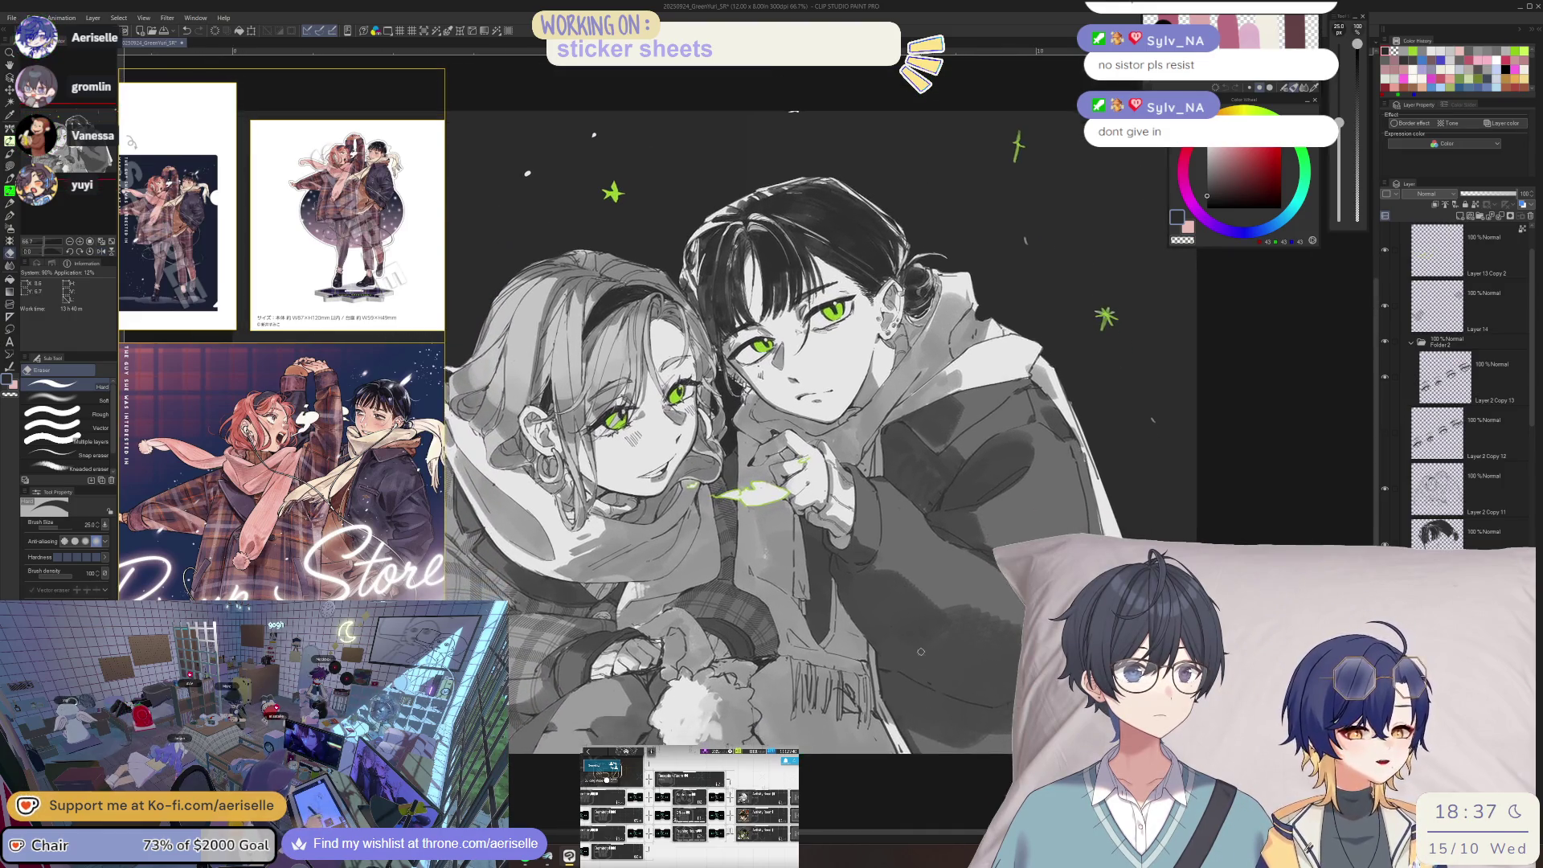
key(h)
scroll(776, 623, up, 5)
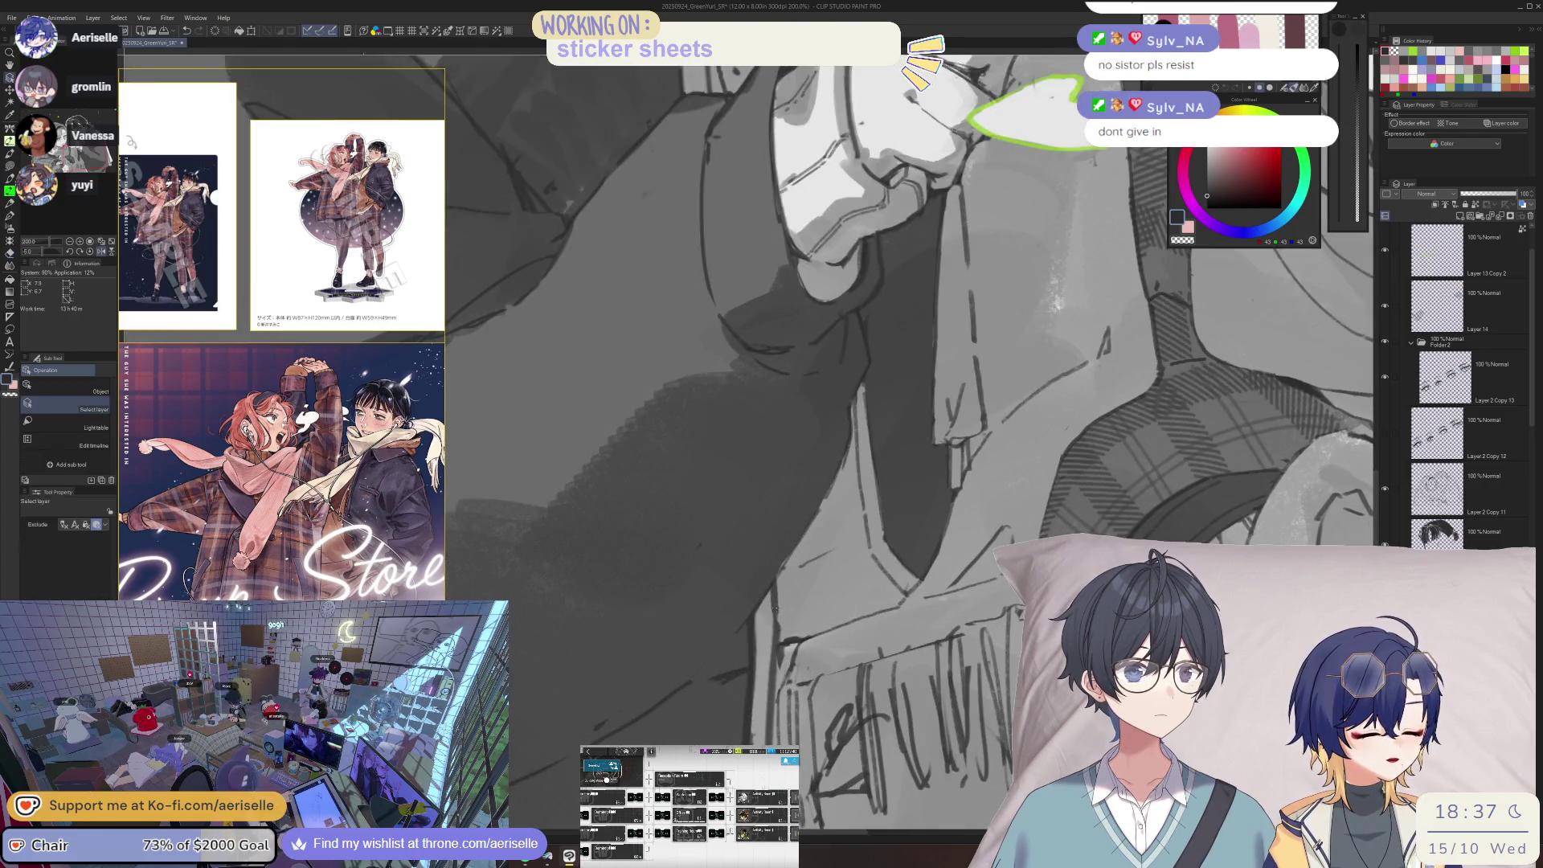
- Make Layer 2 Copy 11 active, set the eraser to 12, and switch back to the pen
ctrl+shift+click(778, 594)
key(bracketleft)
key(bracketleft)
key(bracketleft)
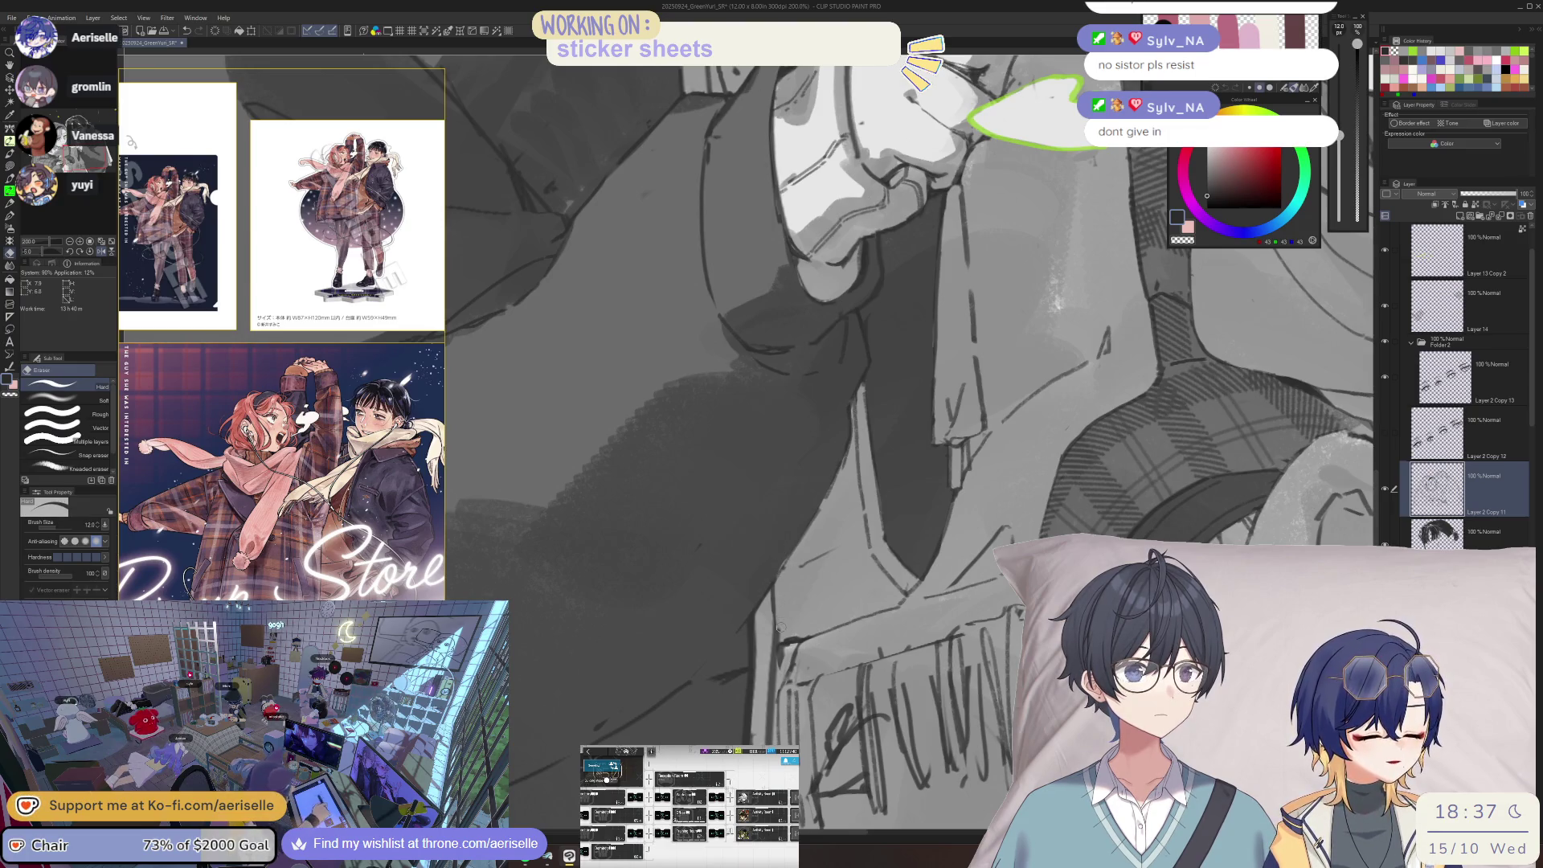
key(b)
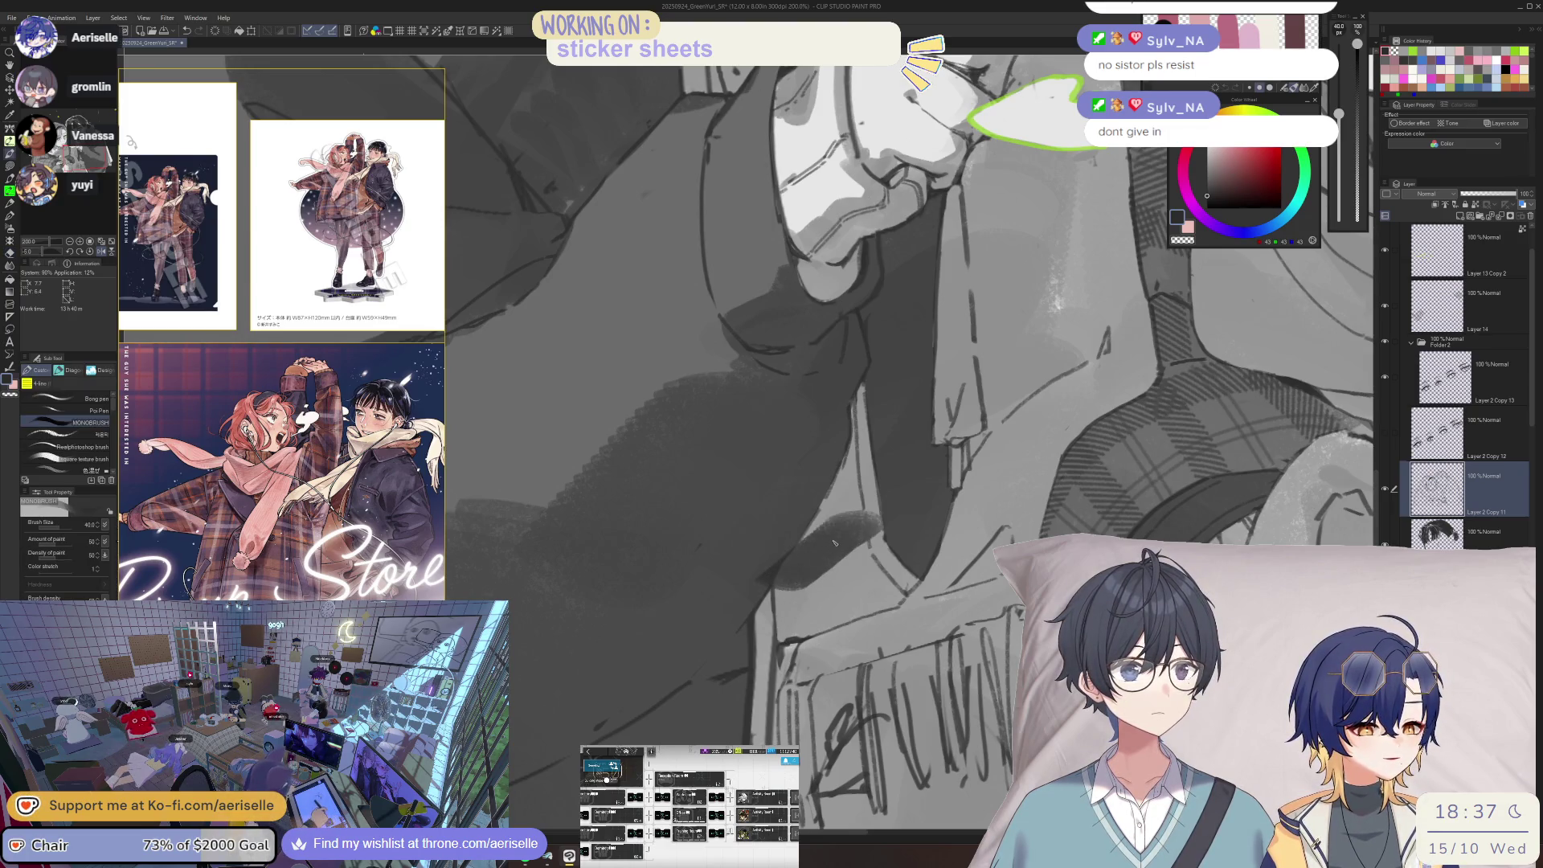
key(h)
scroll(835, 494, down, 4)
scroll(802, 689, up, 6)
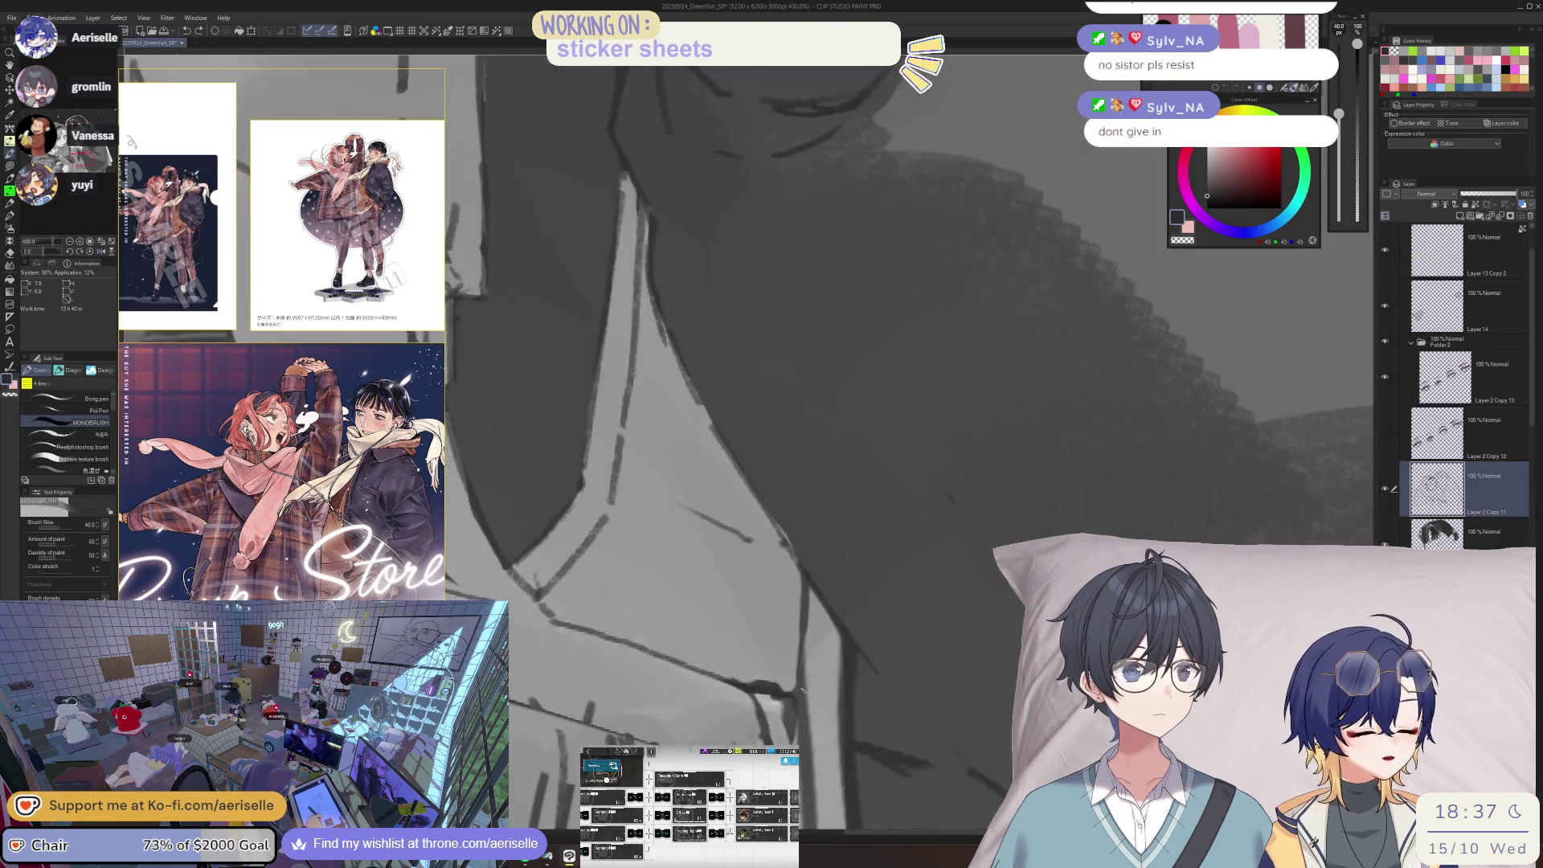
scroll(797, 663, down, 3)
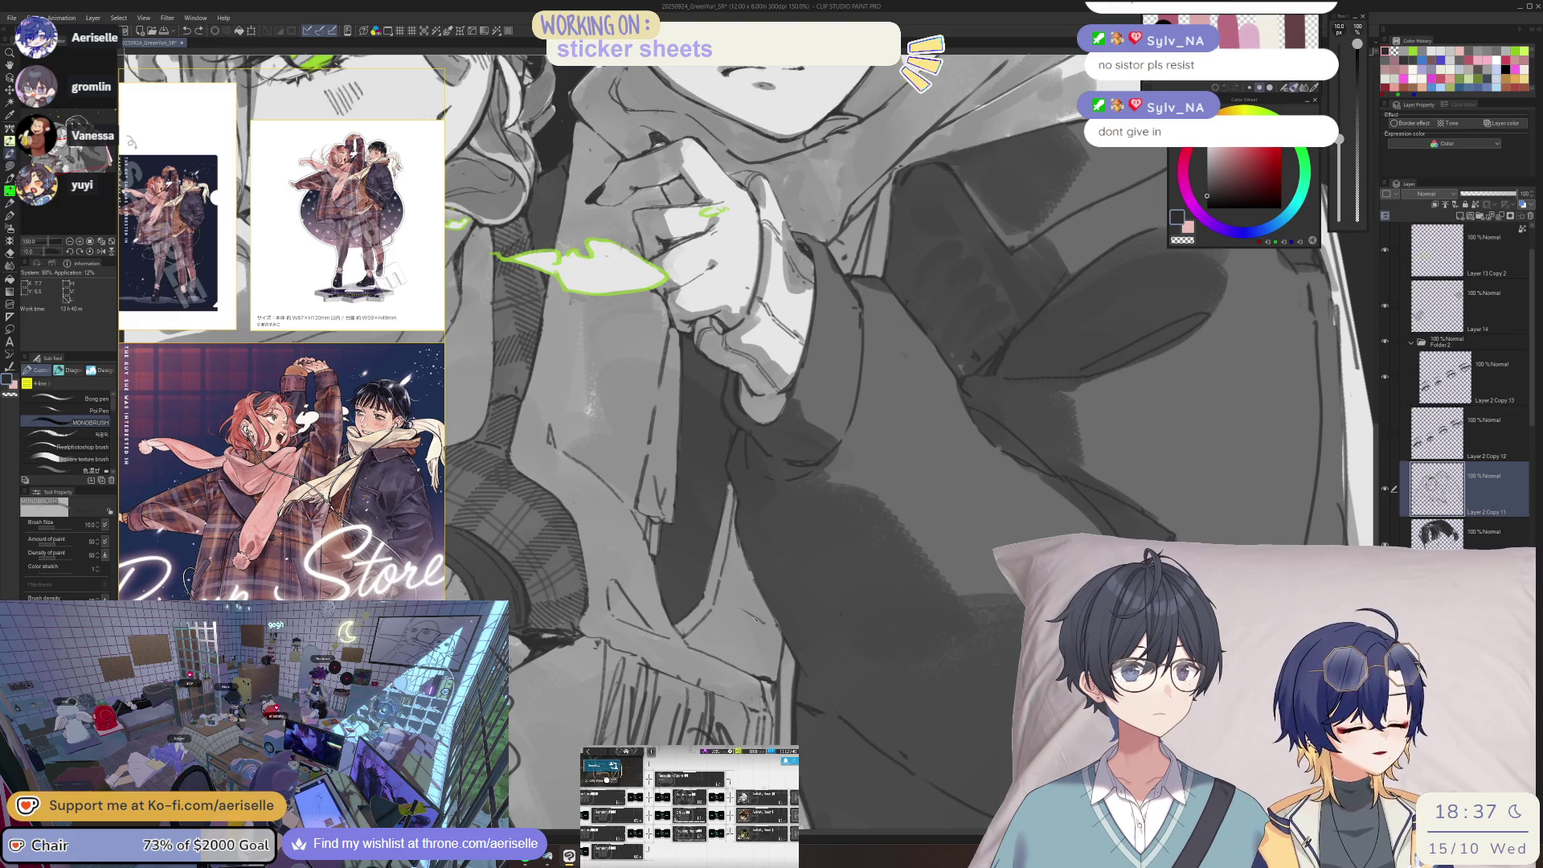
- Shrink the pen to 2.5 px and rotate and zoom the view onto the sweater
key(h)
key(minus)
key(minus)
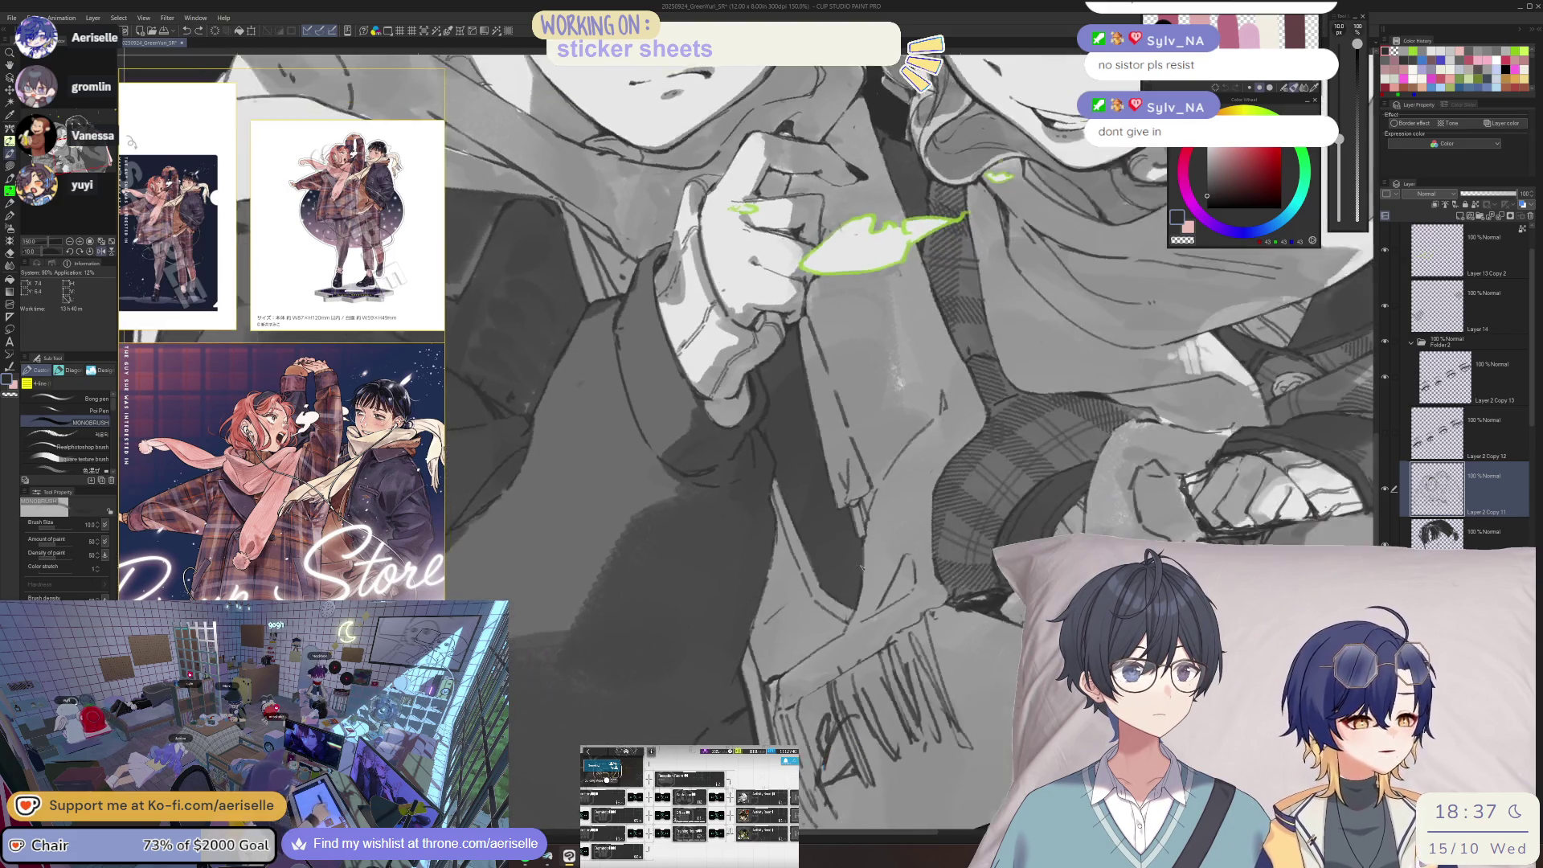
key(bracketleft)
key(bracketleft)
key(bracketleft)
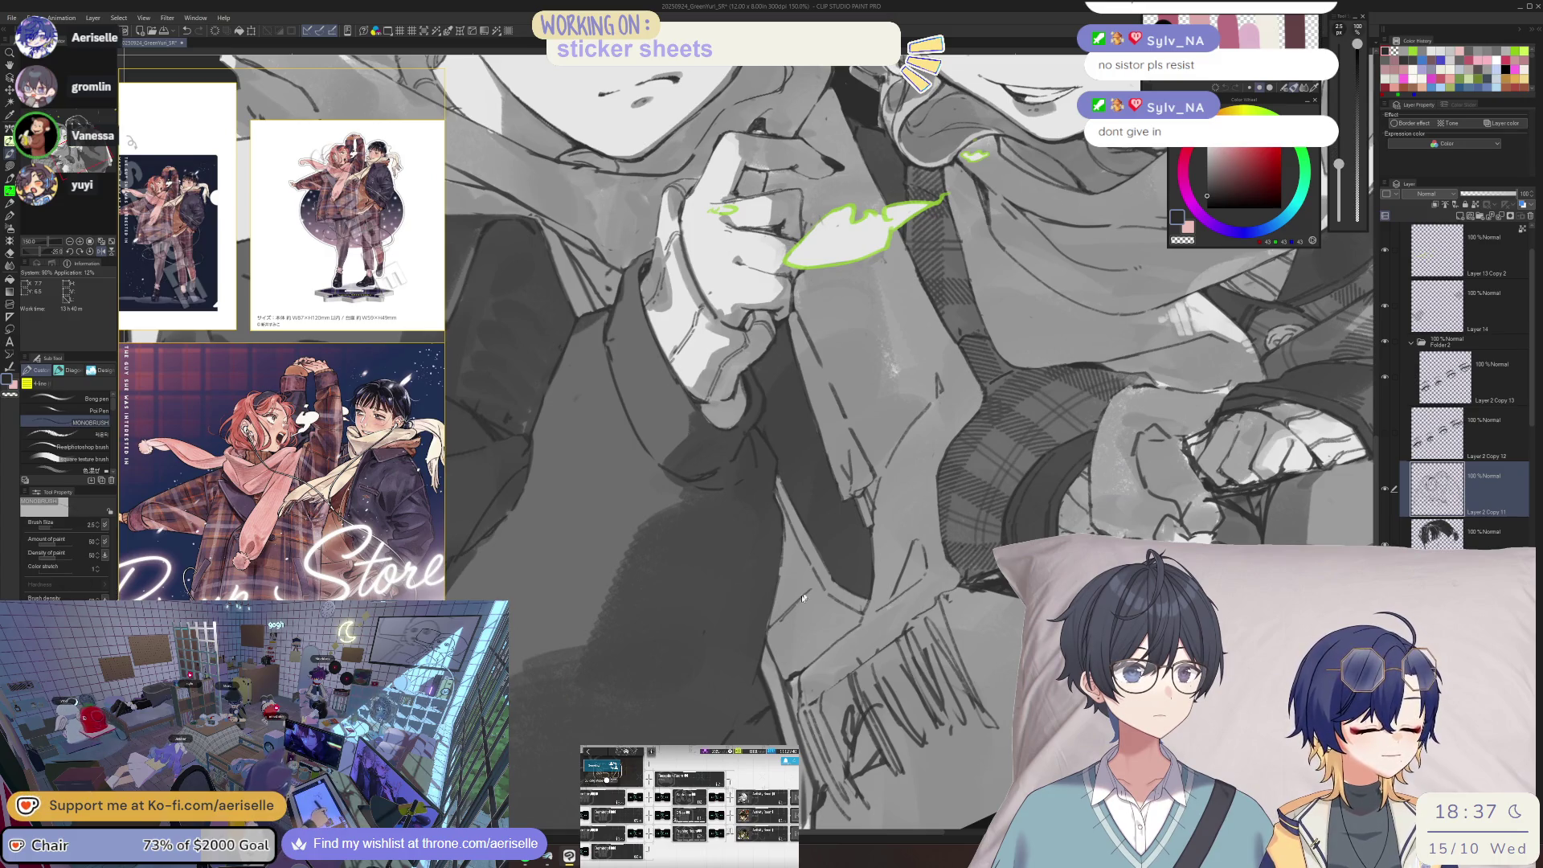
key(ctrl+0)
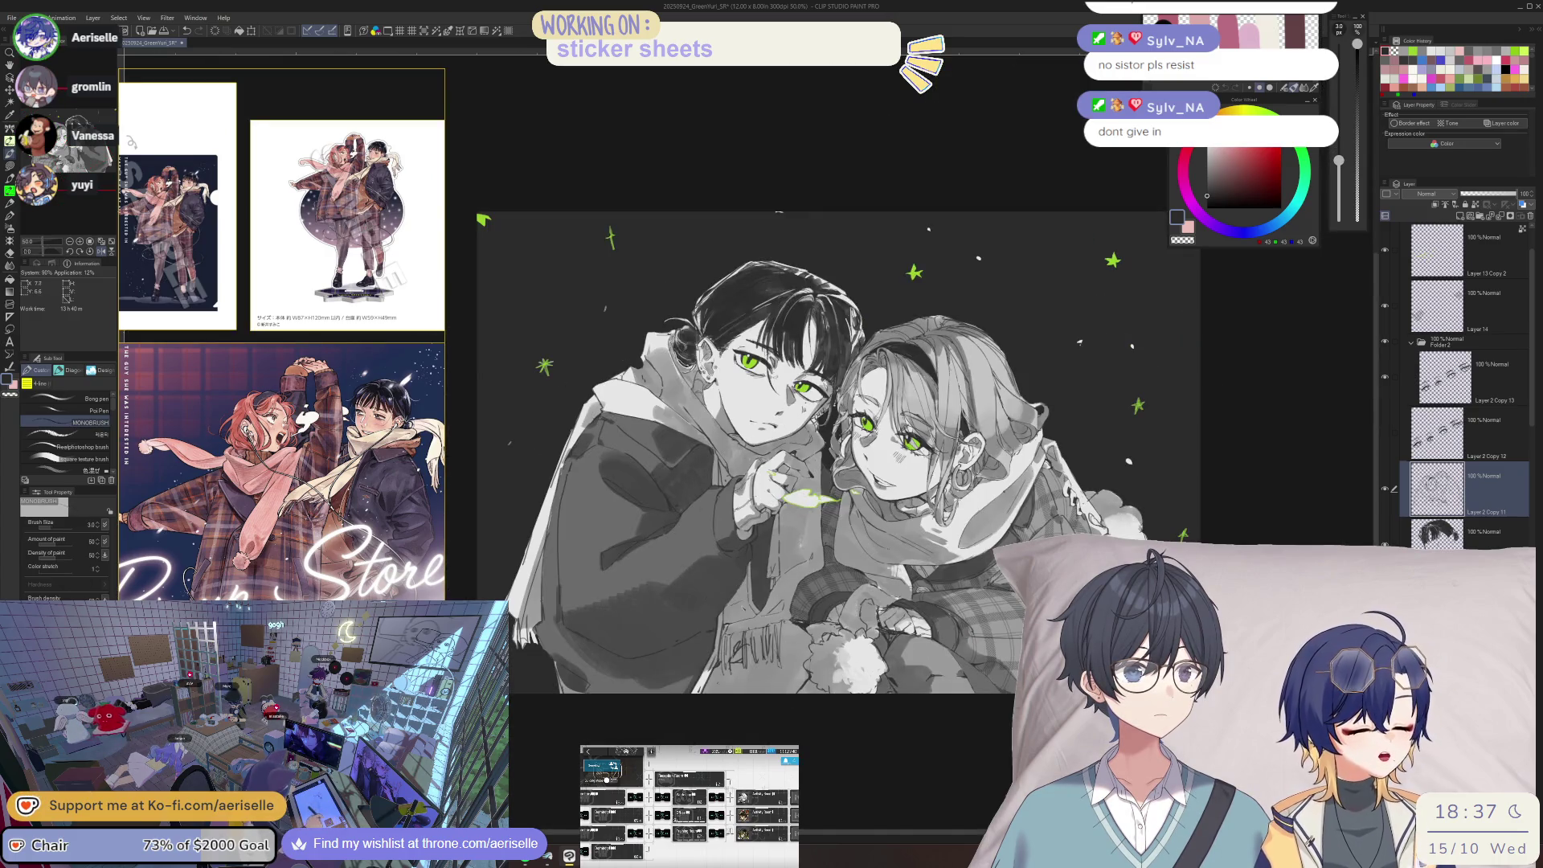
scroll(733, 589, up, 4)
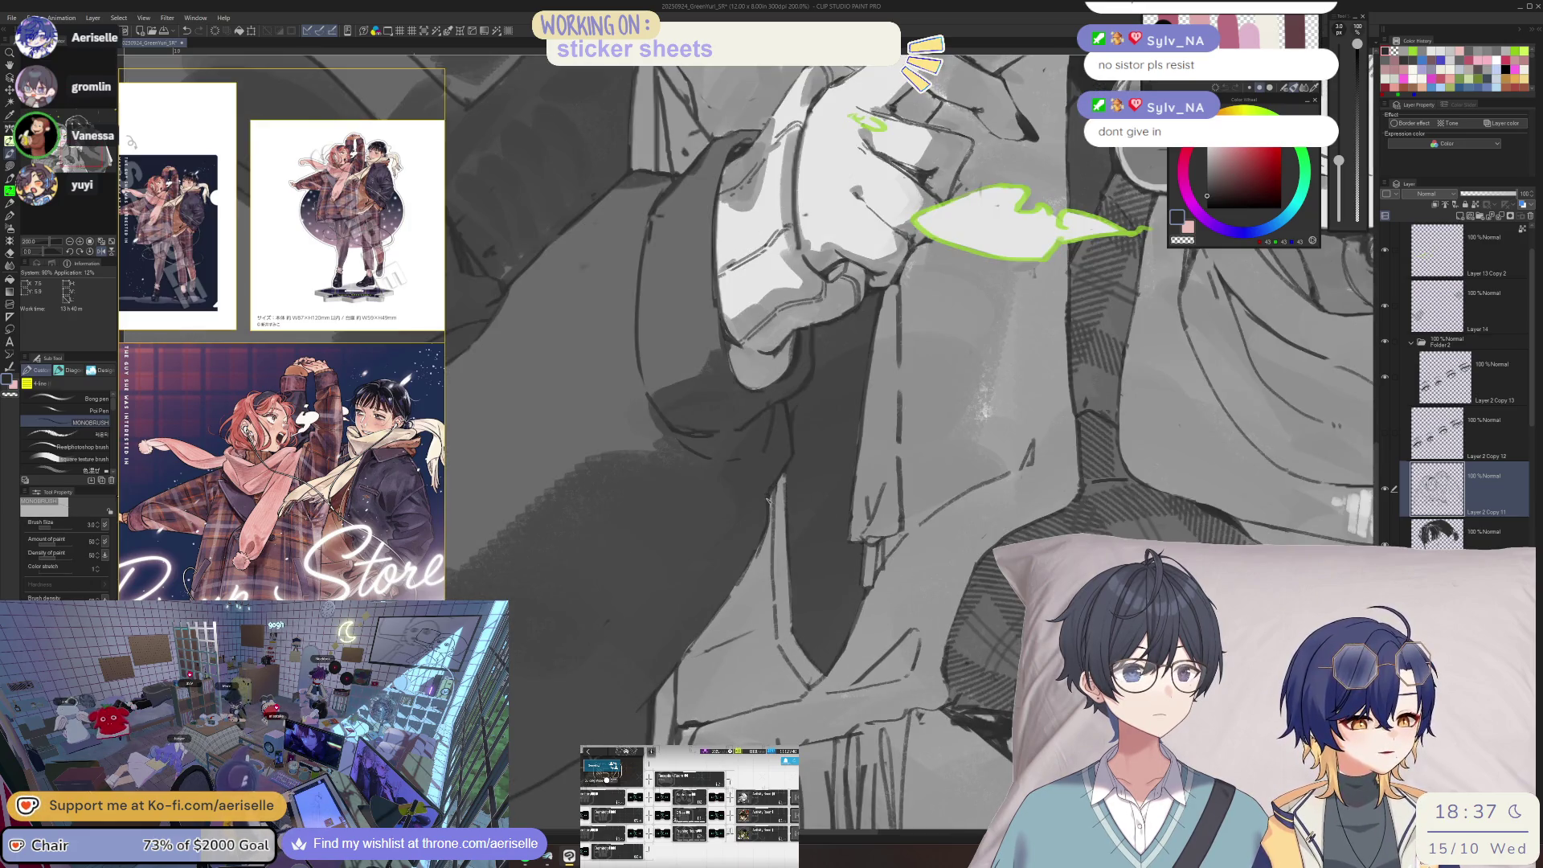
mouse_move(801, 456)
mouse_down()
mouse_move(801, 591)
mouse_move(780, 607)
mouse_up()
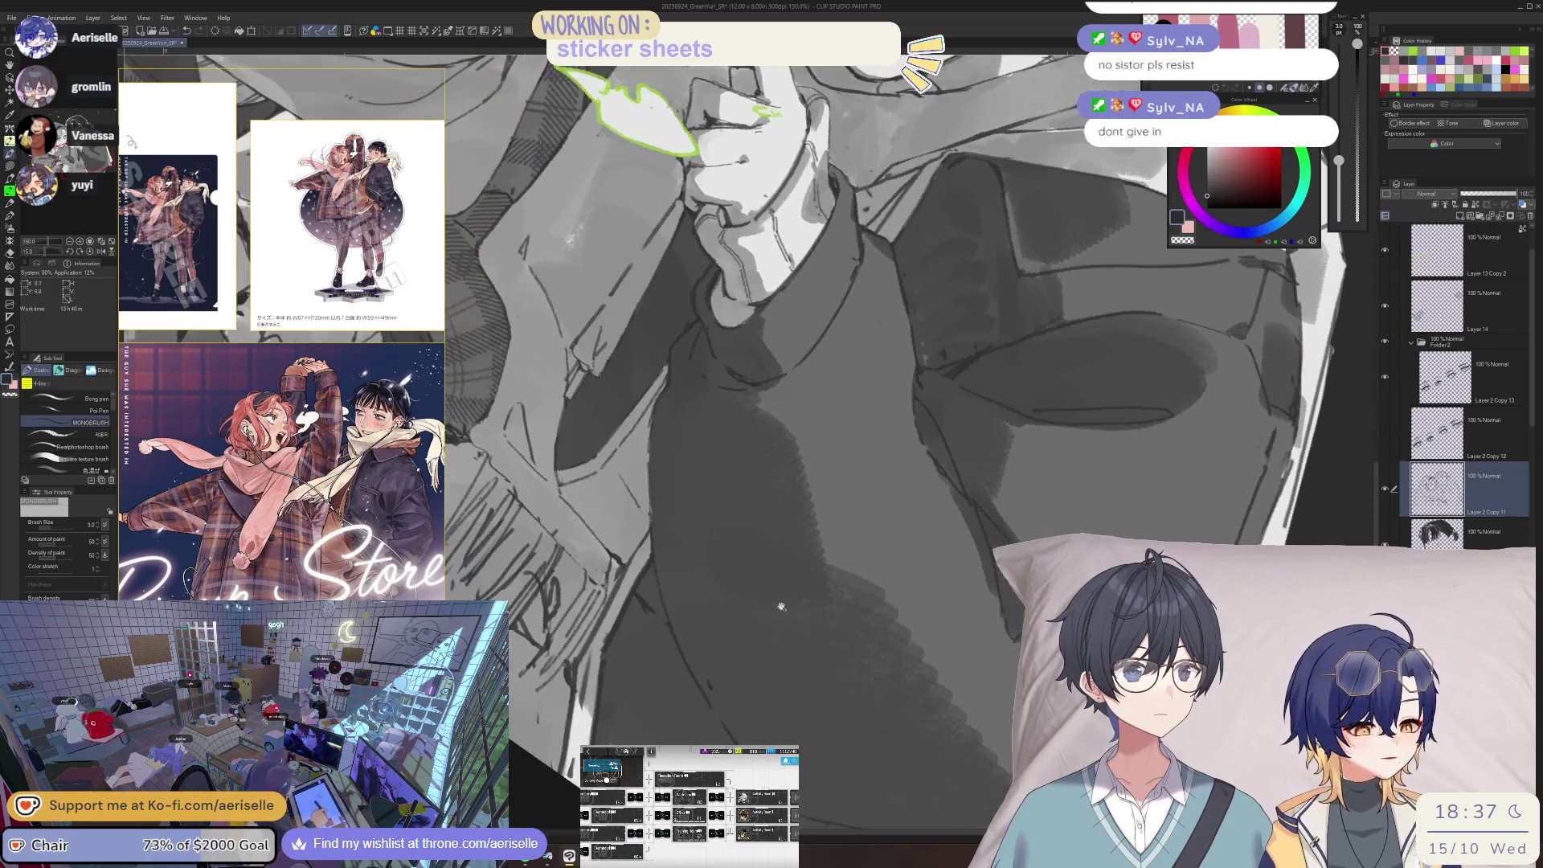
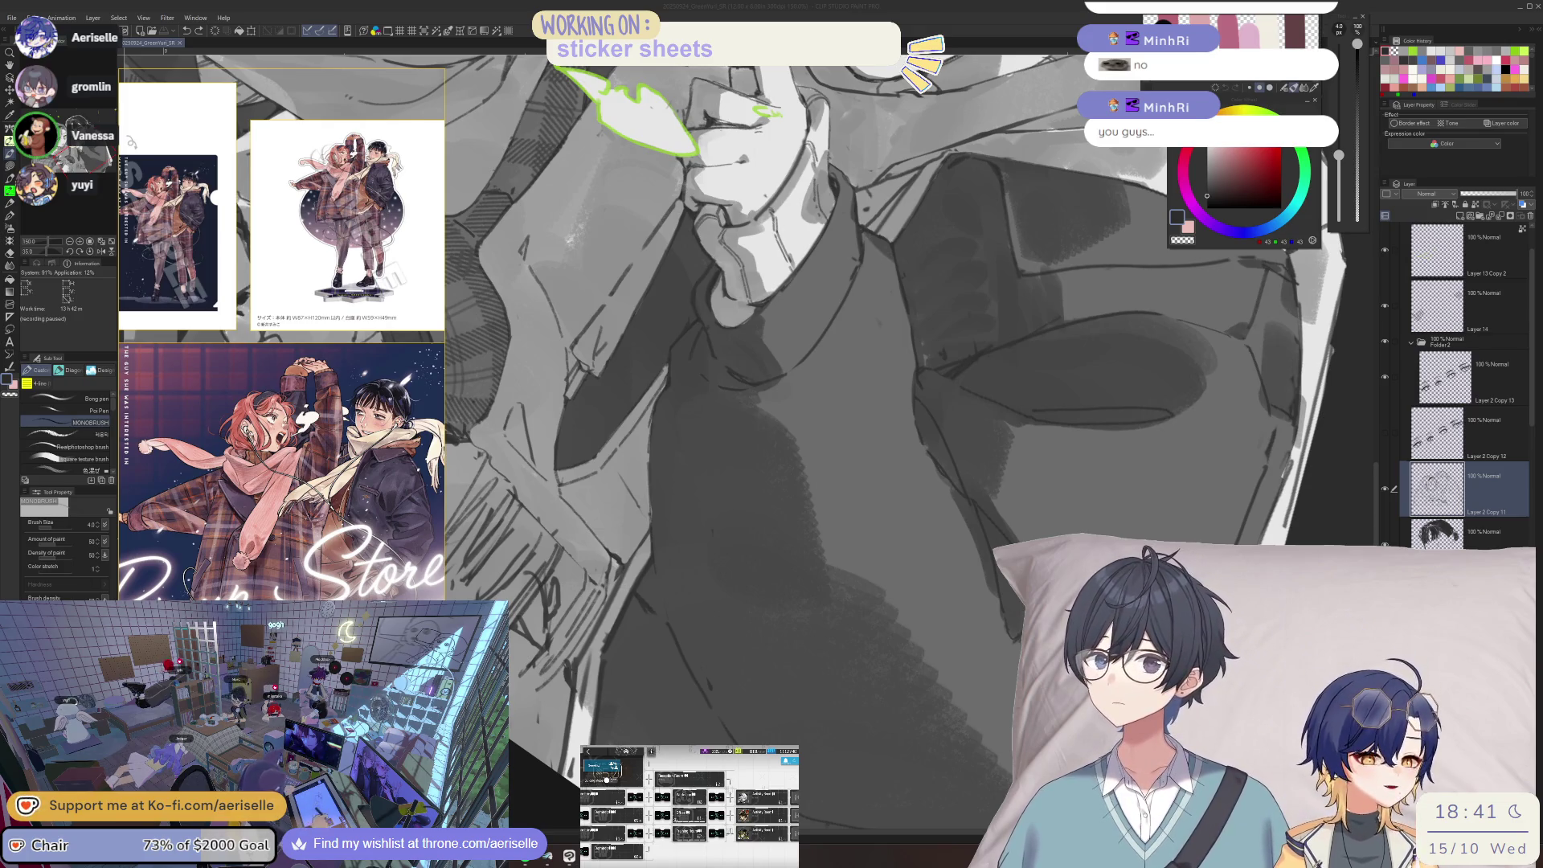
- Reset the canvas rotation and erase stray marks near the hand and green leaf with a size-20 eraser
click(100, 251)
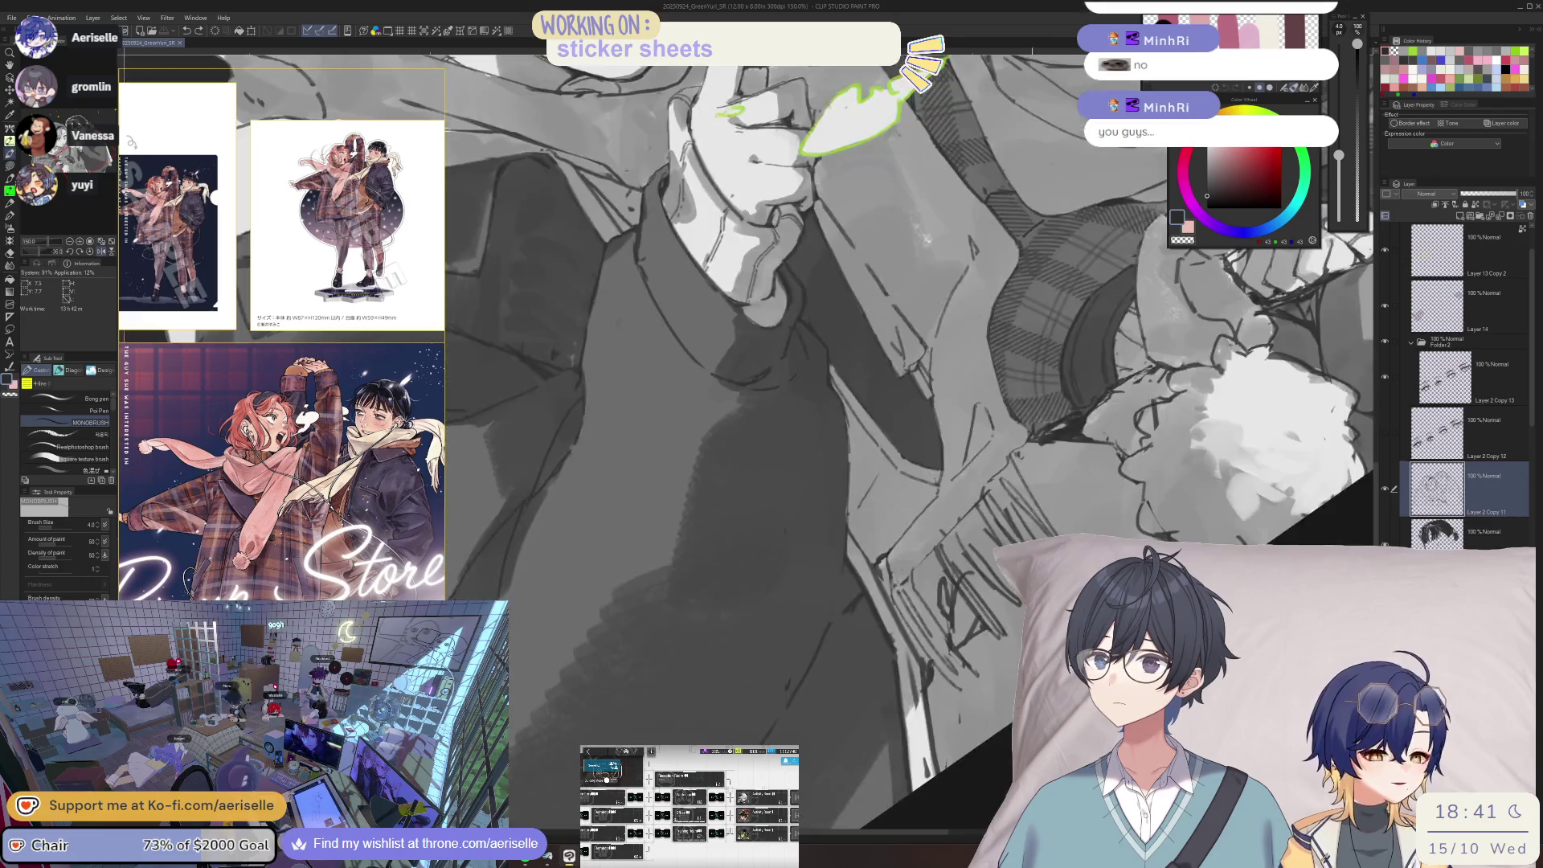
key(e)
drag(840, 677, 852, 675)
key(bracketright)
key(b)
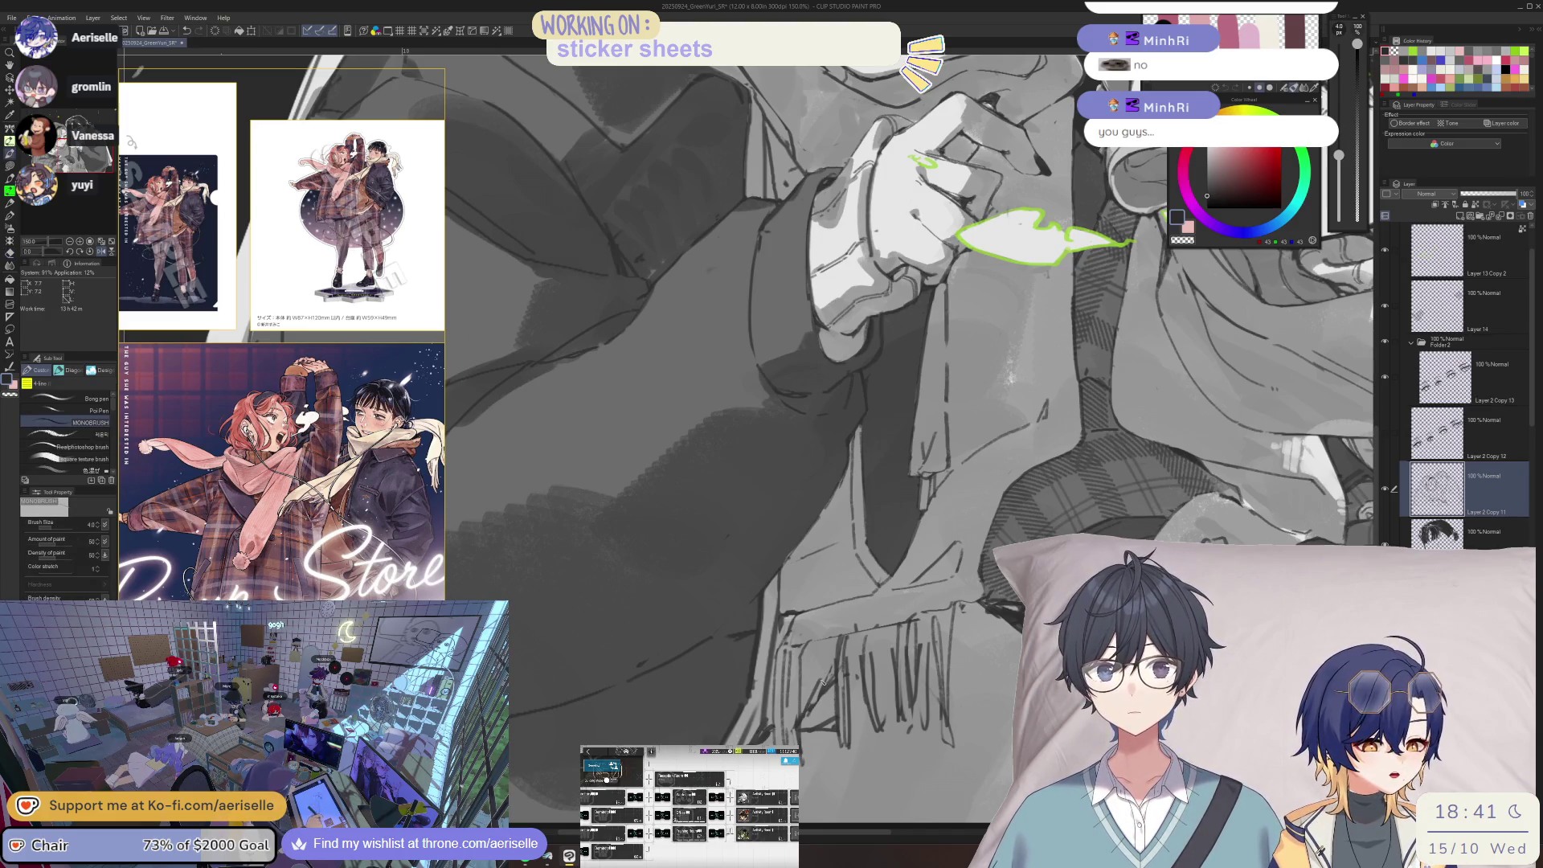
- Alternate between the eraser and the inking brush for touch-ups, then save the illustration
key(e)
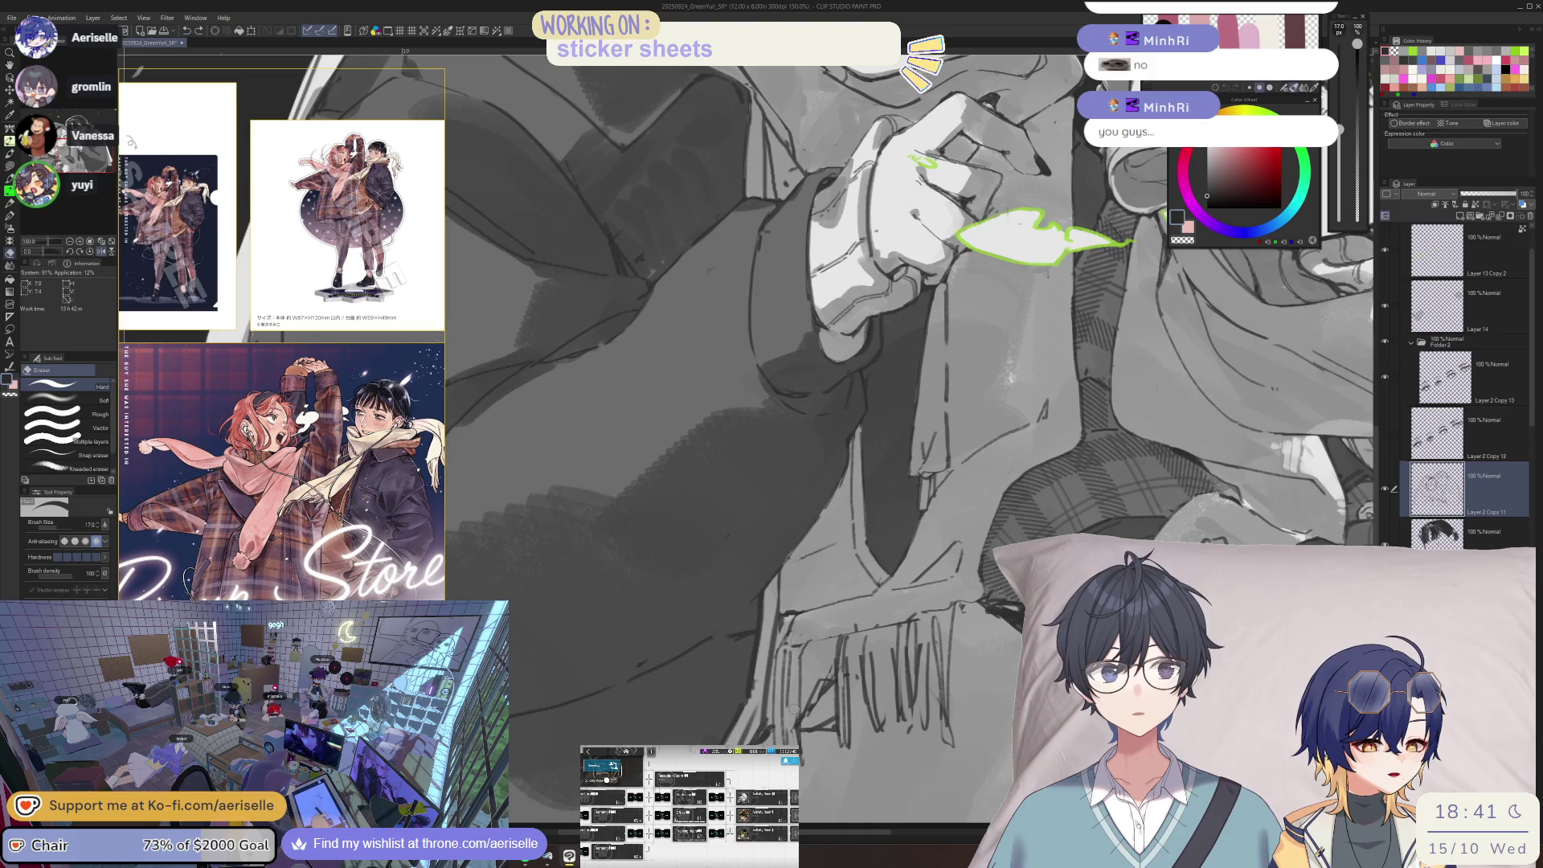
key(b)
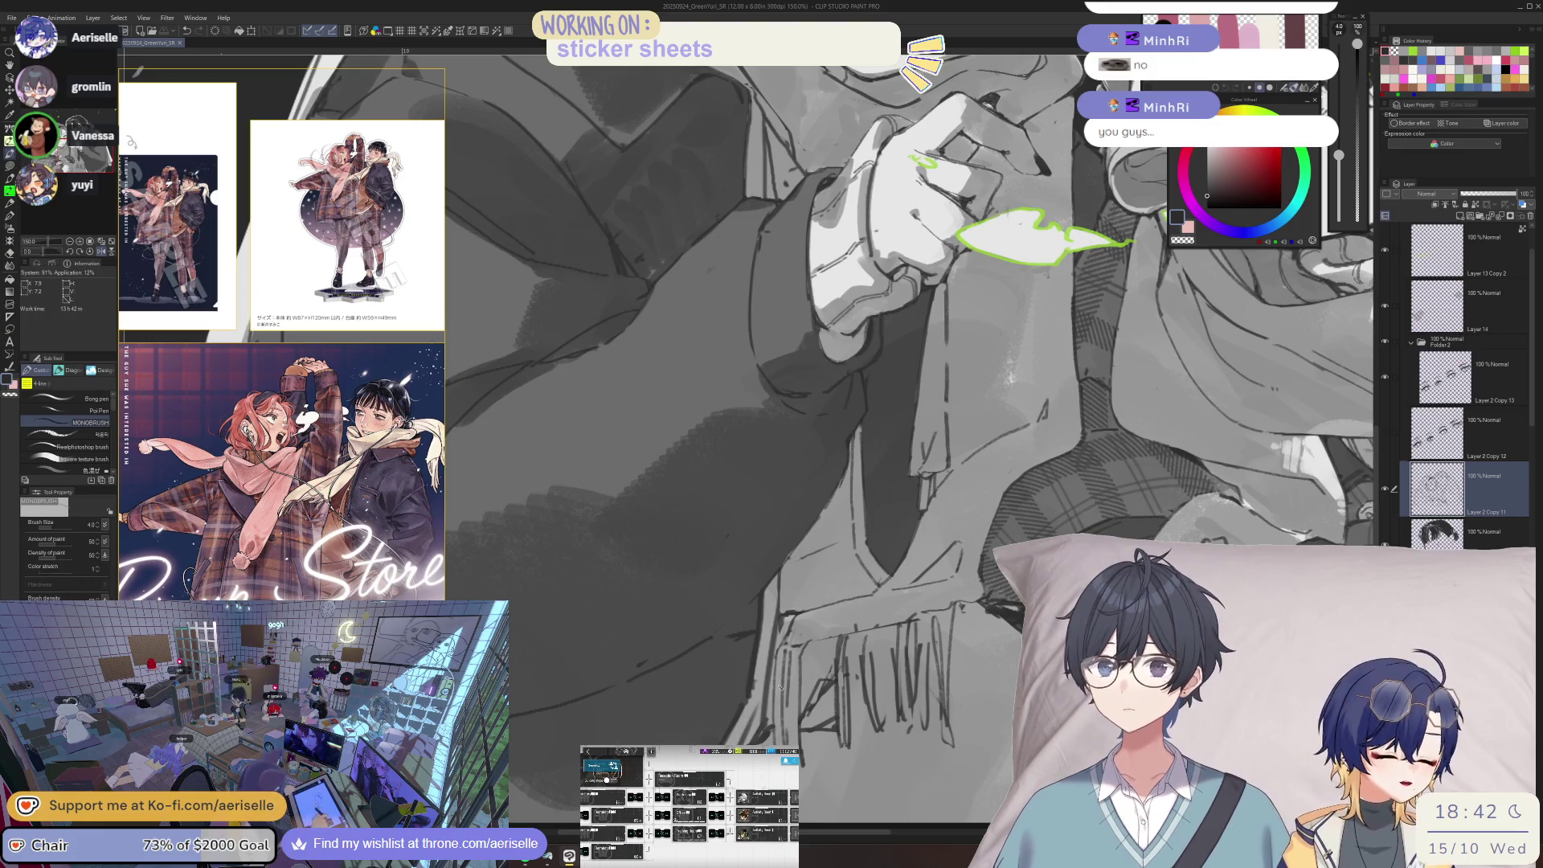
key(e)
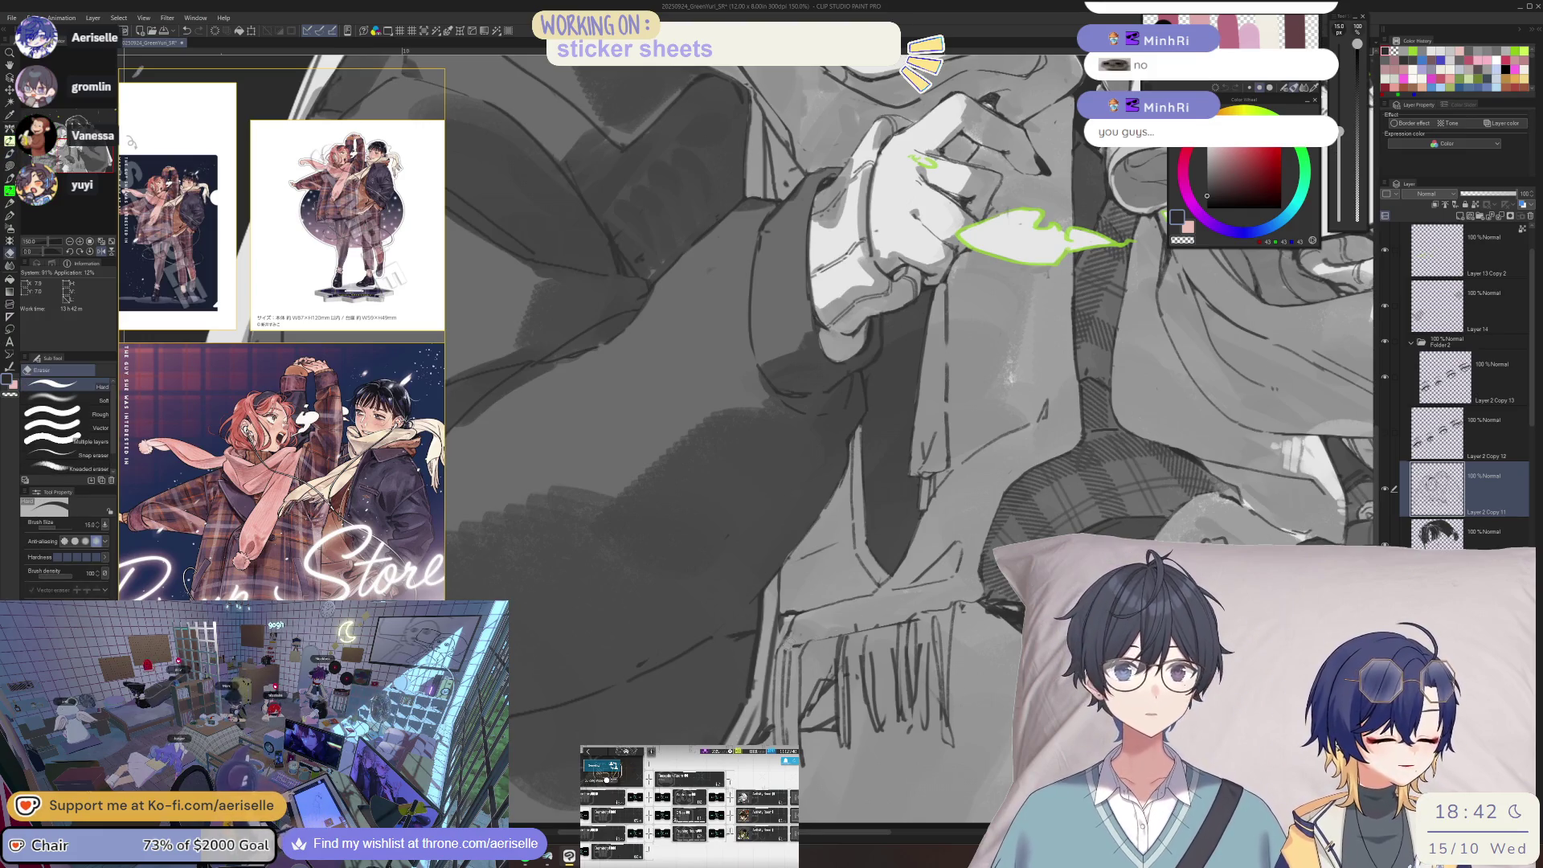
key(b)
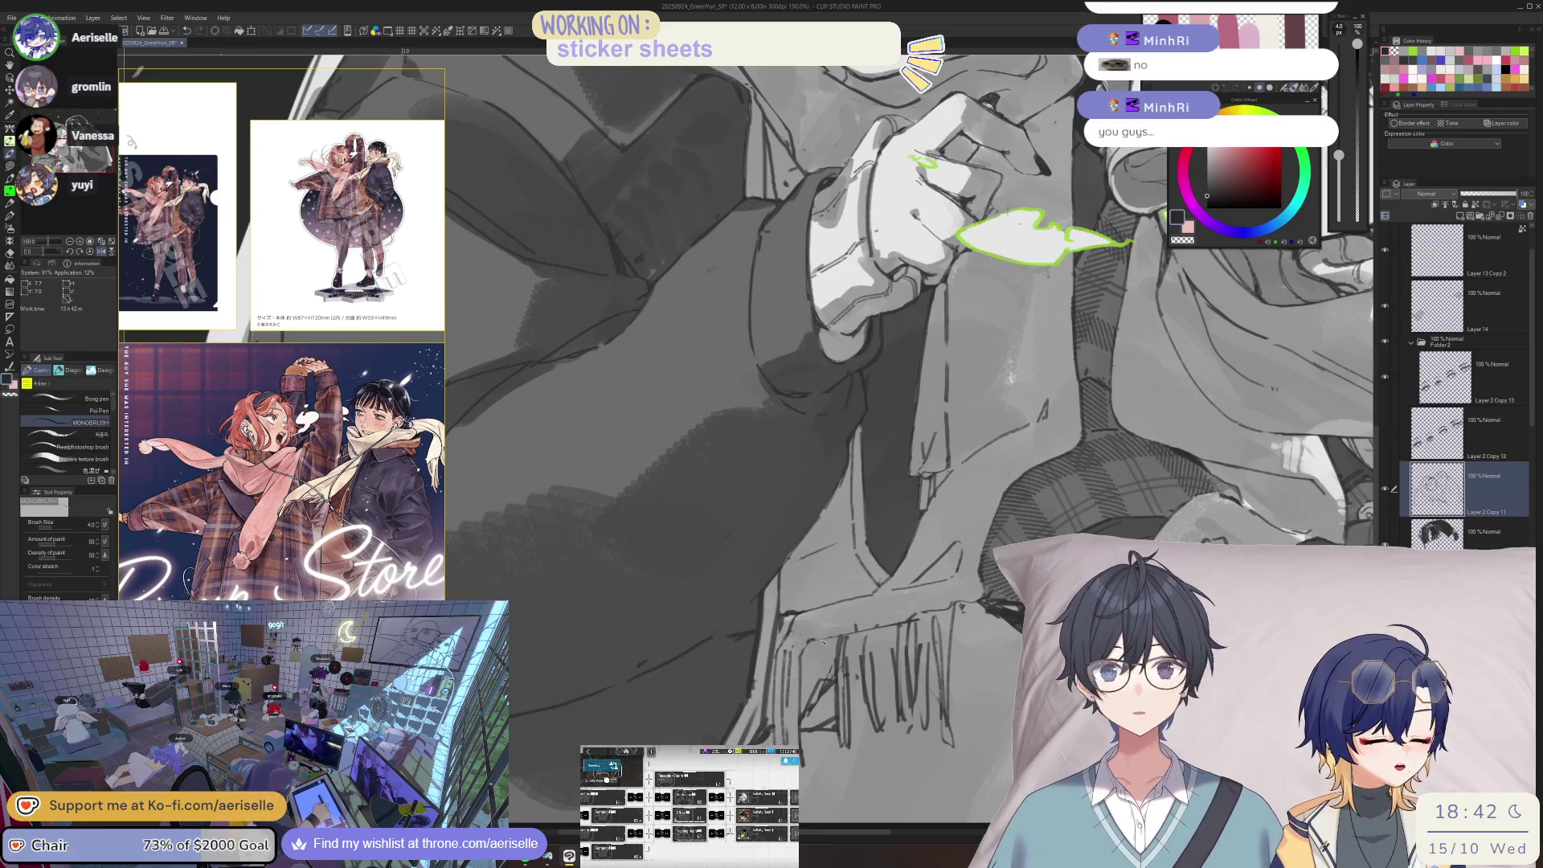
key(e)
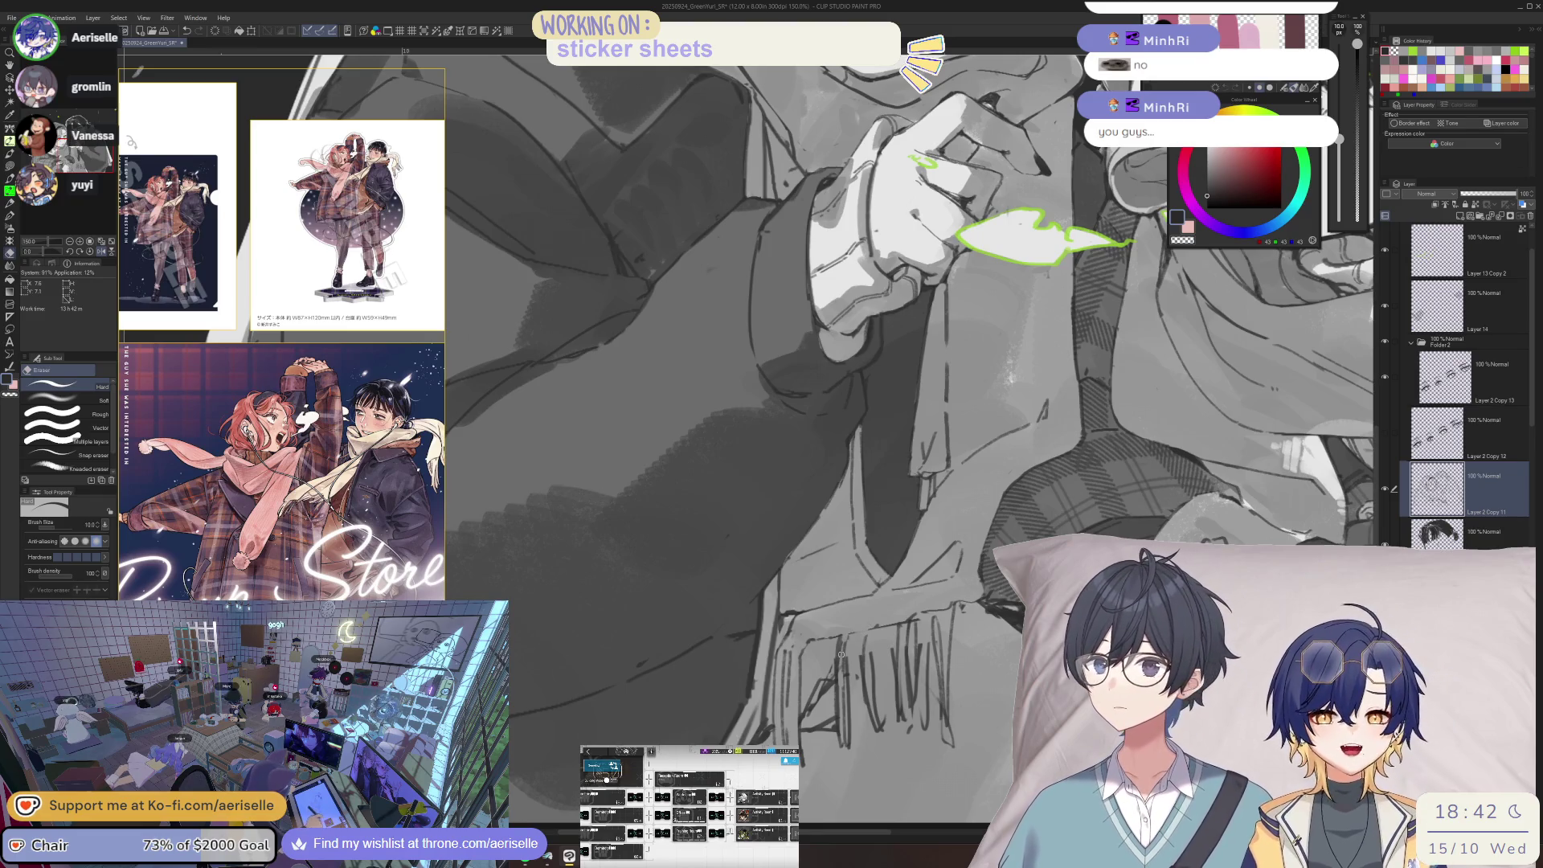
key(ctrl+s)
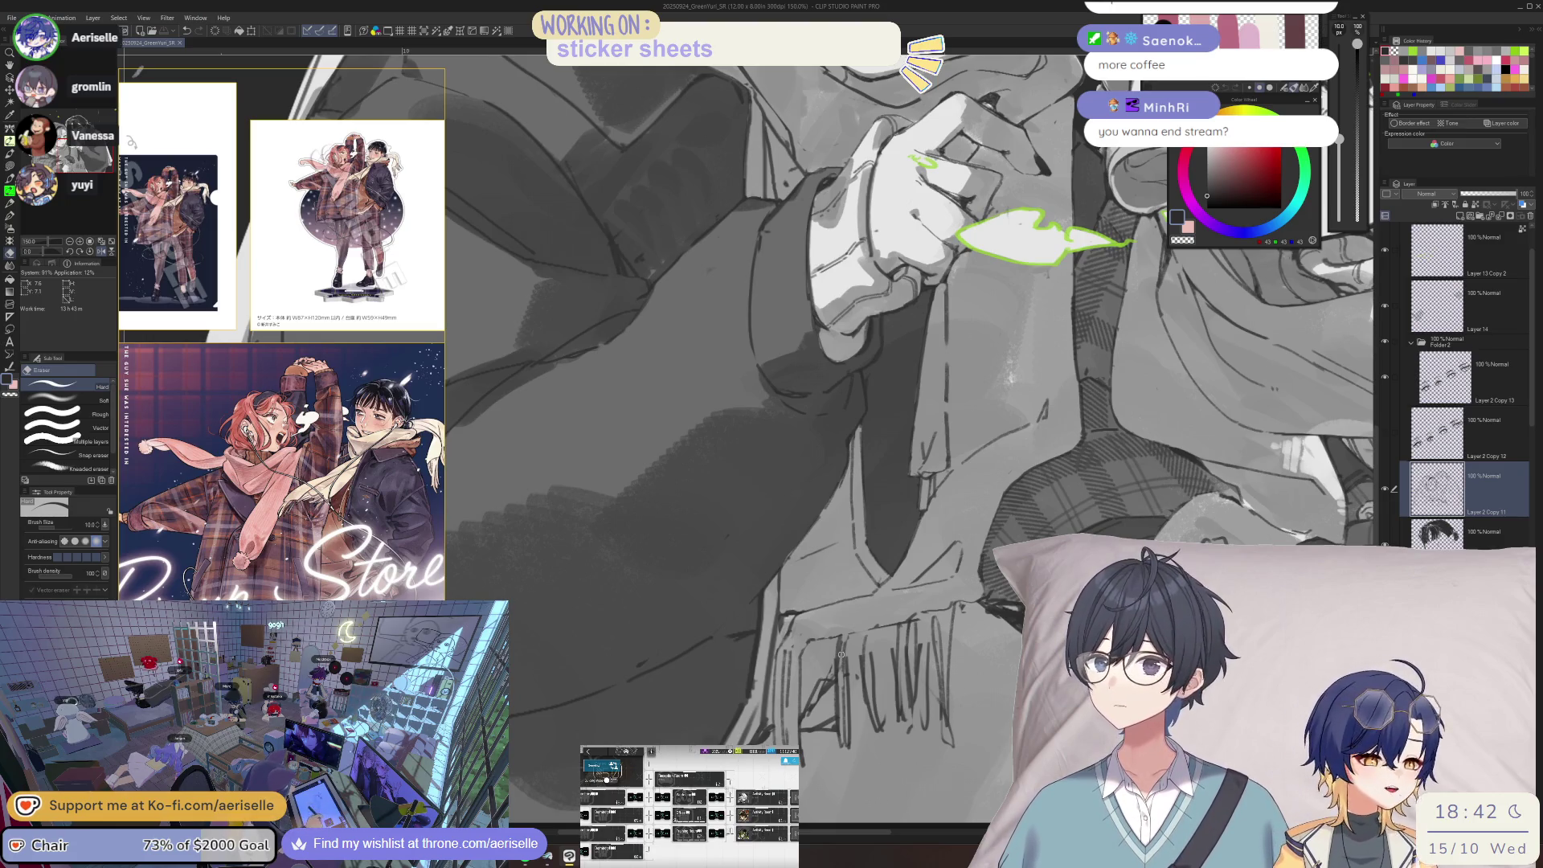
scroll(841, 654, down, 4)
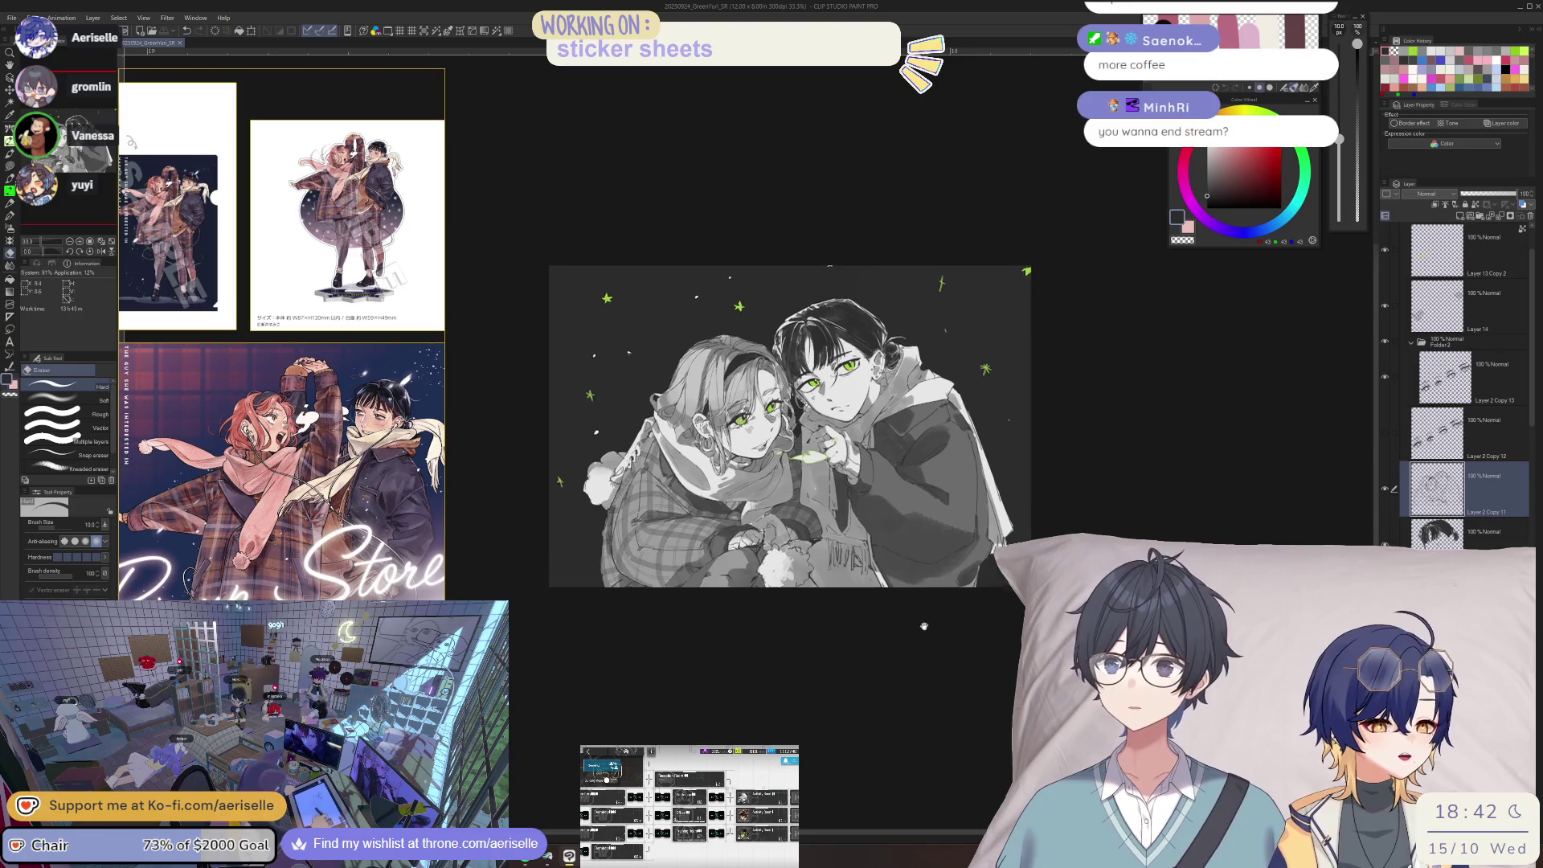
- Zoom, pan left and mirror the view, then ink short dark strokes along the plaid coat line
scroll(704, 599, up, 4)
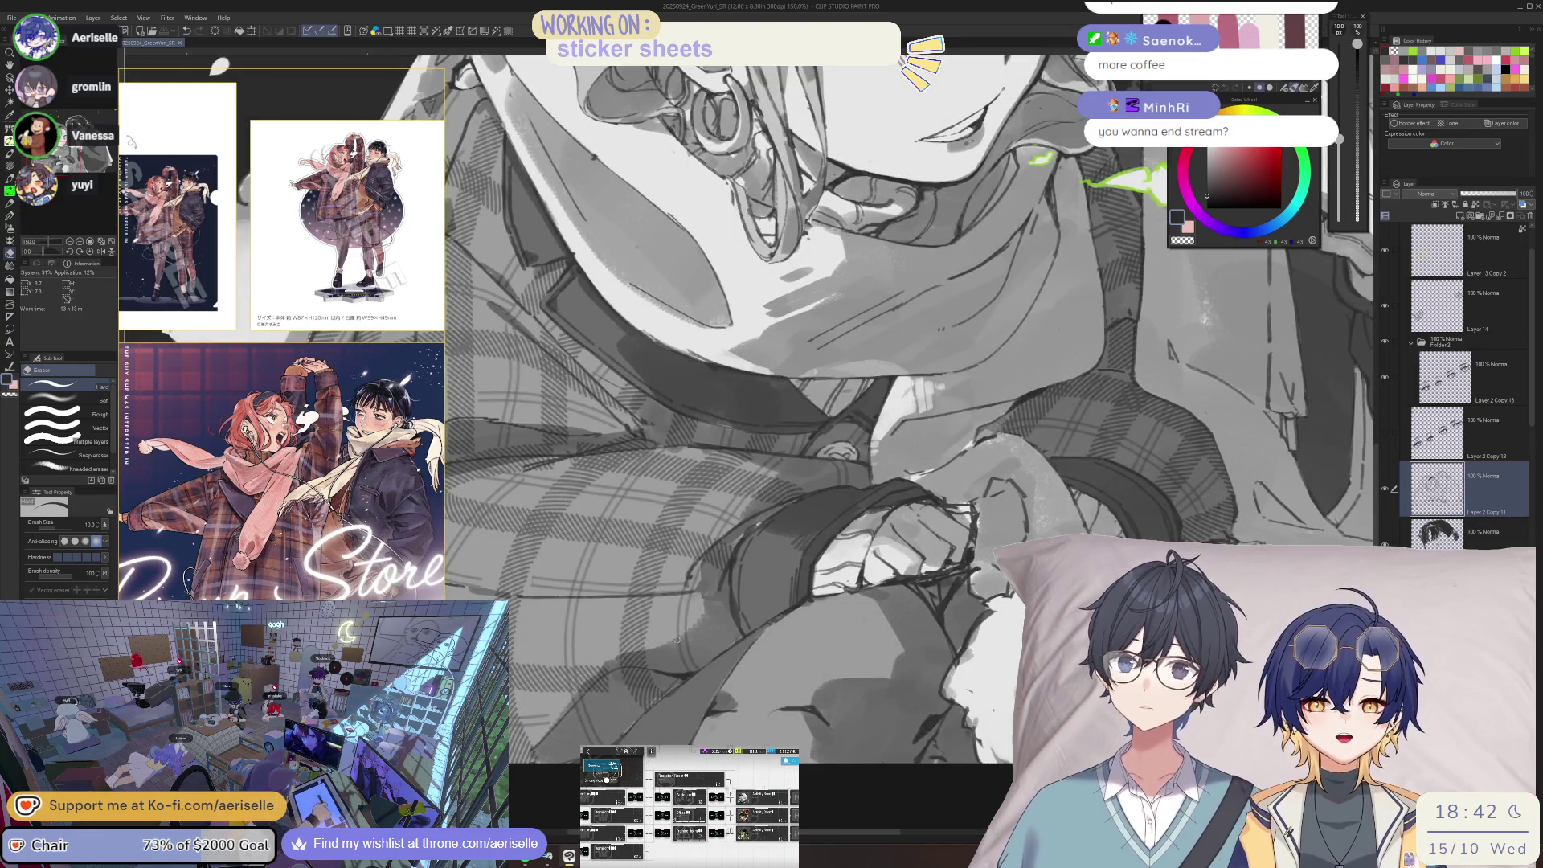
scroll(514, 171, down, 3)
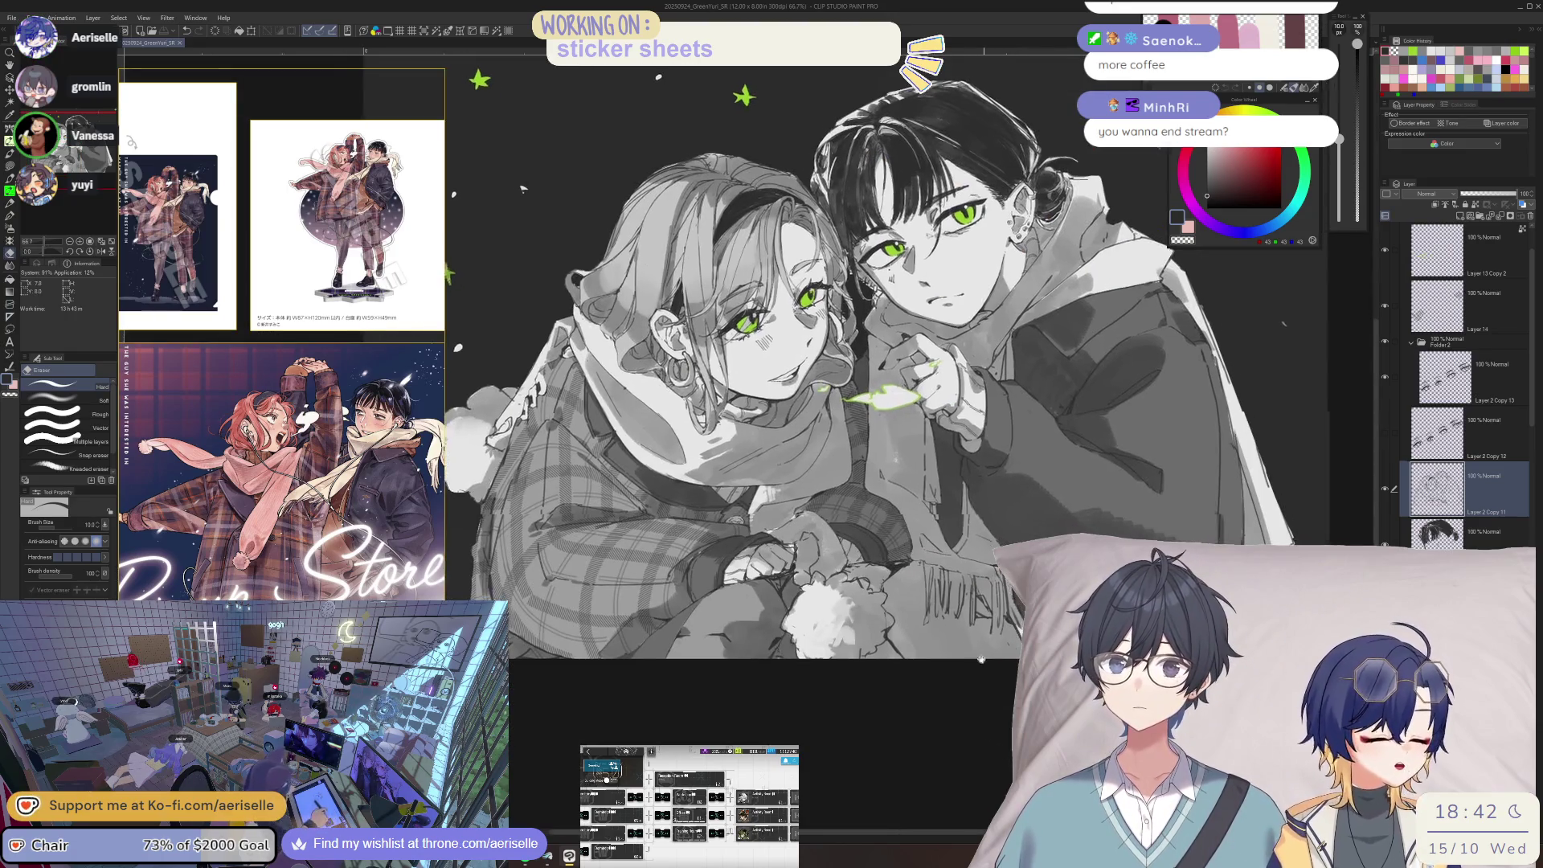
scroll(1002, 573, up, 4)
scroll(1003, 572, down, 4)
drag(1003, 572, 870, 609)
key(h)
scroll(804, 619, up, 8)
key(p)
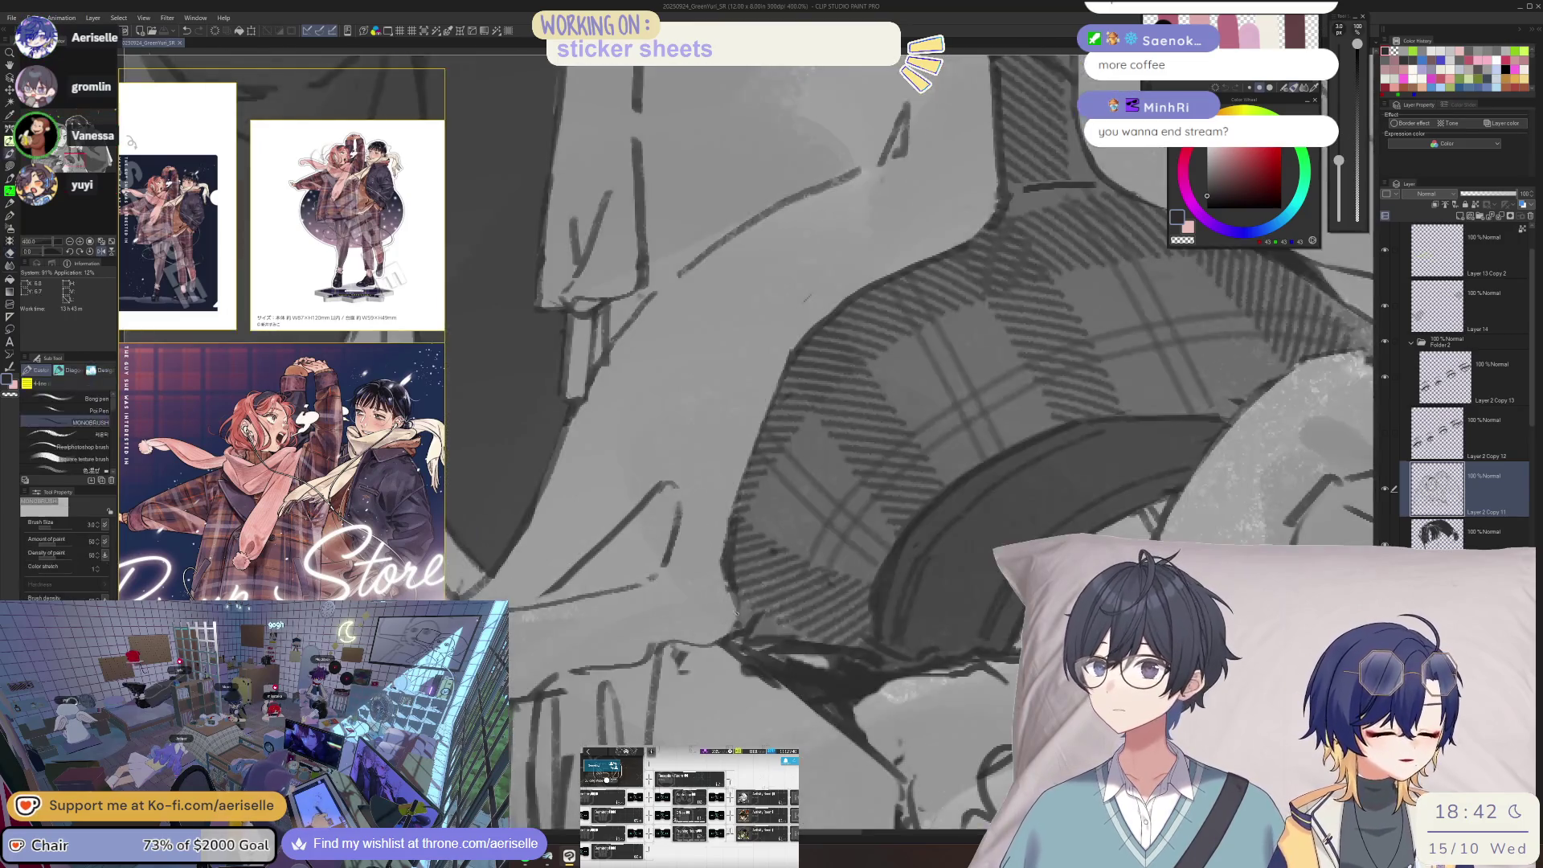
drag(721, 640, 656, 646)
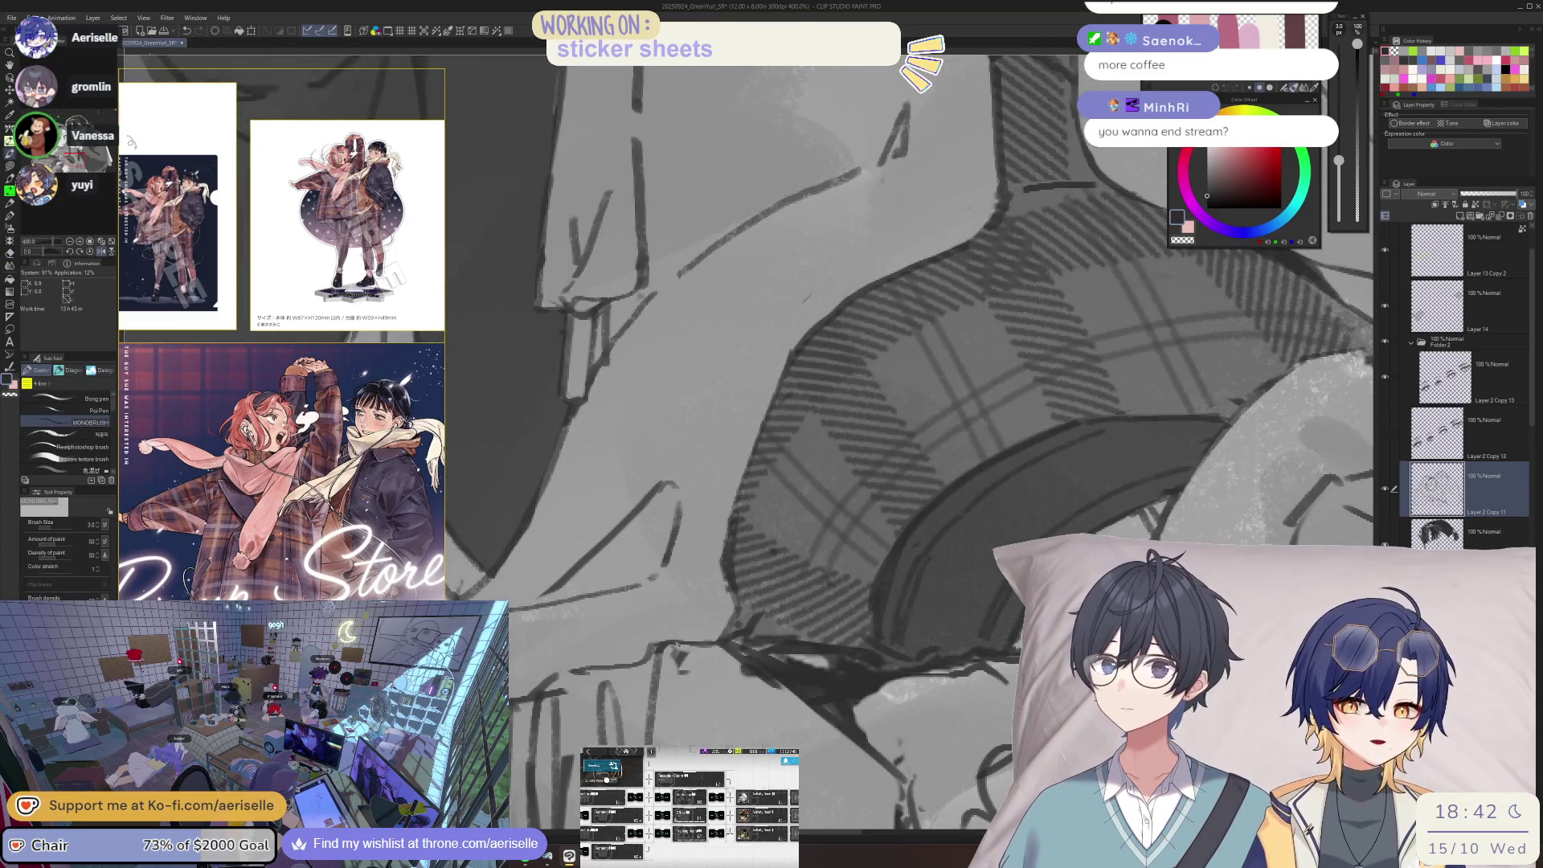
- Zoom in and out to check the new coat strokes, then save the illustration
scroll(676, 633, down, 8)
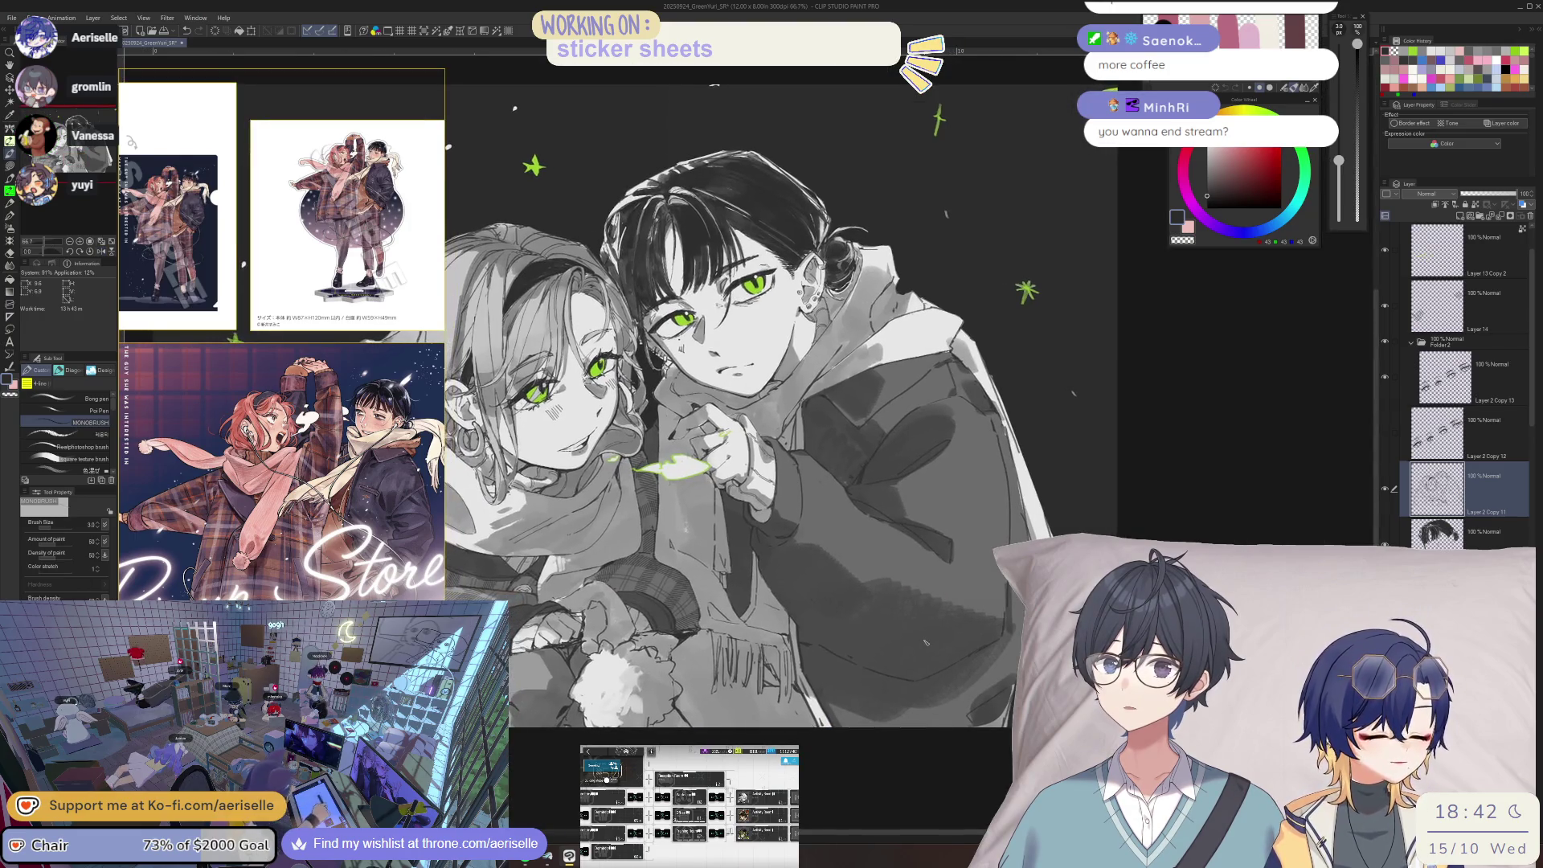
scroll(732, 623, up, 5)
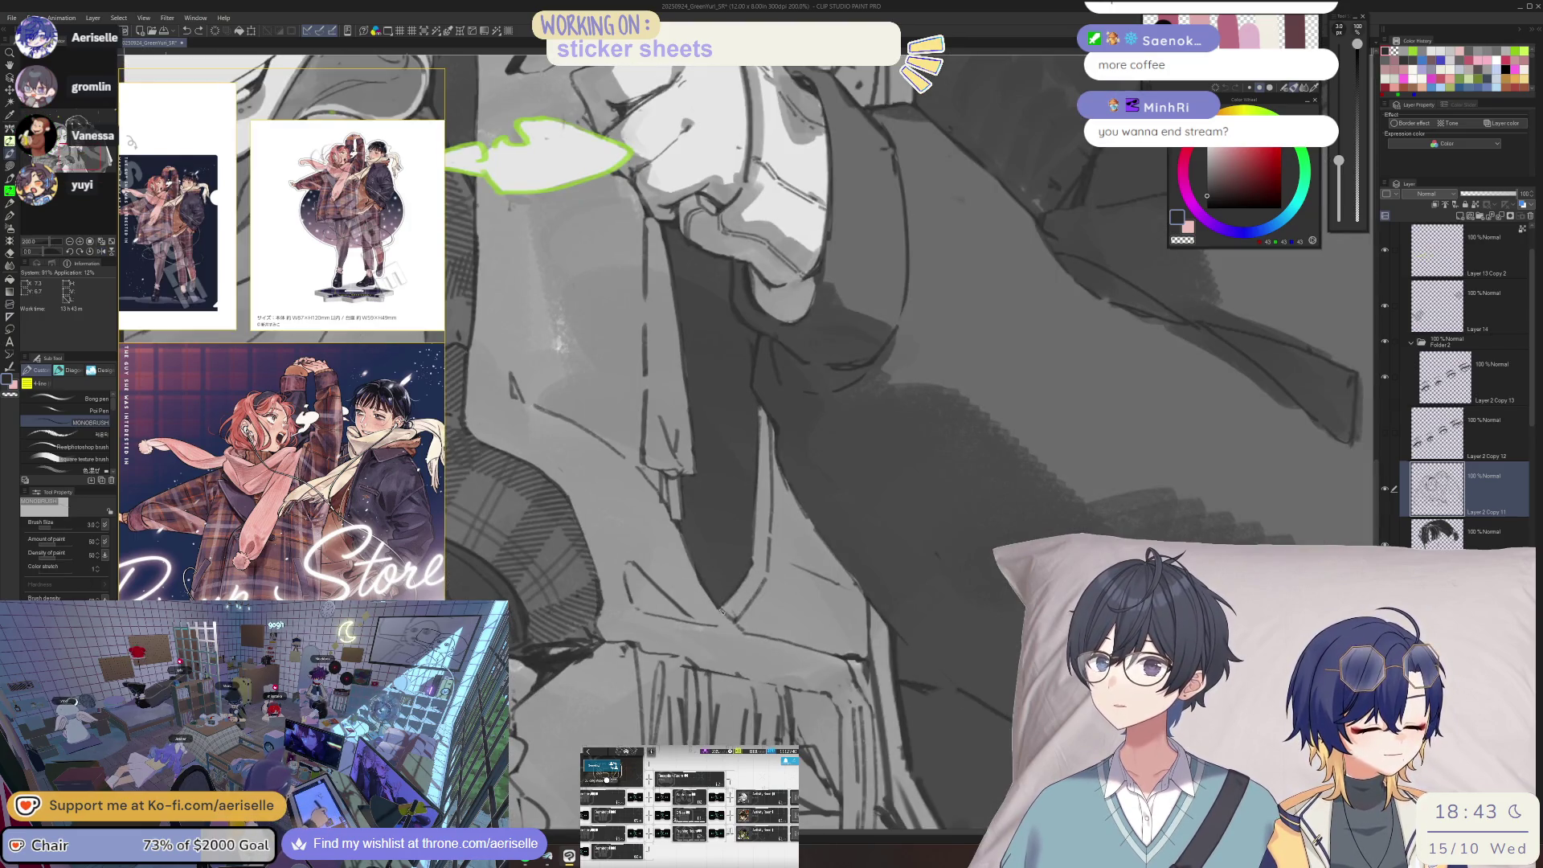
scroll(722, 610, down, 5)
scroll(733, 539, up, 5)
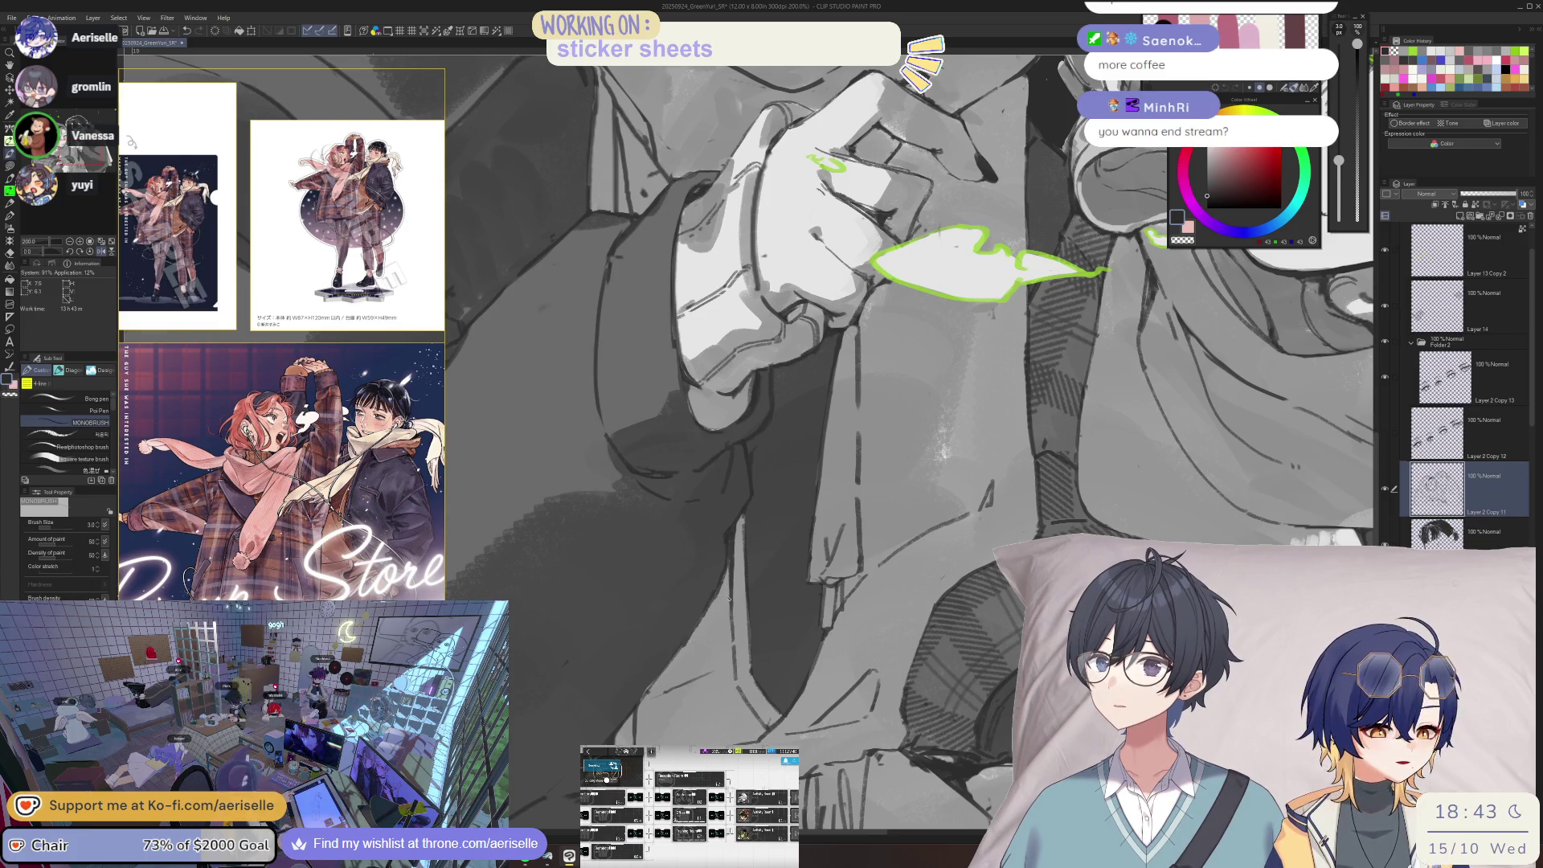
scroll(916, 603, down, 3)
scroll(707, 564, up, 2)
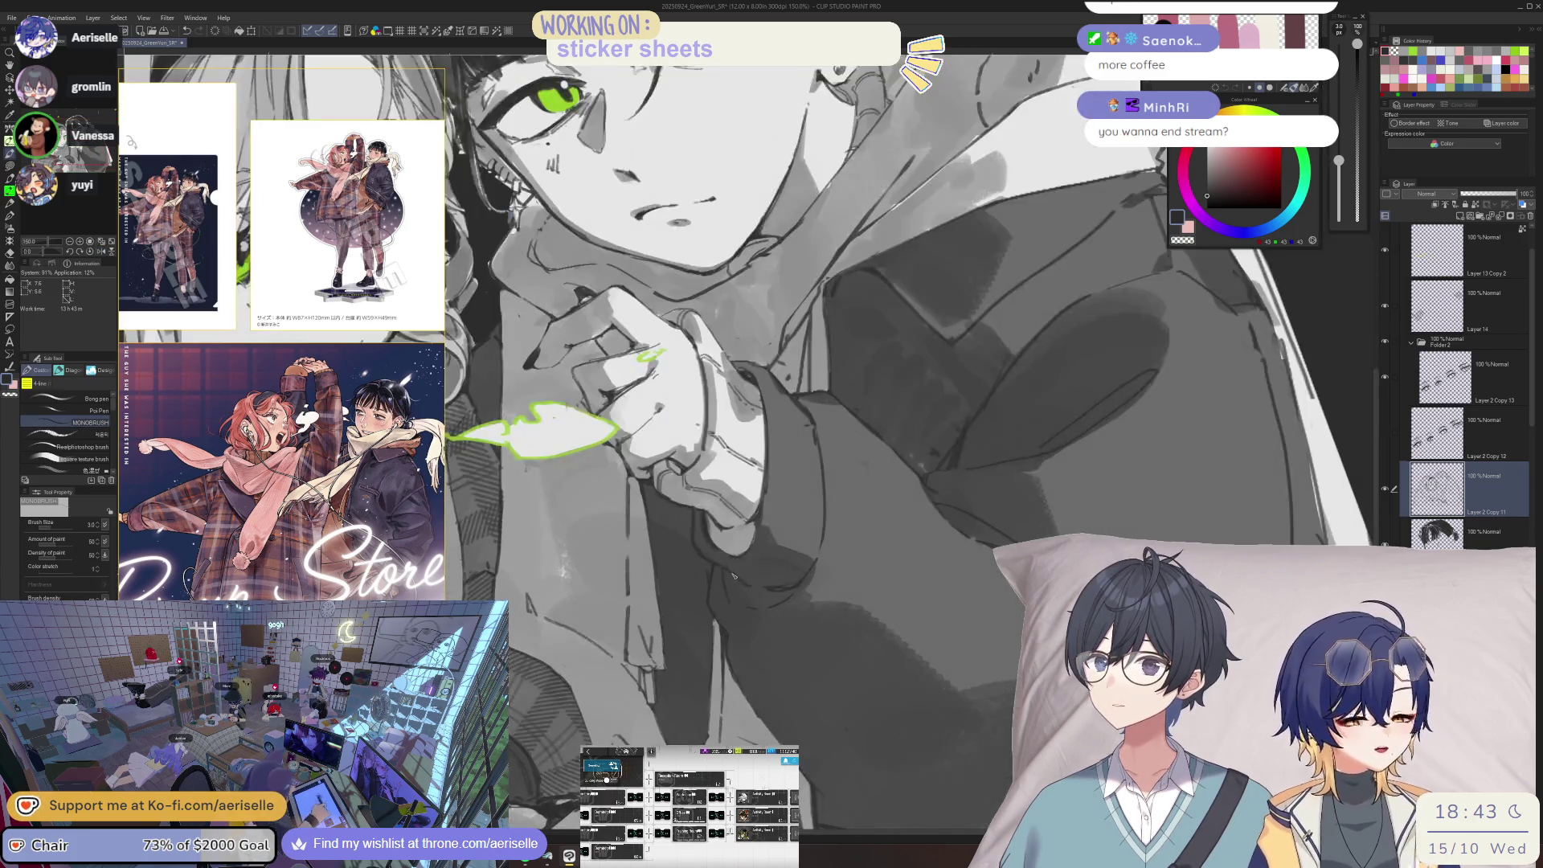
key(ctrl+s)
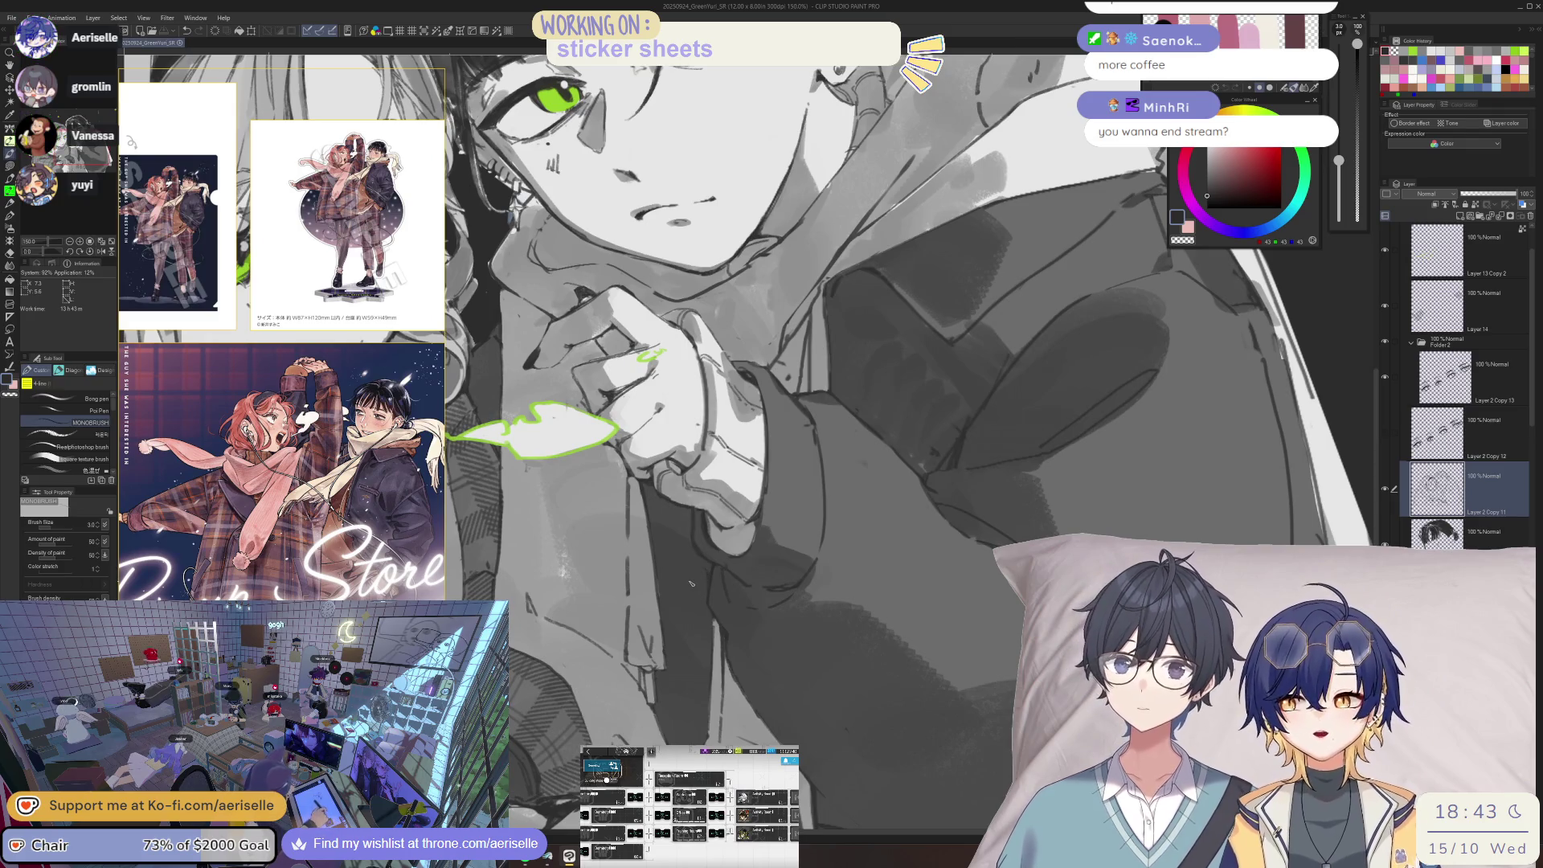
- Mirror the canvas view to check the drawing, switch to the eraser, and flip the view back
key(h)
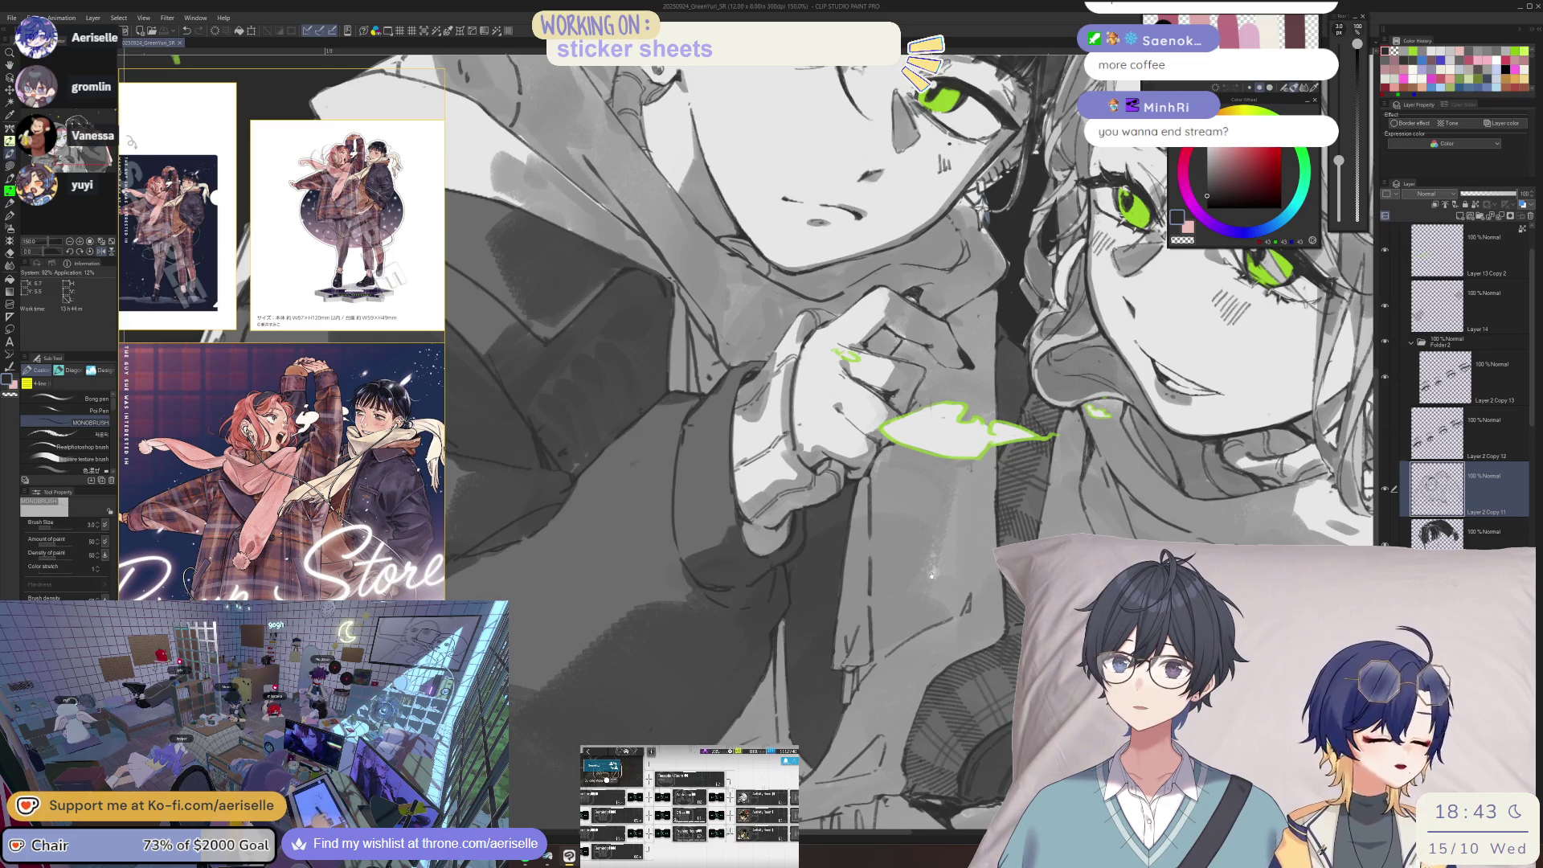
scroll(931, 574, up, 3)
key(e)
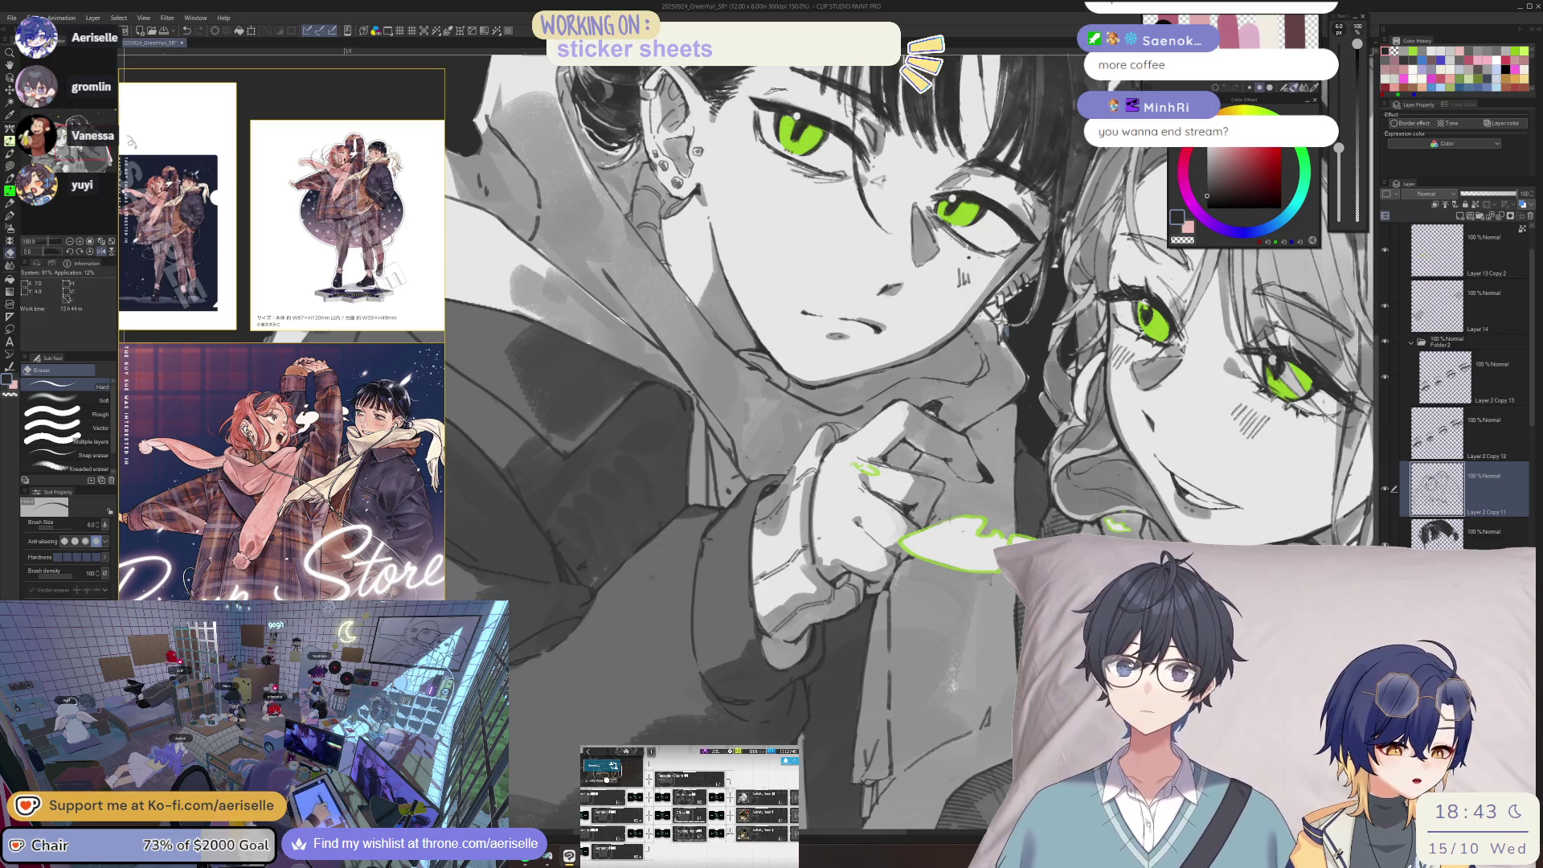
key(h)
scroll(752, 529, up, 4)
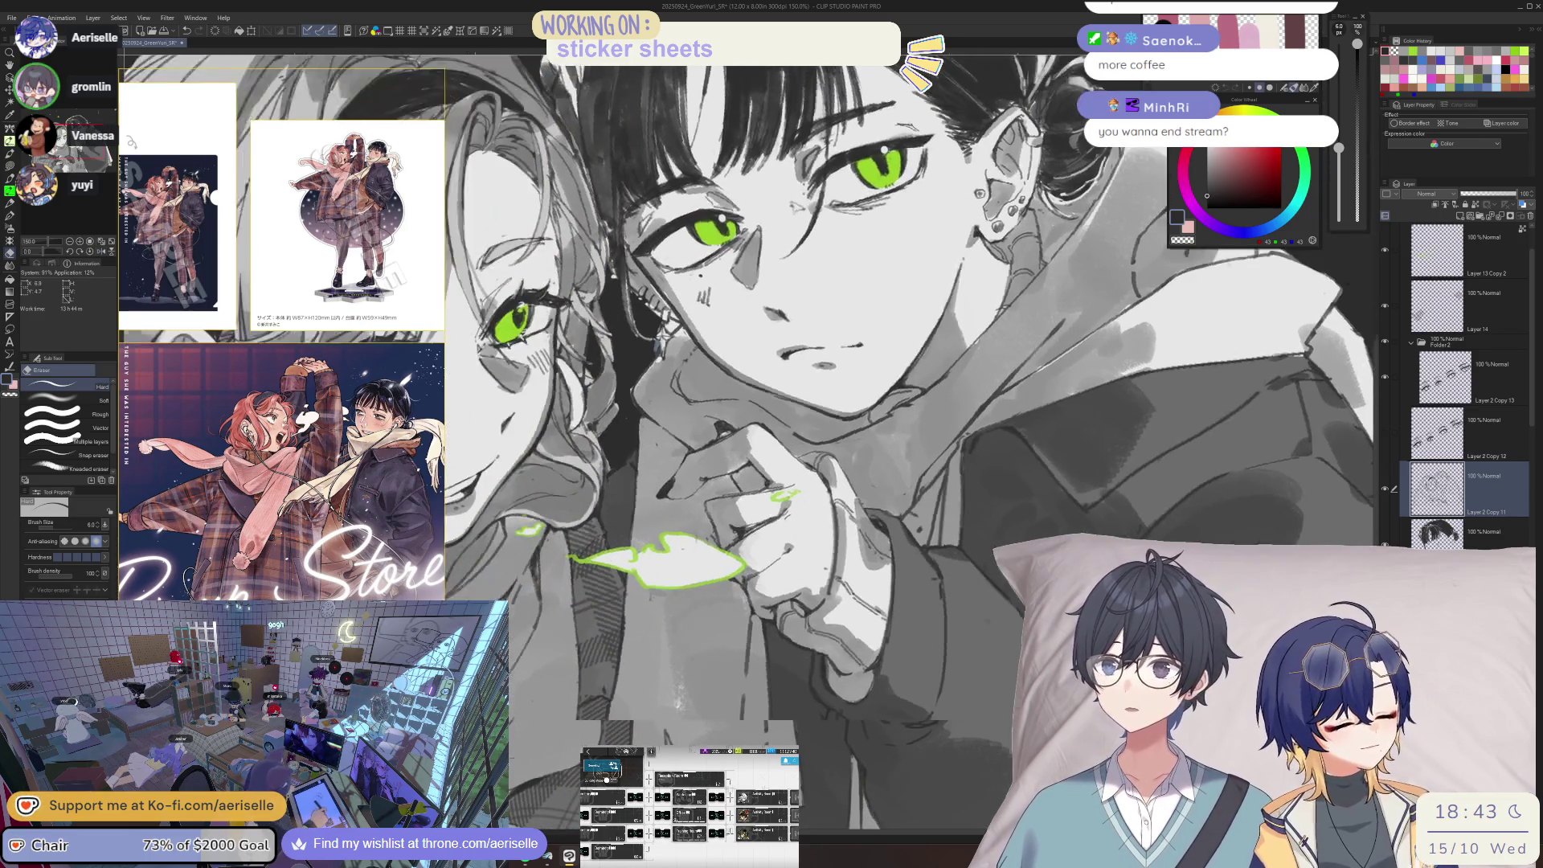
- Flip and rotate the view so the leaf points right, alternating pen and eraser, then save
key(p)
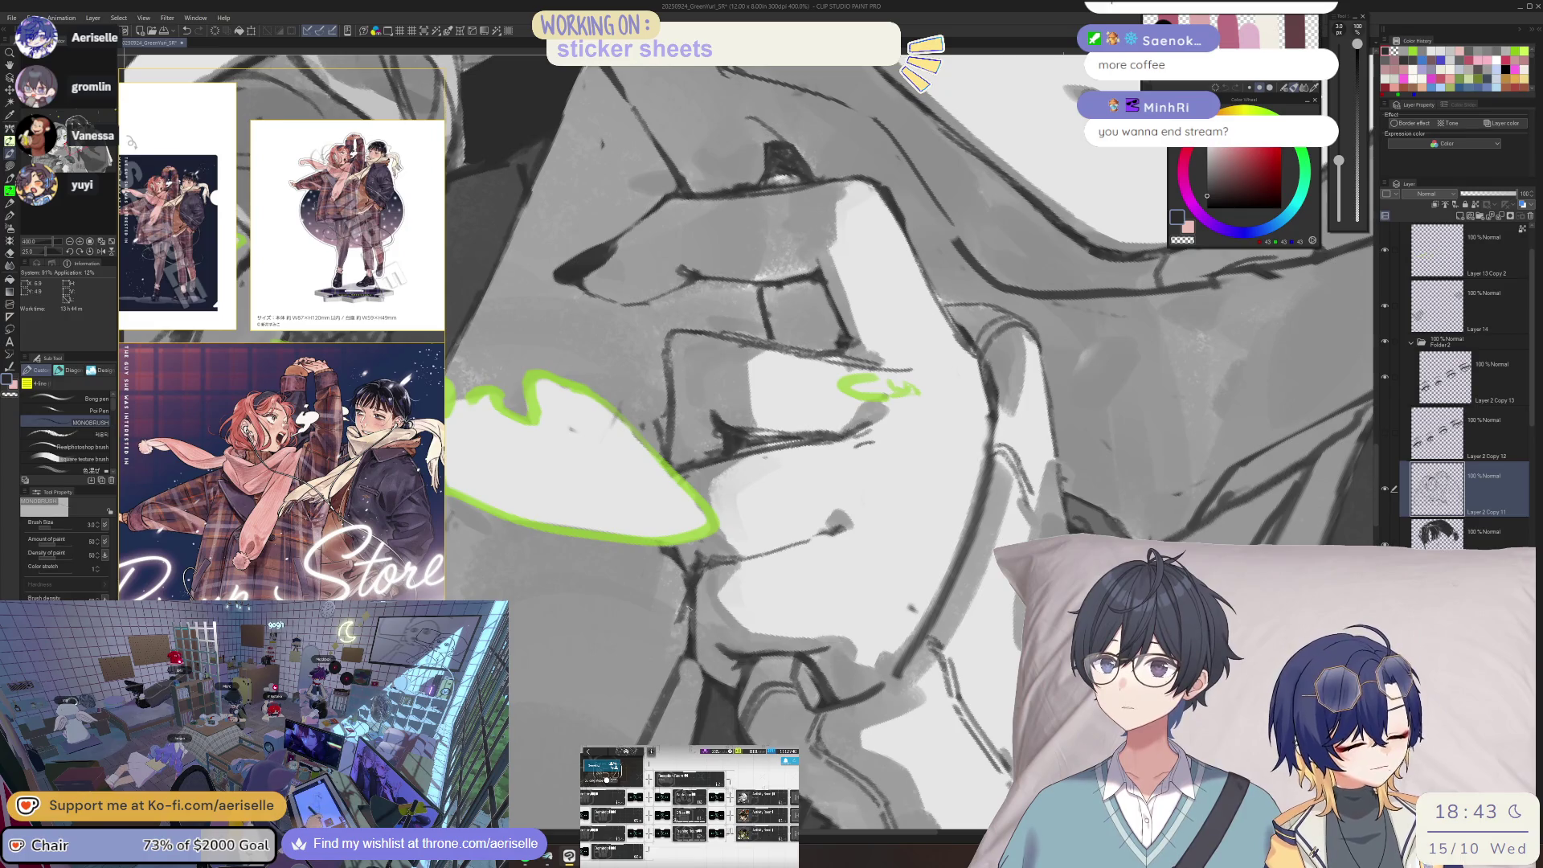
key(h)
drag(683, 636, 830, 517)
key(e)
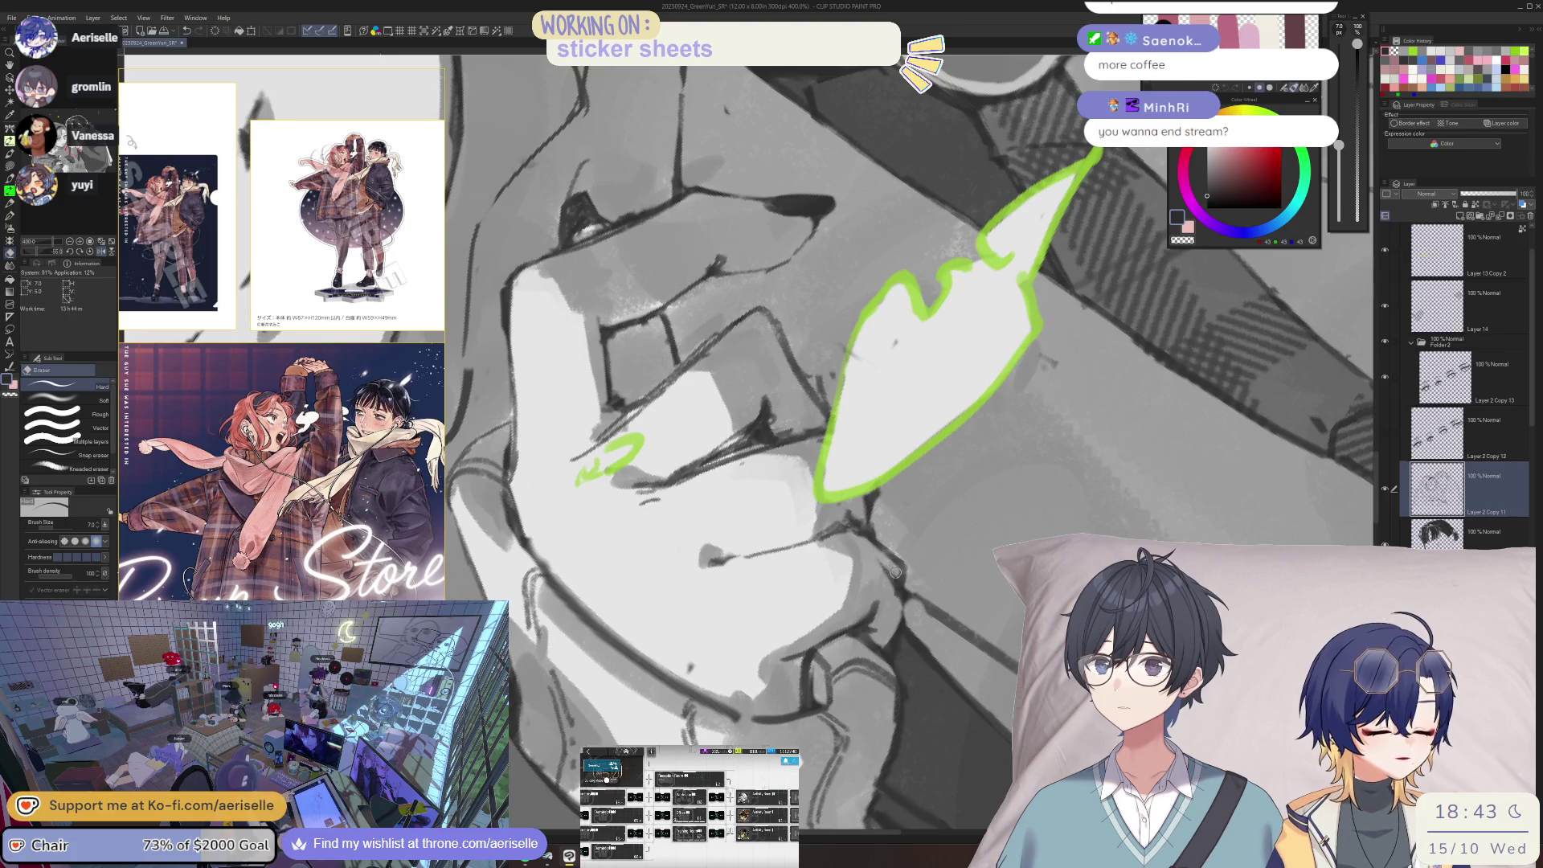
mouse_move(907, 569)
mouse_down()
mouse_move(820, 591)
mouse_move(818, 635)
mouse_move(715, 623)
mouse_move(621, 643)
mouse_move(605, 620)
mouse_move(658, 651)
mouse_move(711, 631)
mouse_up()
key(p)
key(e)
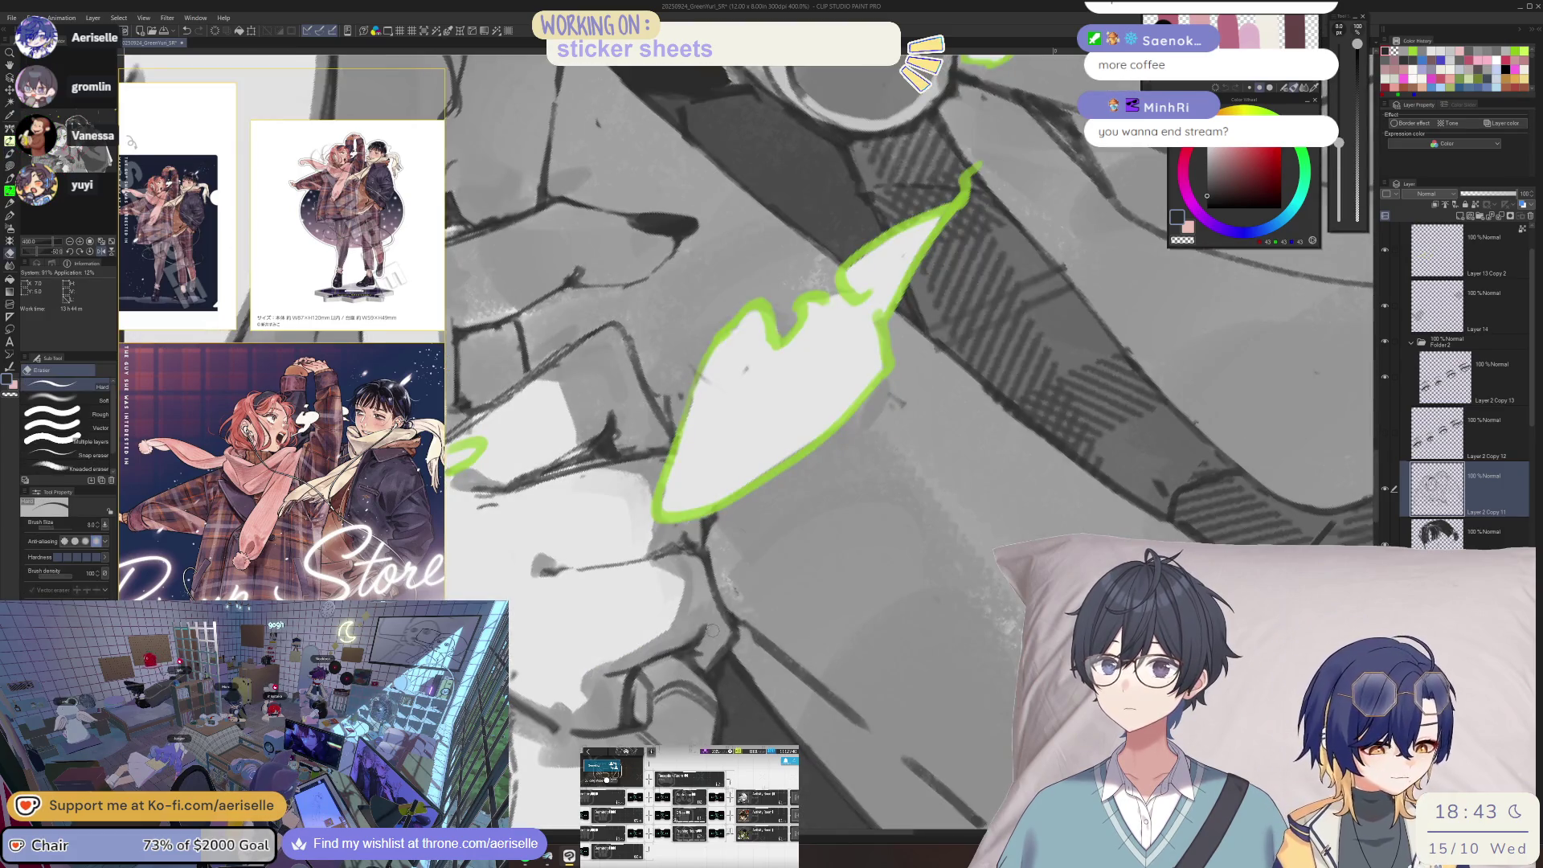
key(ctrl+s)
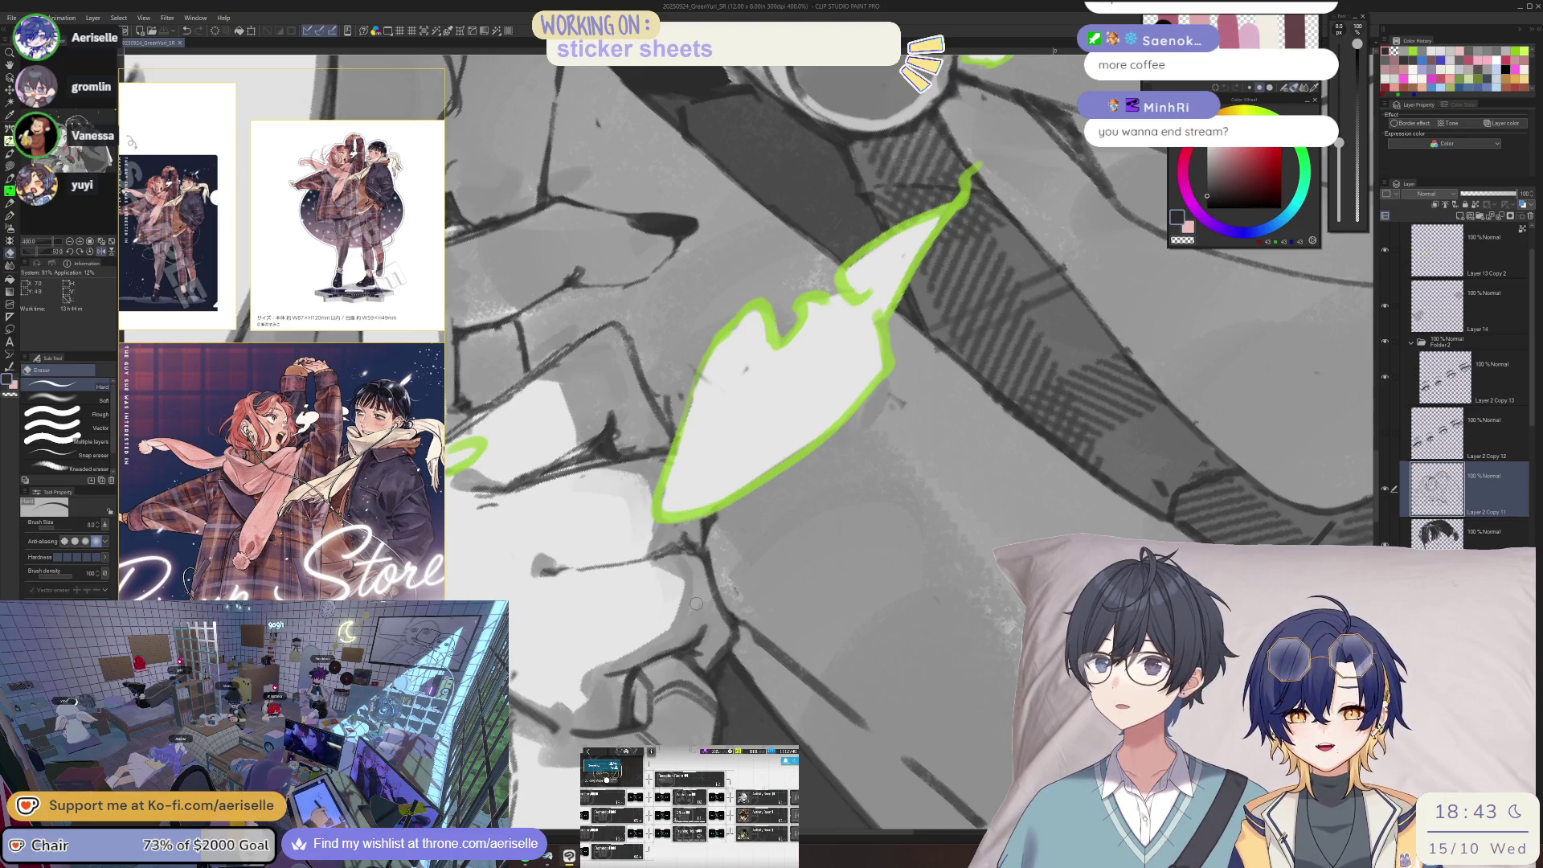
- Erase a small spot on the leaf mark with a smaller eraser, save, then flip and rotate the view
drag(696, 603, 710, 601)
key(bracketleft)
click(730, 647)
key(ctrl+s)
key(h)
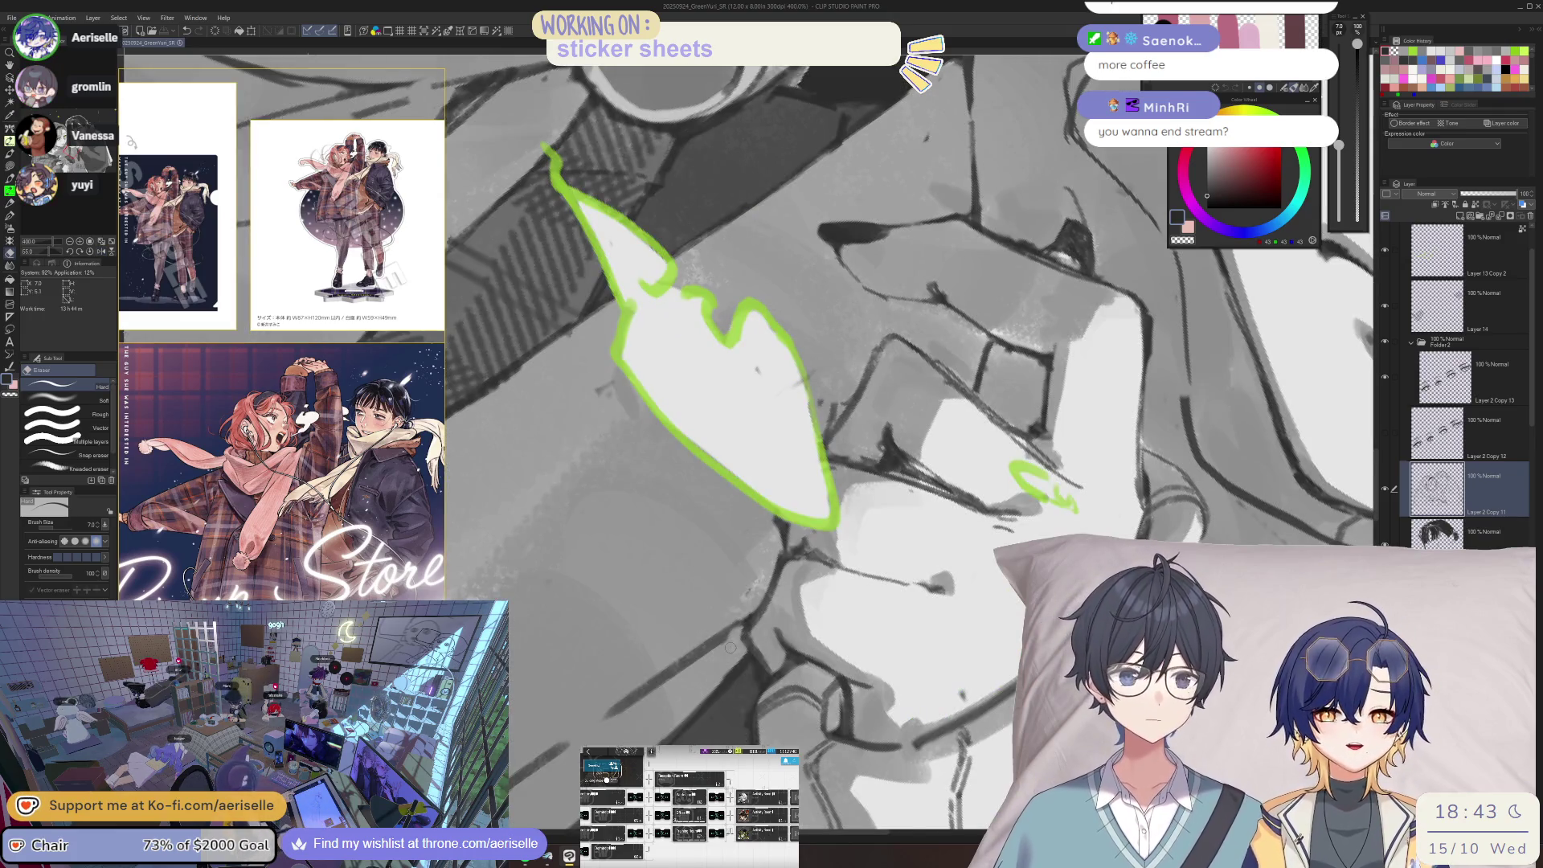
key(minus)
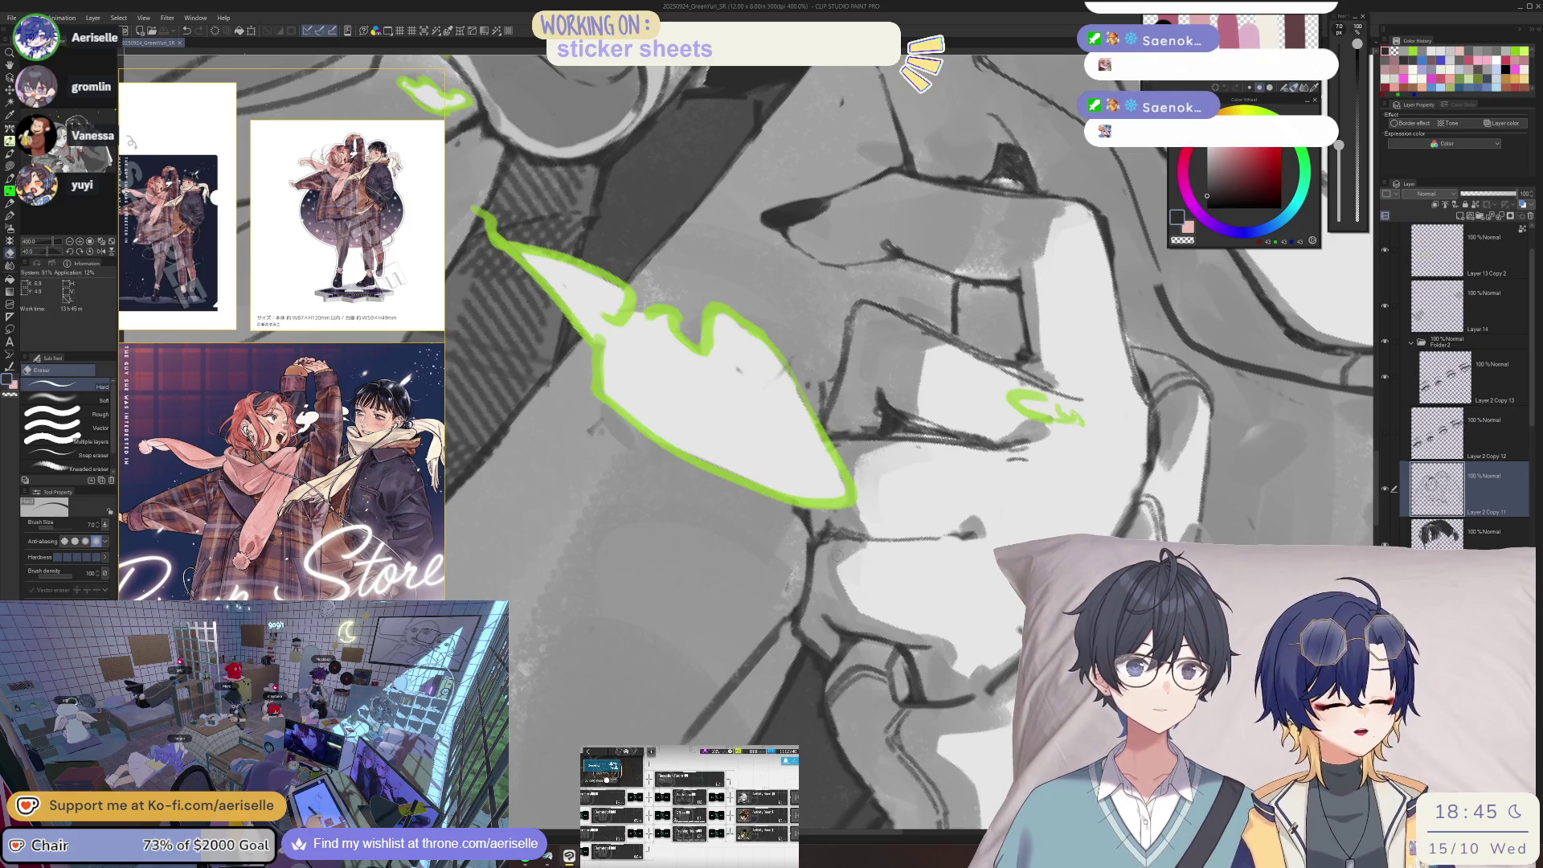
- Show the Pen tool's decorative sparkle brushes in the Design list and return the canvas view to upright
key(p)
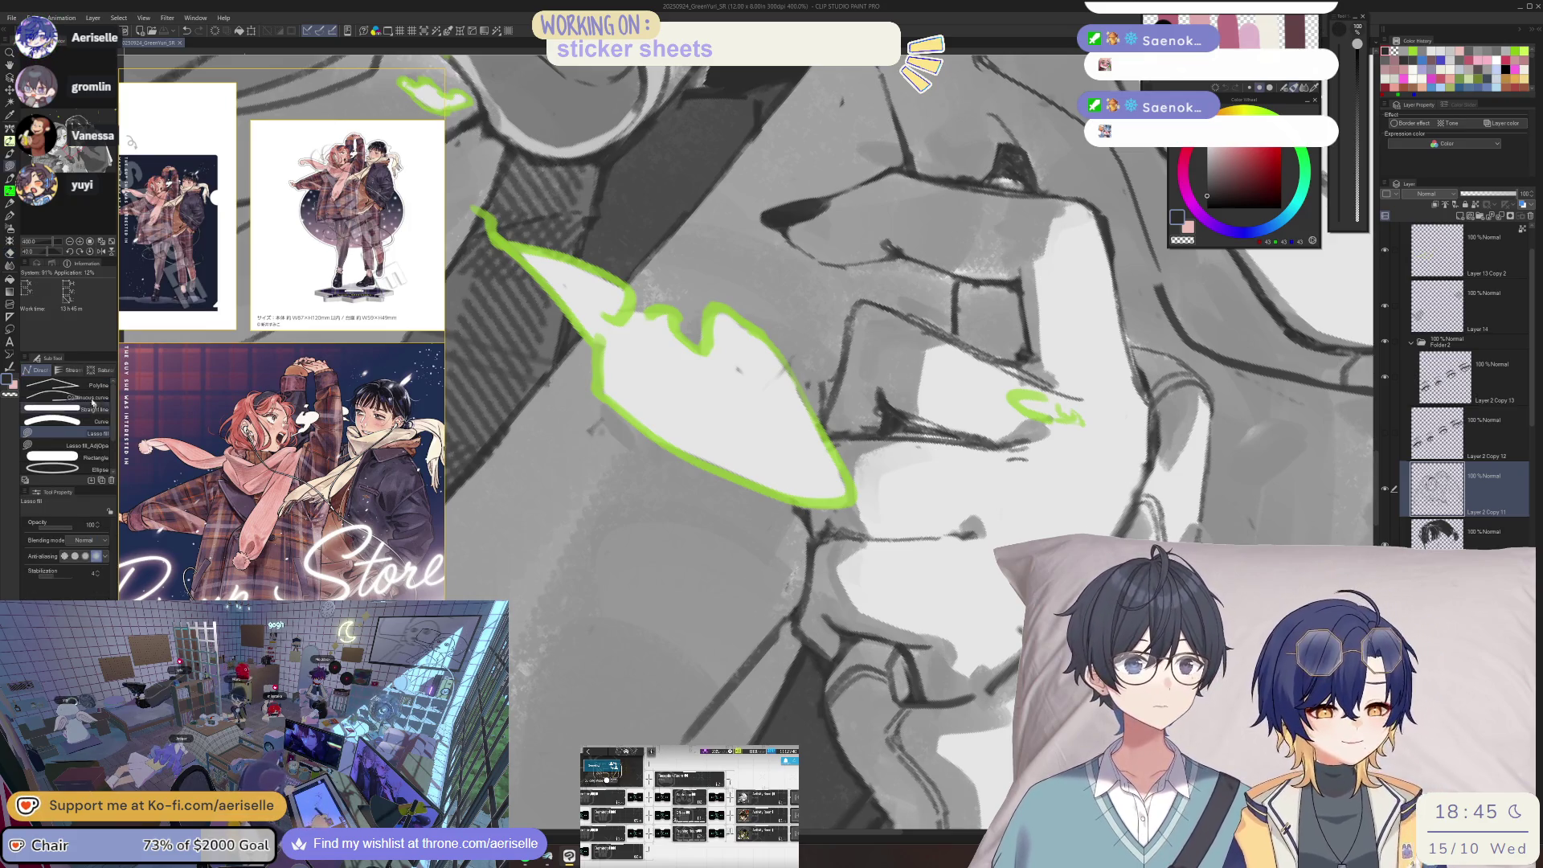
click(102, 369)
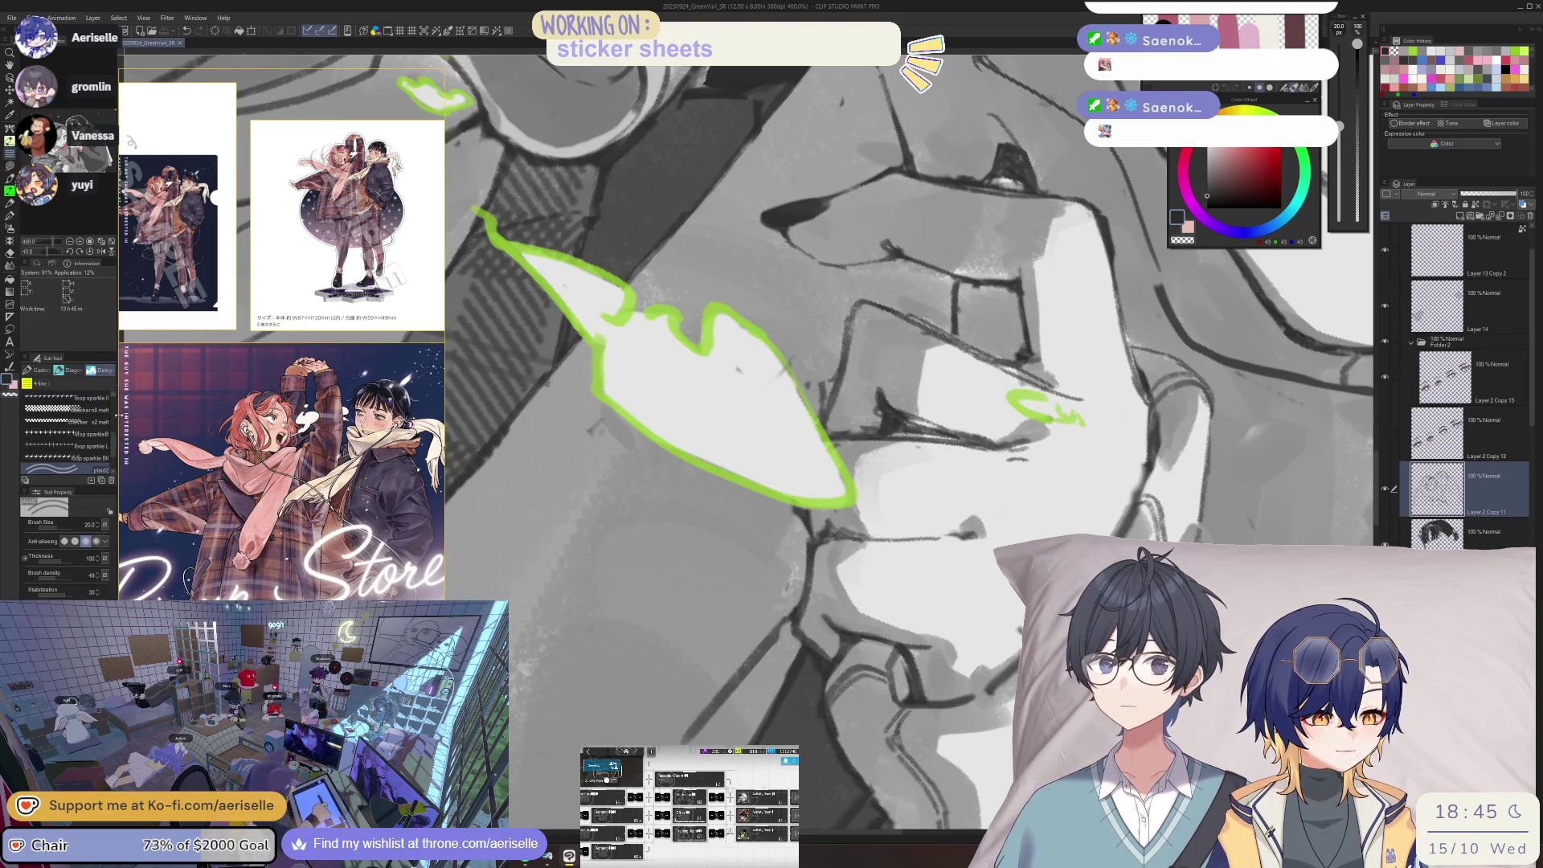
scroll(112, 444, down, 3)
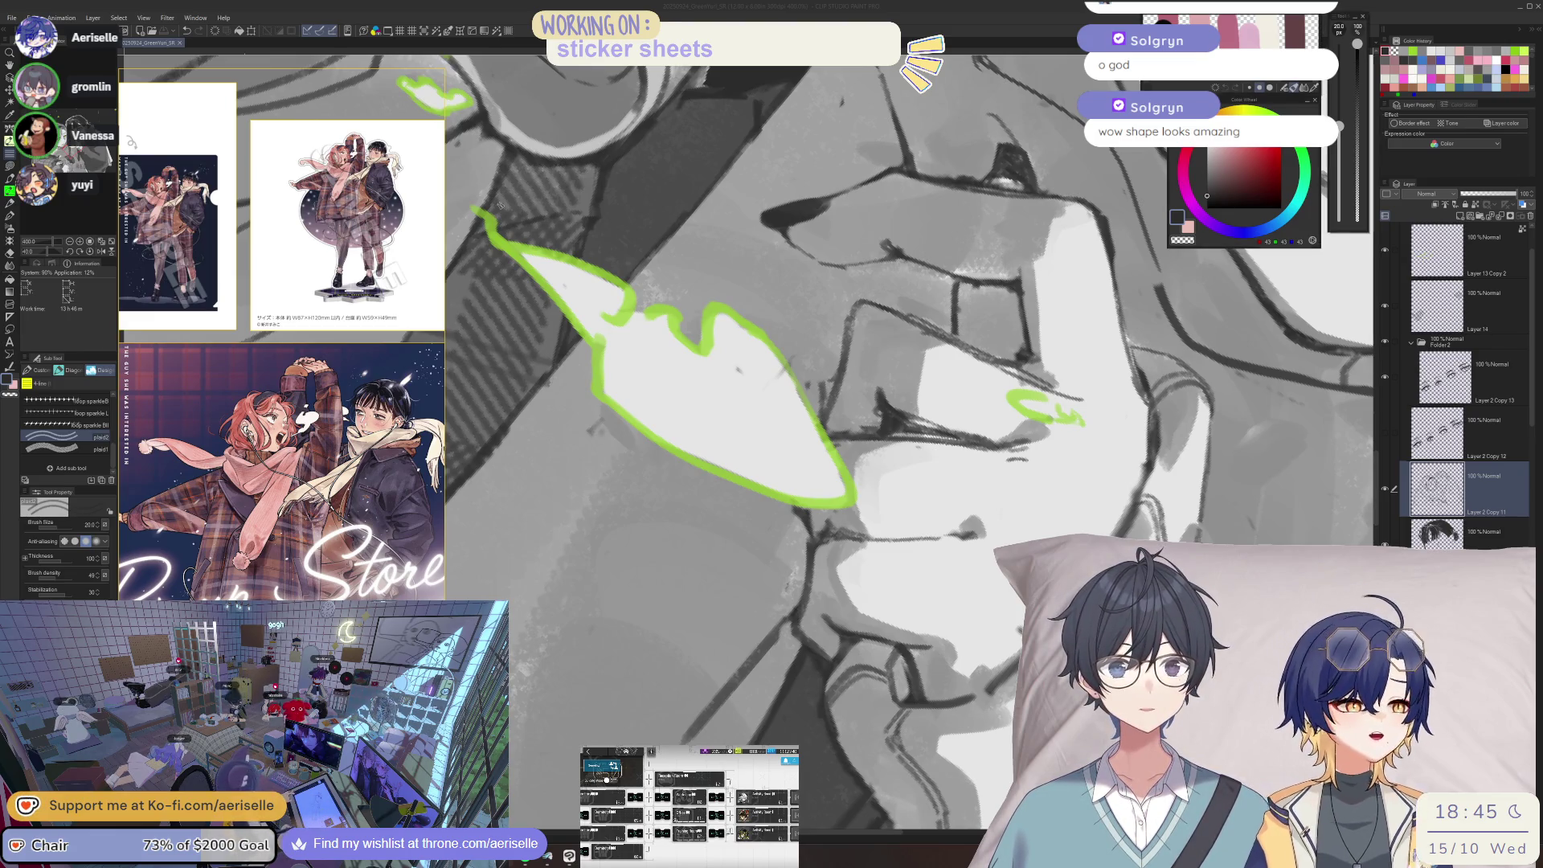
key(at)
scroll(687, 403, down, 5)
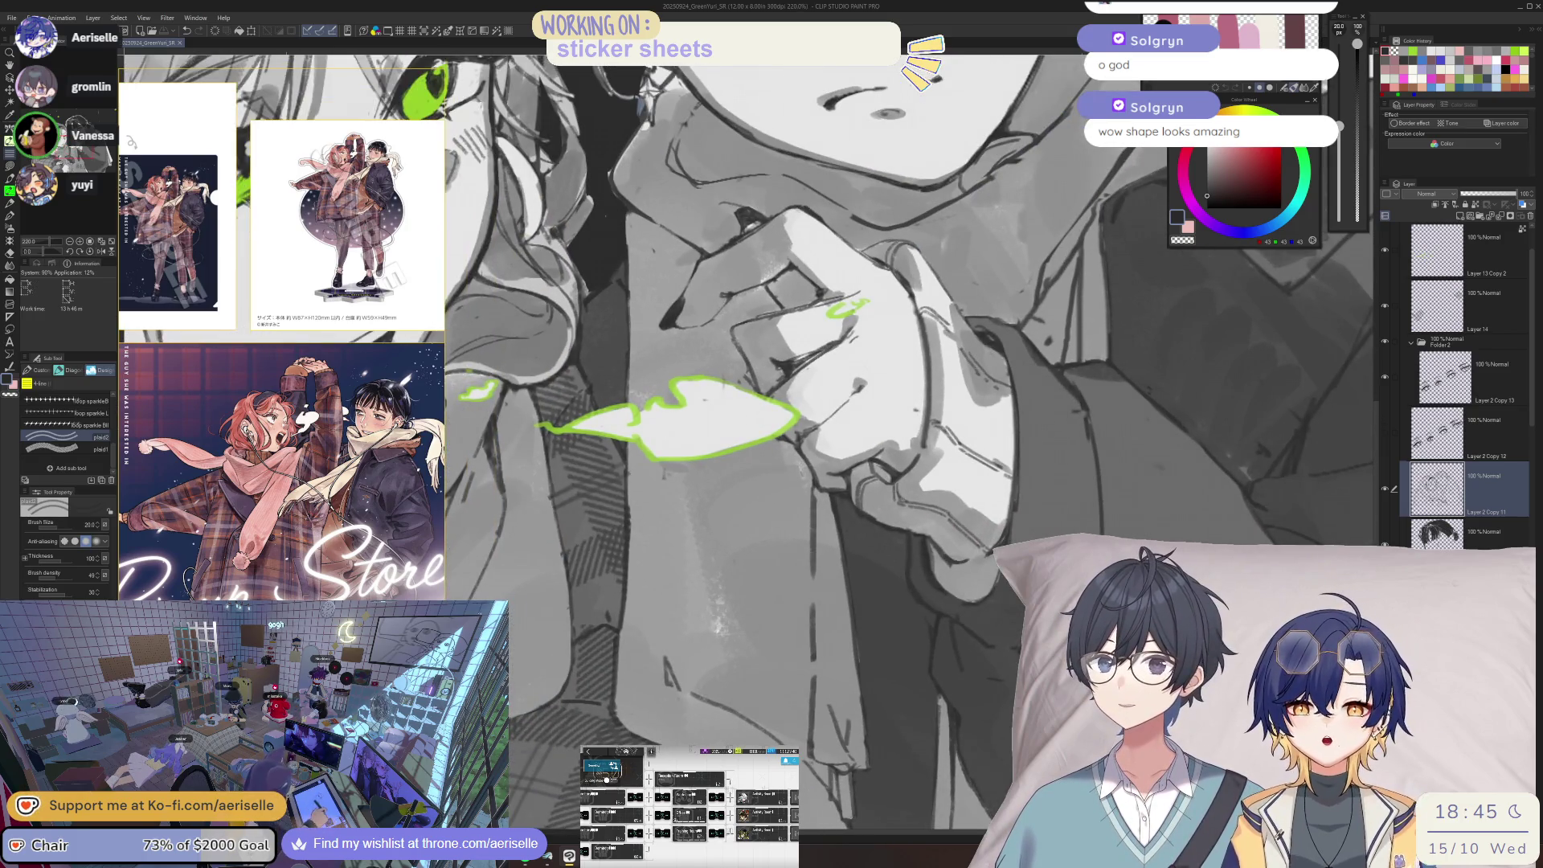
scroll(688, 403, down, 4)
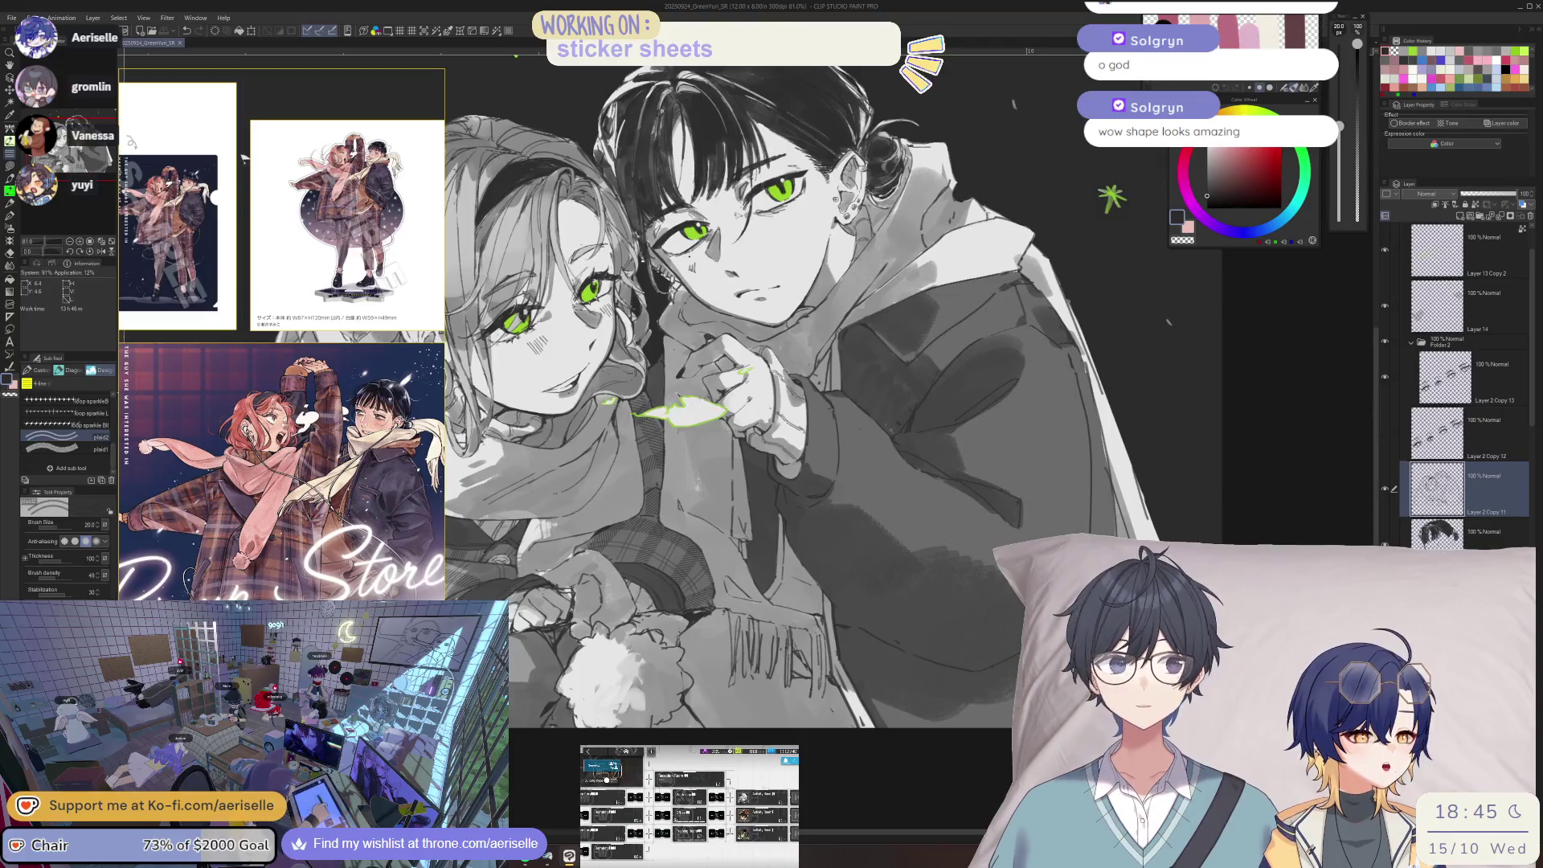
scroll(688, 403, down, 2)
drag(416, 278, 456, 283)
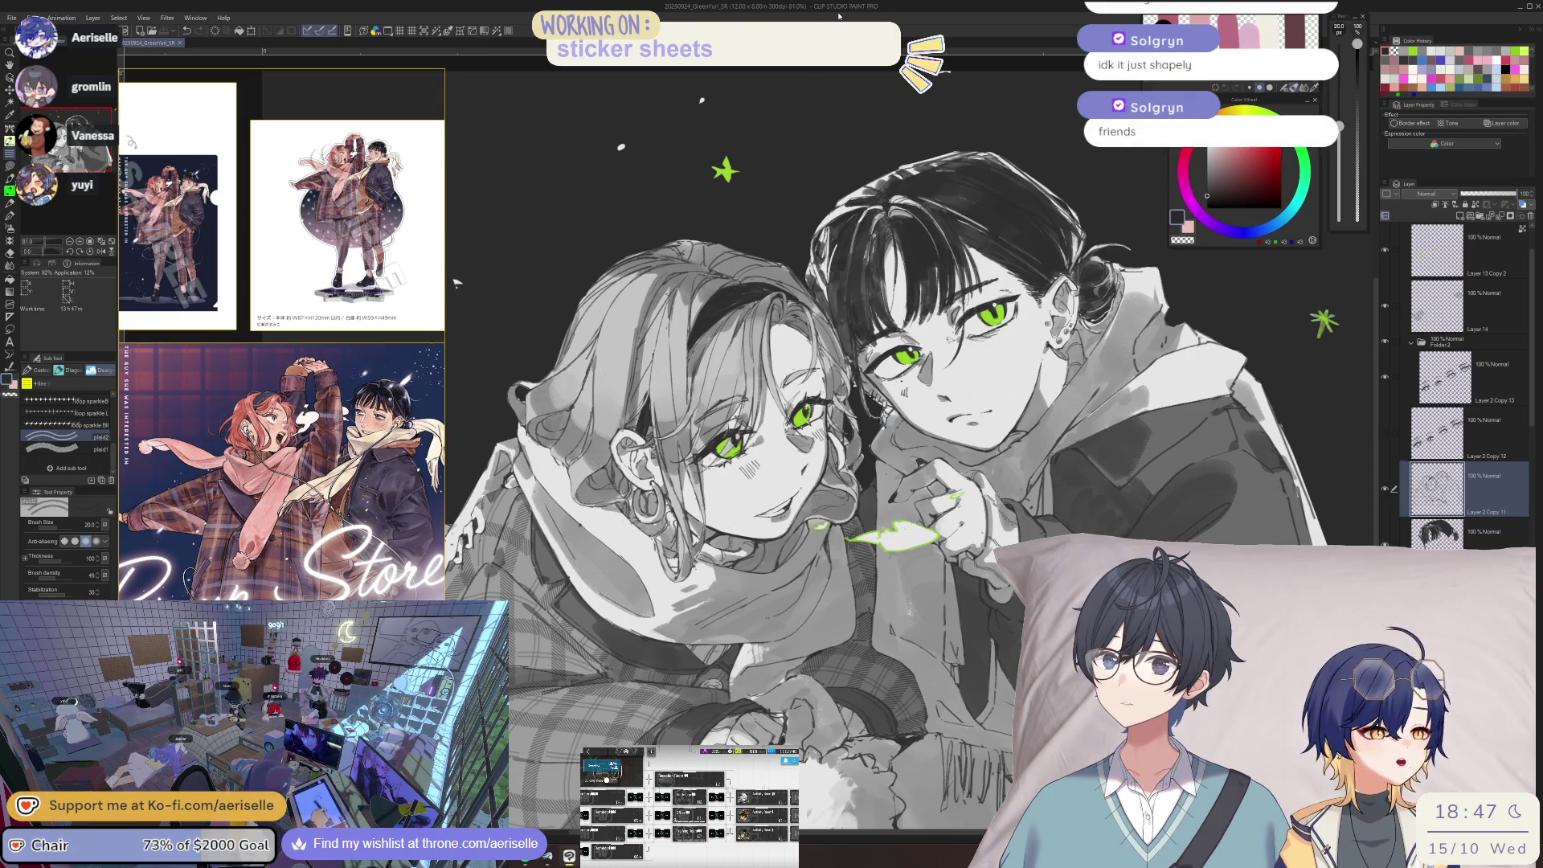
scroll(455, 283, down, 1)
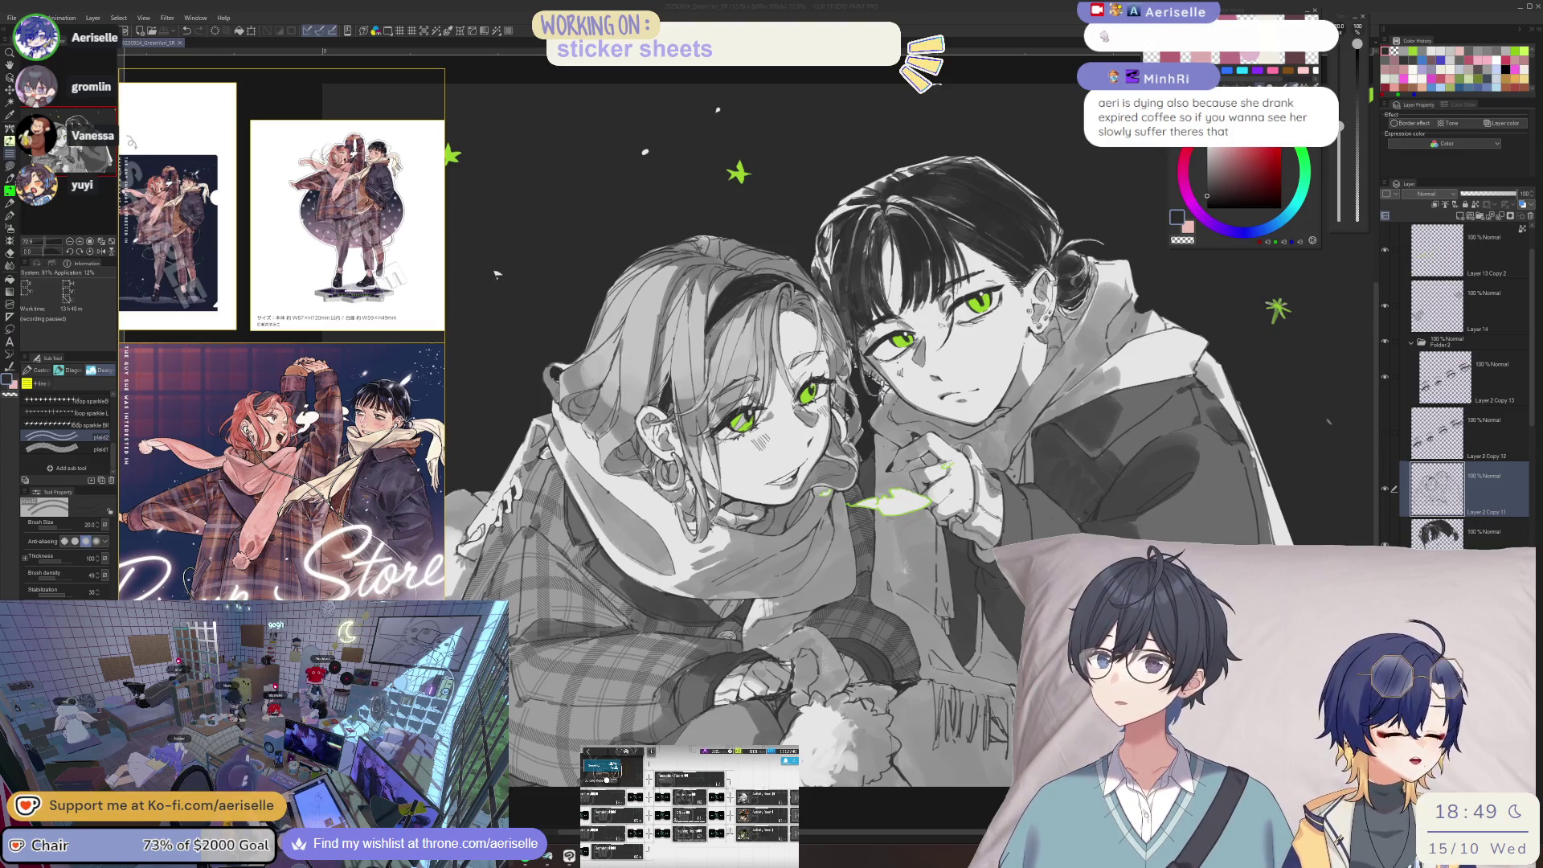
click(497, 274)
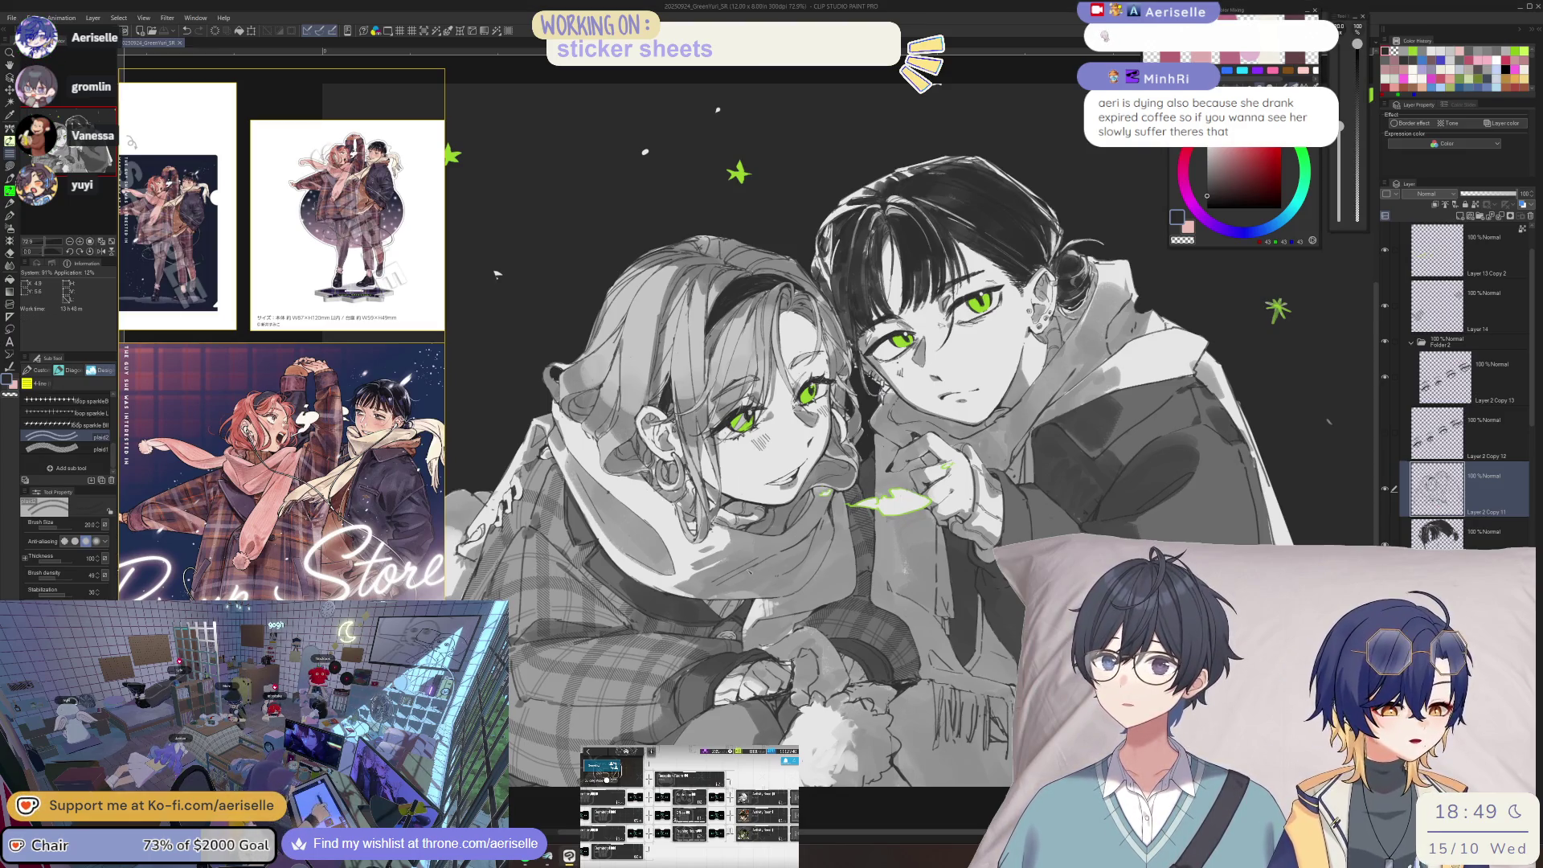
scroll(695, 601, up, 3)
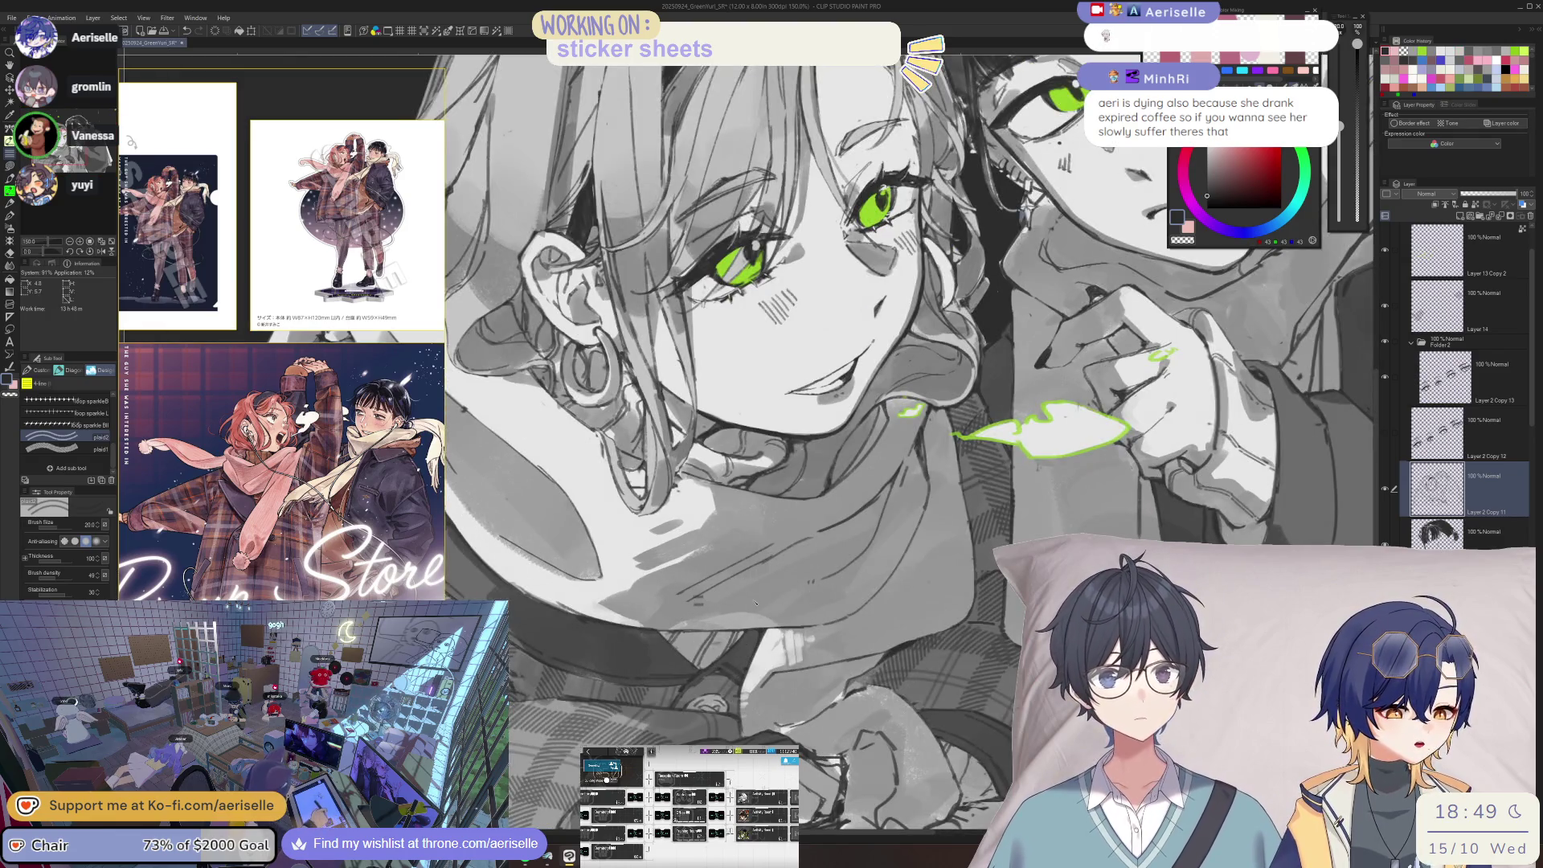
click(739, 577)
click(39, 370)
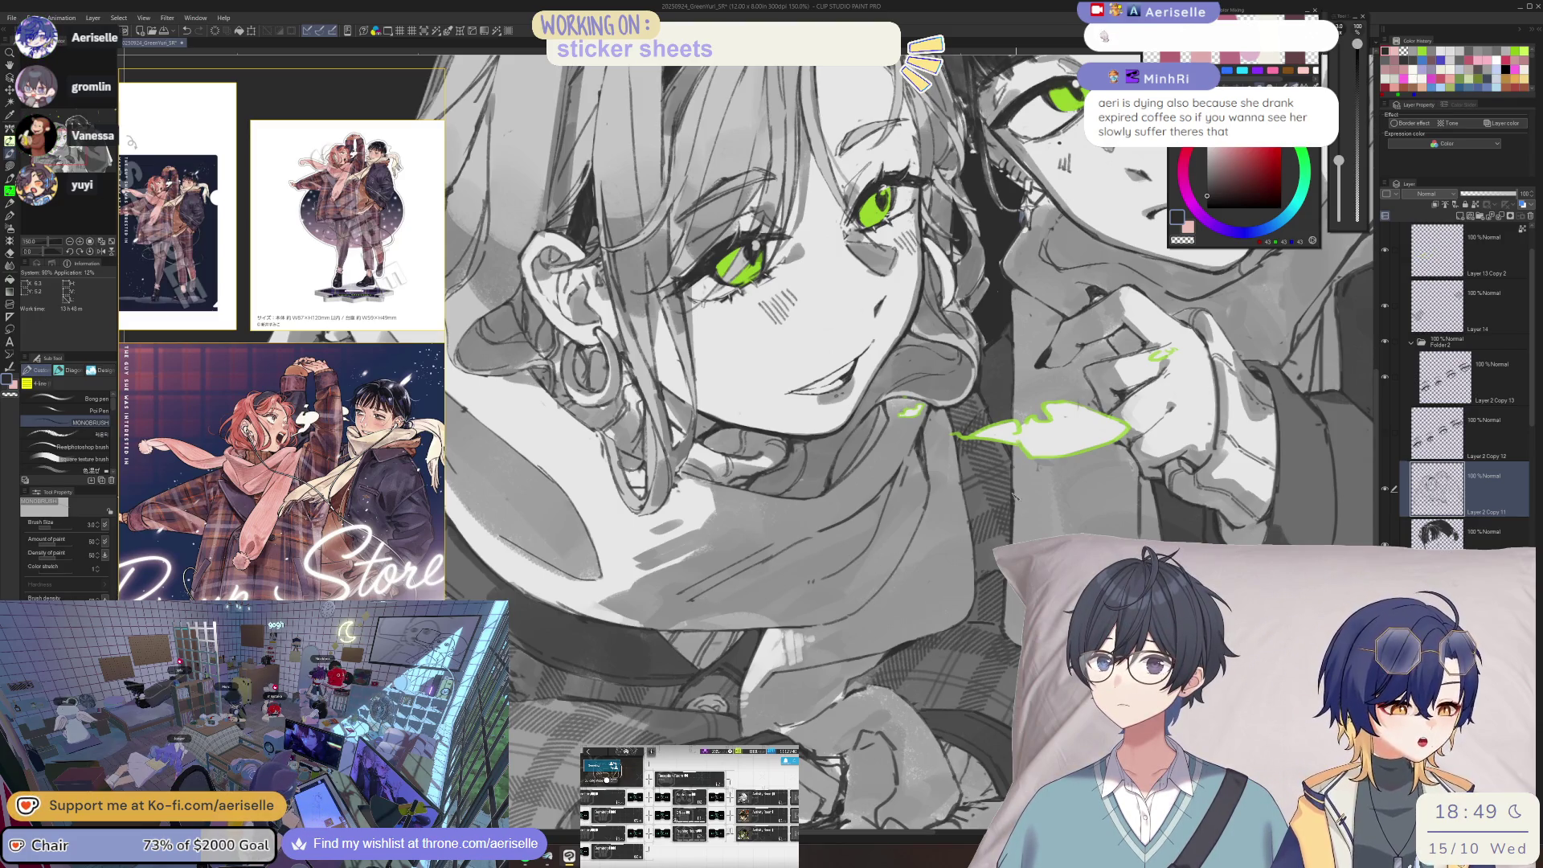
scroll(708, 643, down, 2)
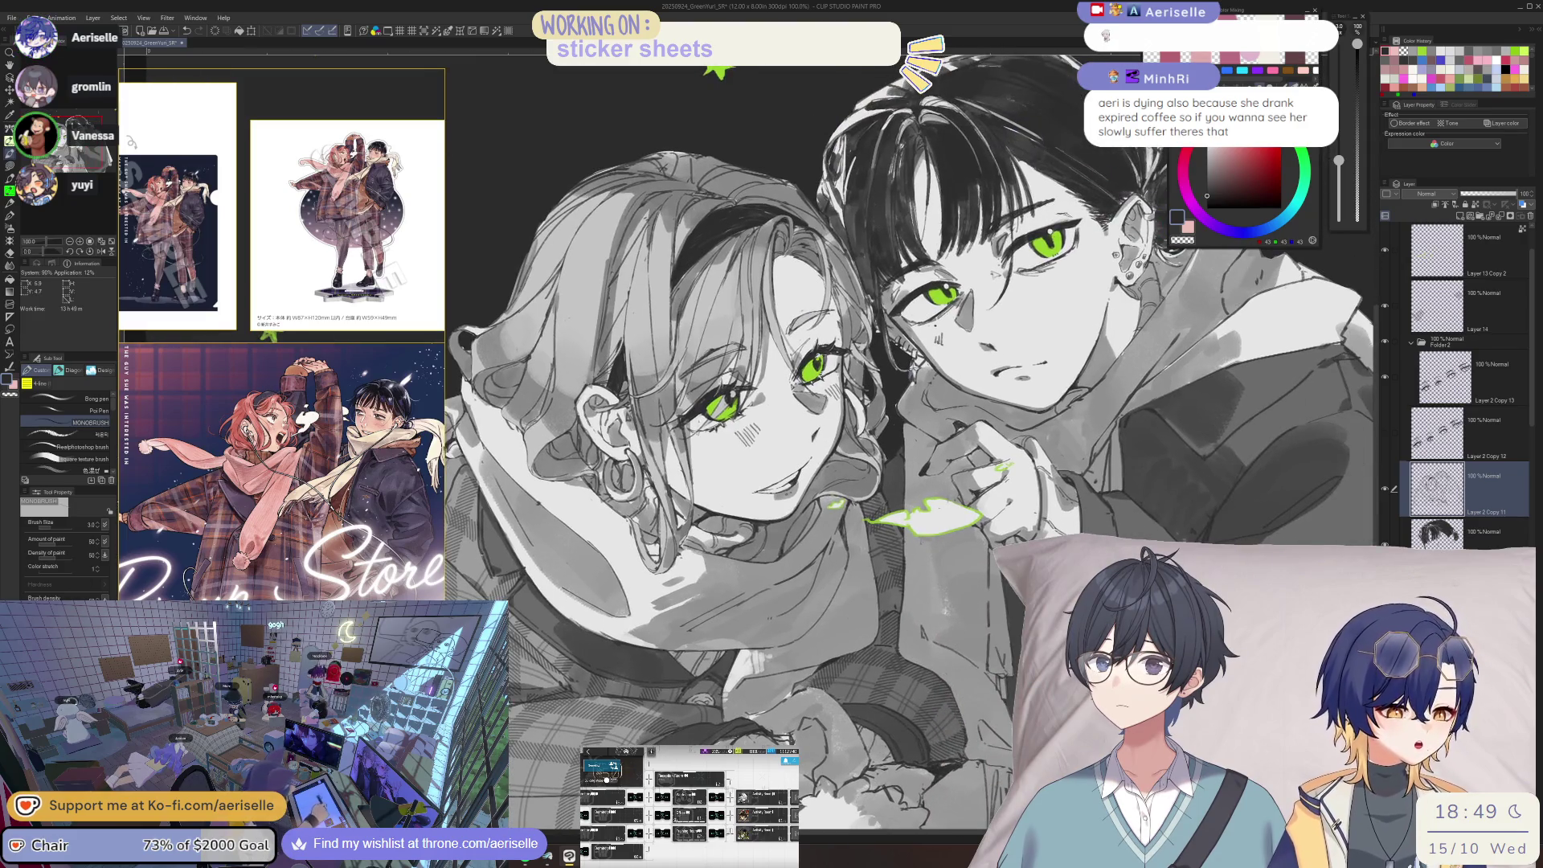
scroll(843, 502, up, 1)
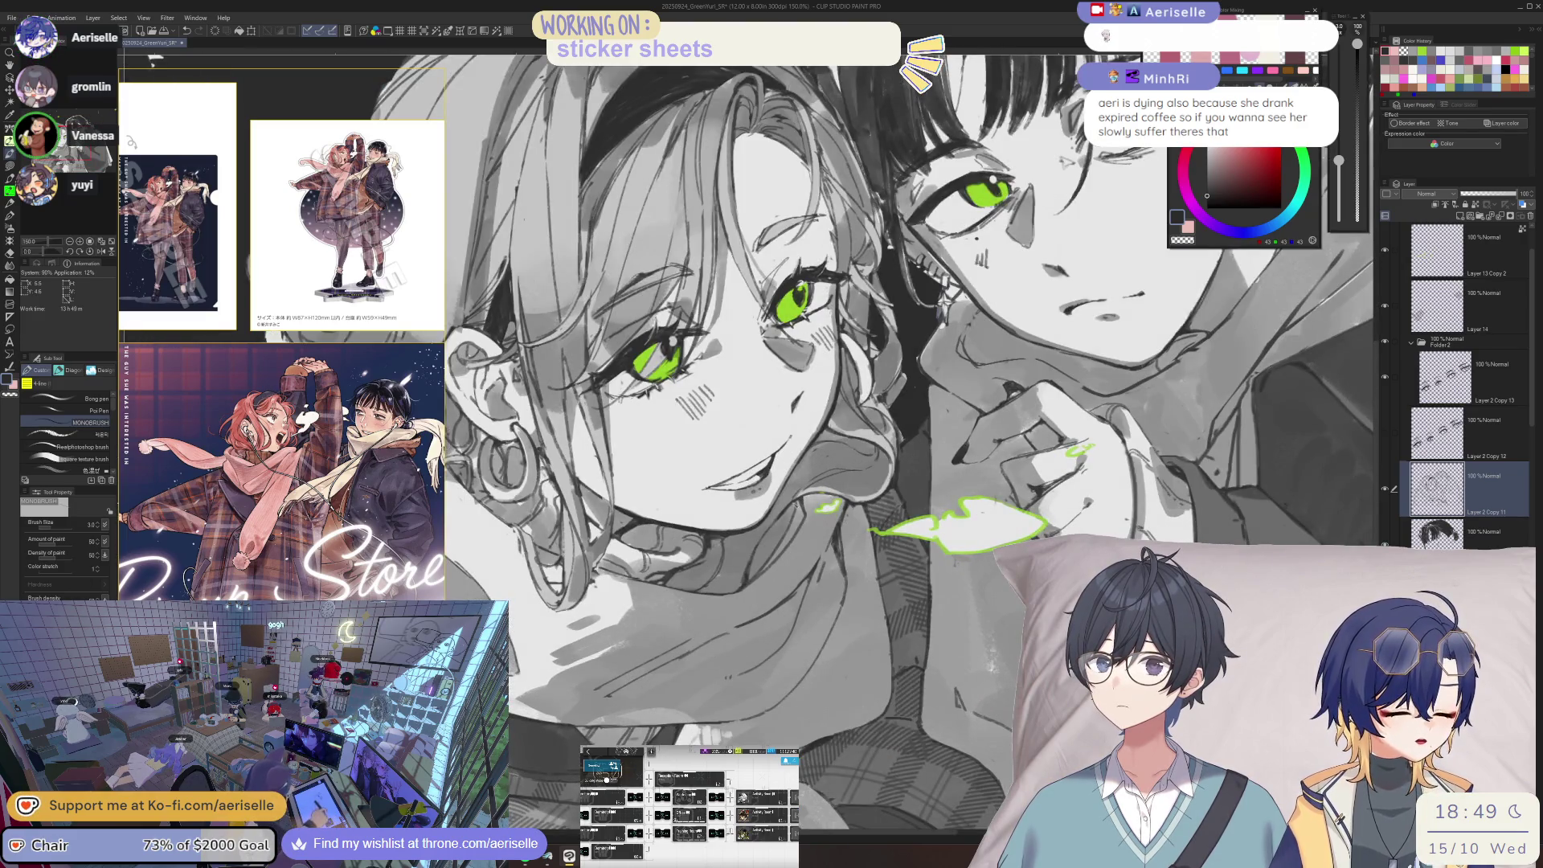
scroll(798, 504, down, 3)
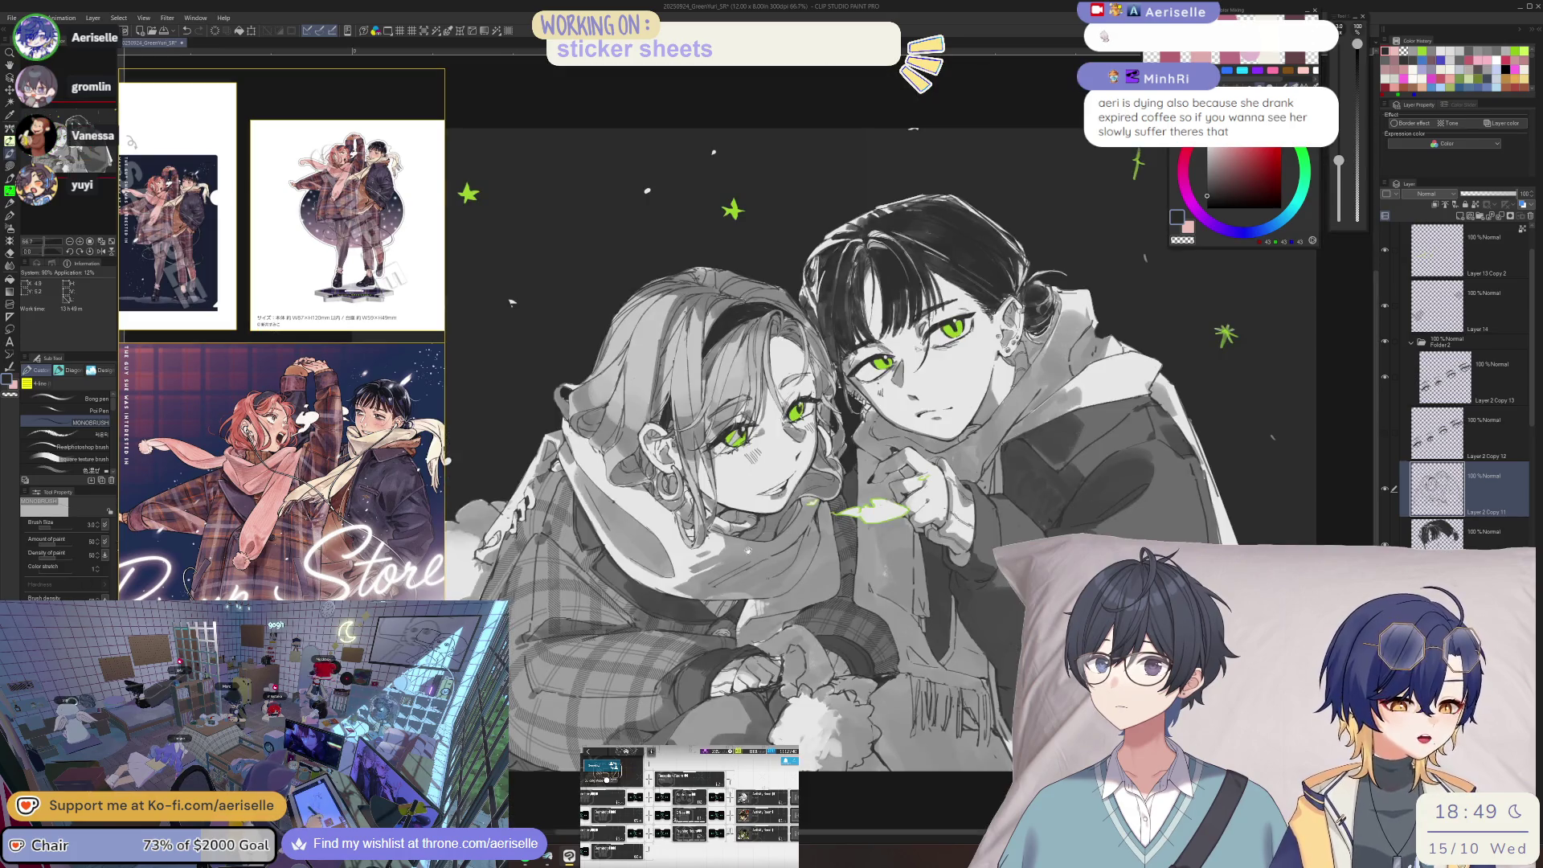
scroll(687, 458, up, 7)
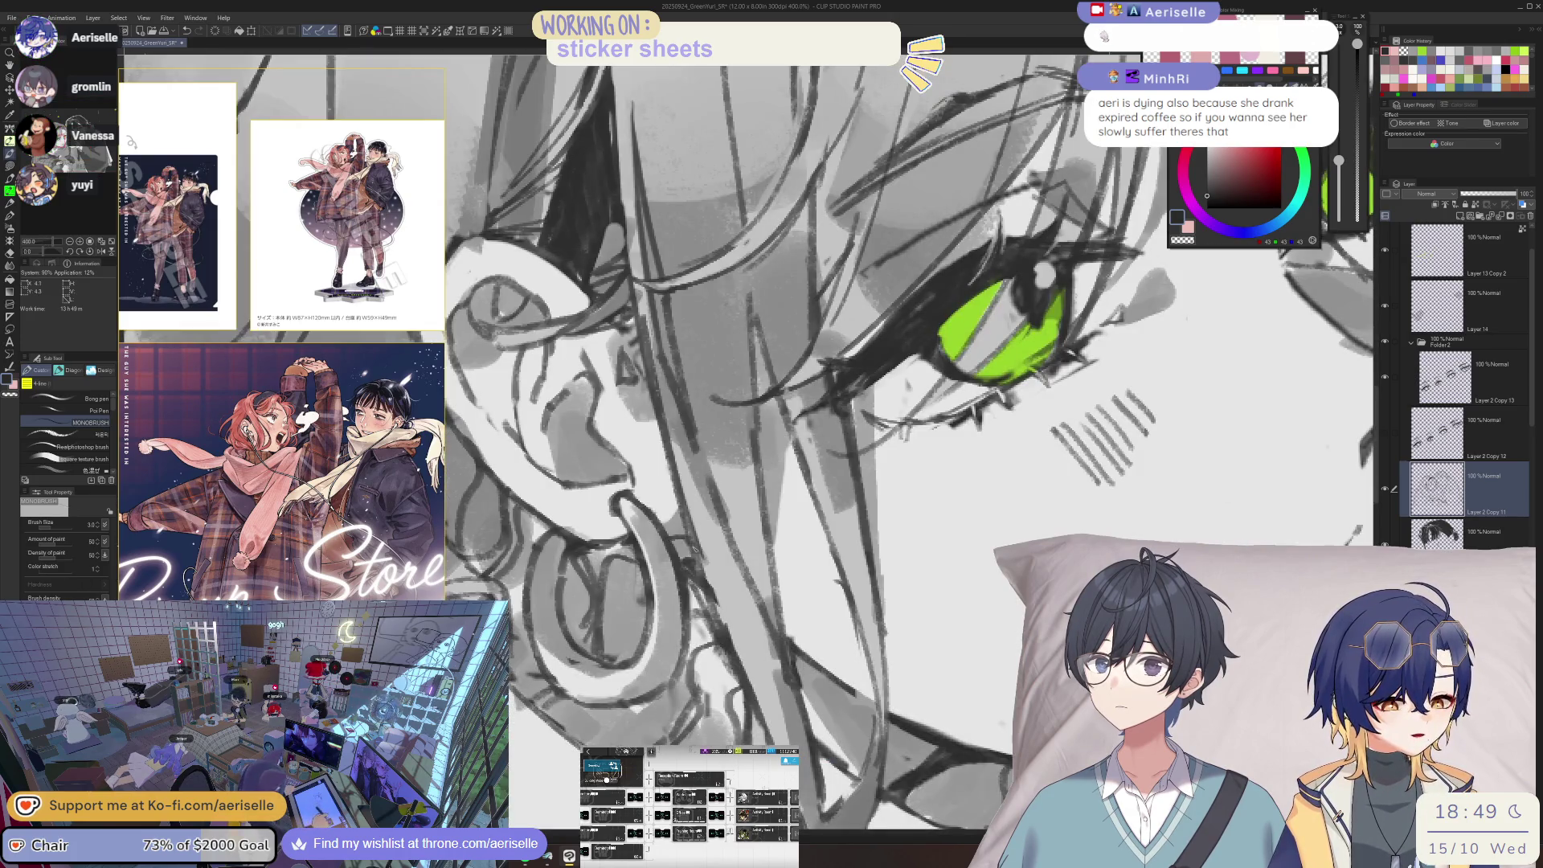
scroll(695, 555, down, 3)
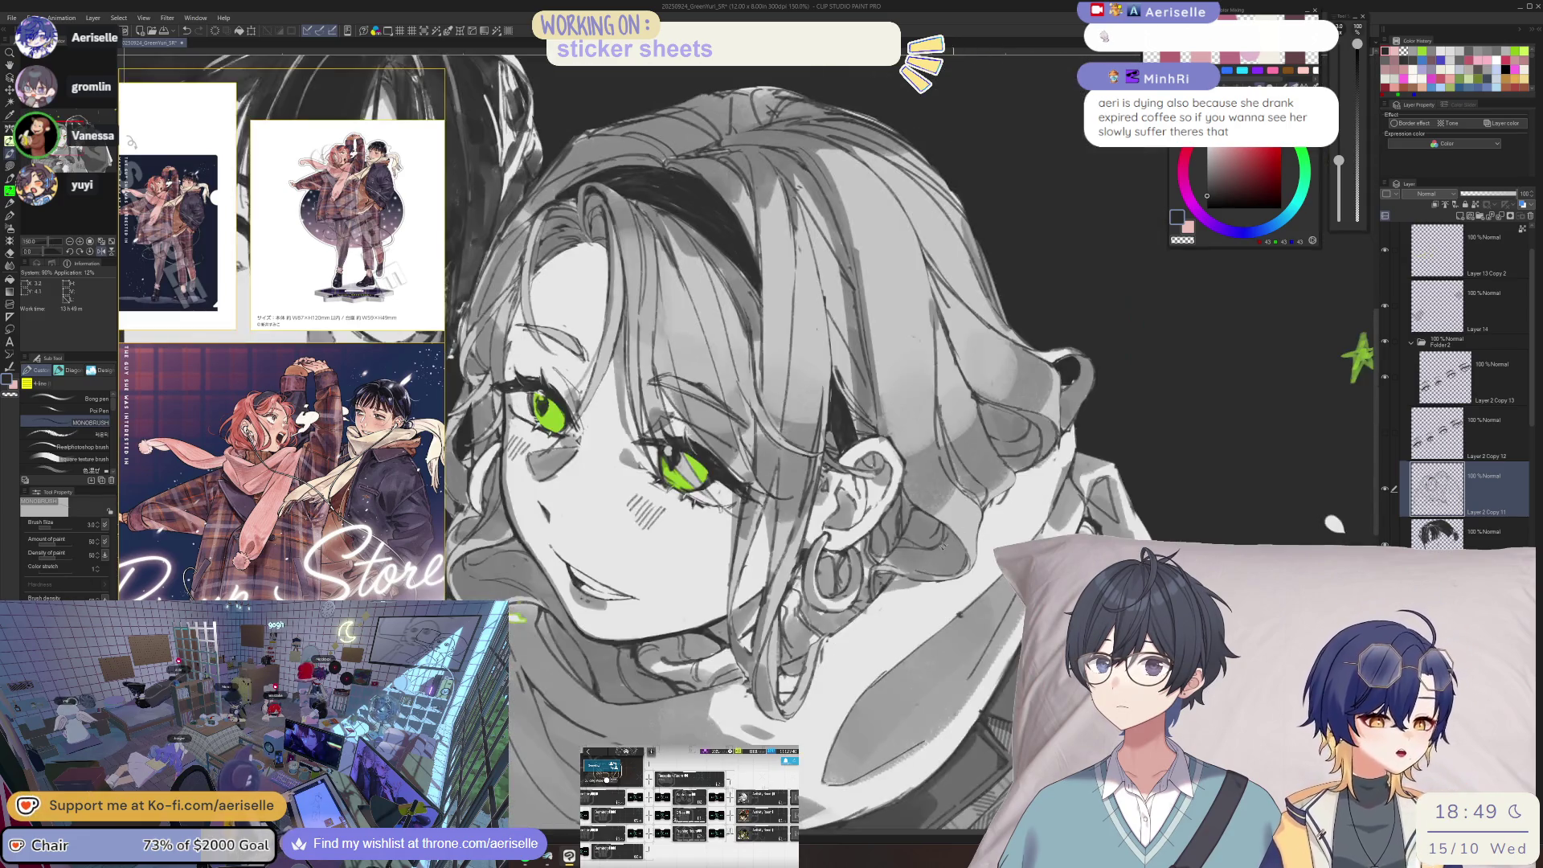
drag(723, 482, 610, 466)
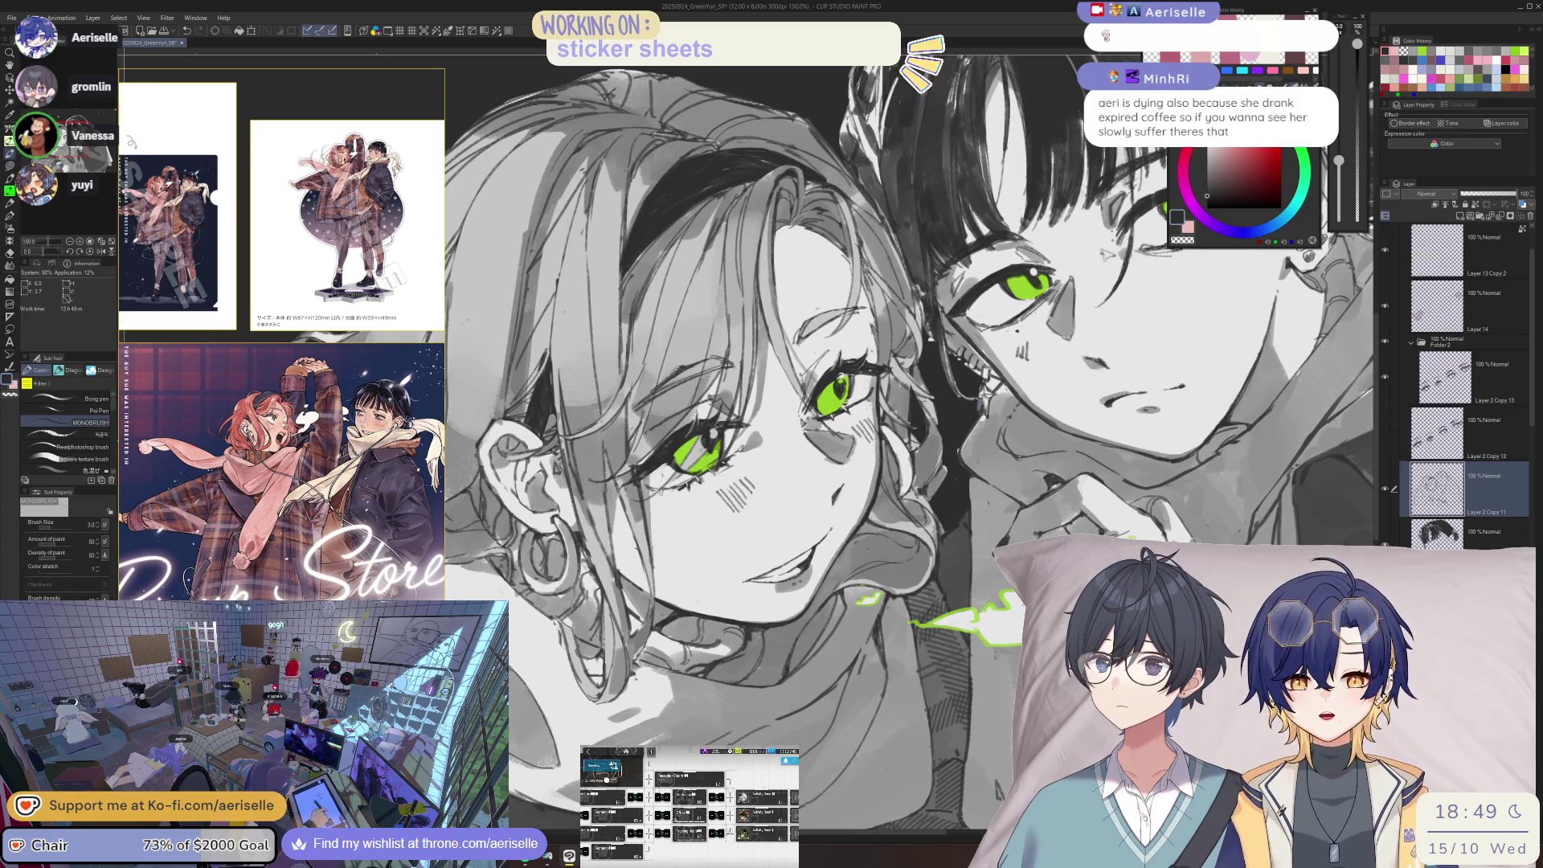
scroll(803, 441, down, 4)
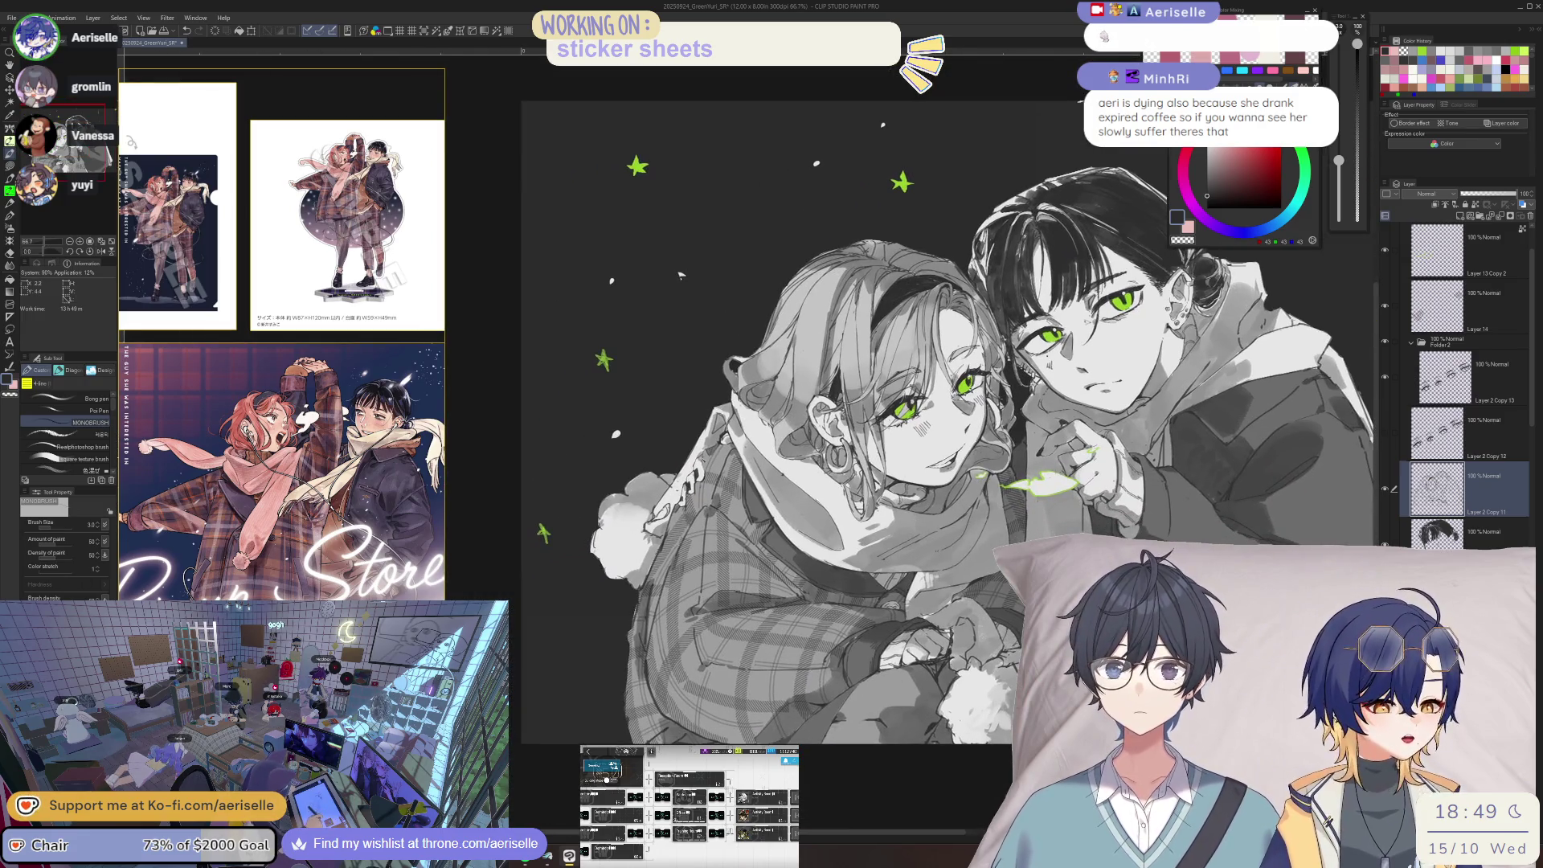
scroll(723, 482, up, 3)
scroll(723, 482, up, 2)
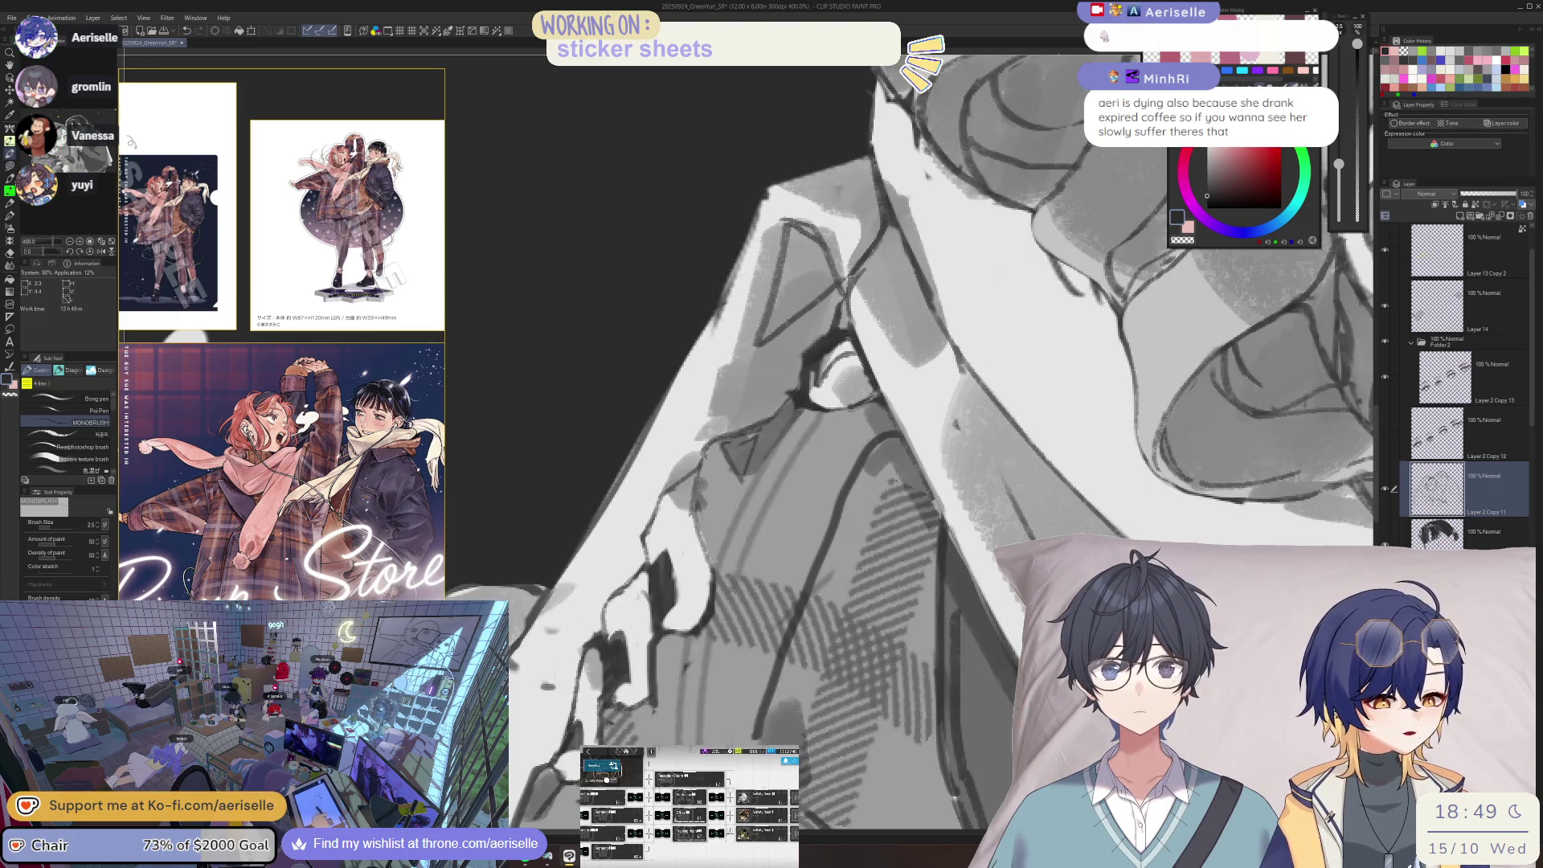
- Shrink the eraser, zoom out to both faces, paint dark shading over the close-up line art, and save
drag(784, 410, 711, 570)
key(e)
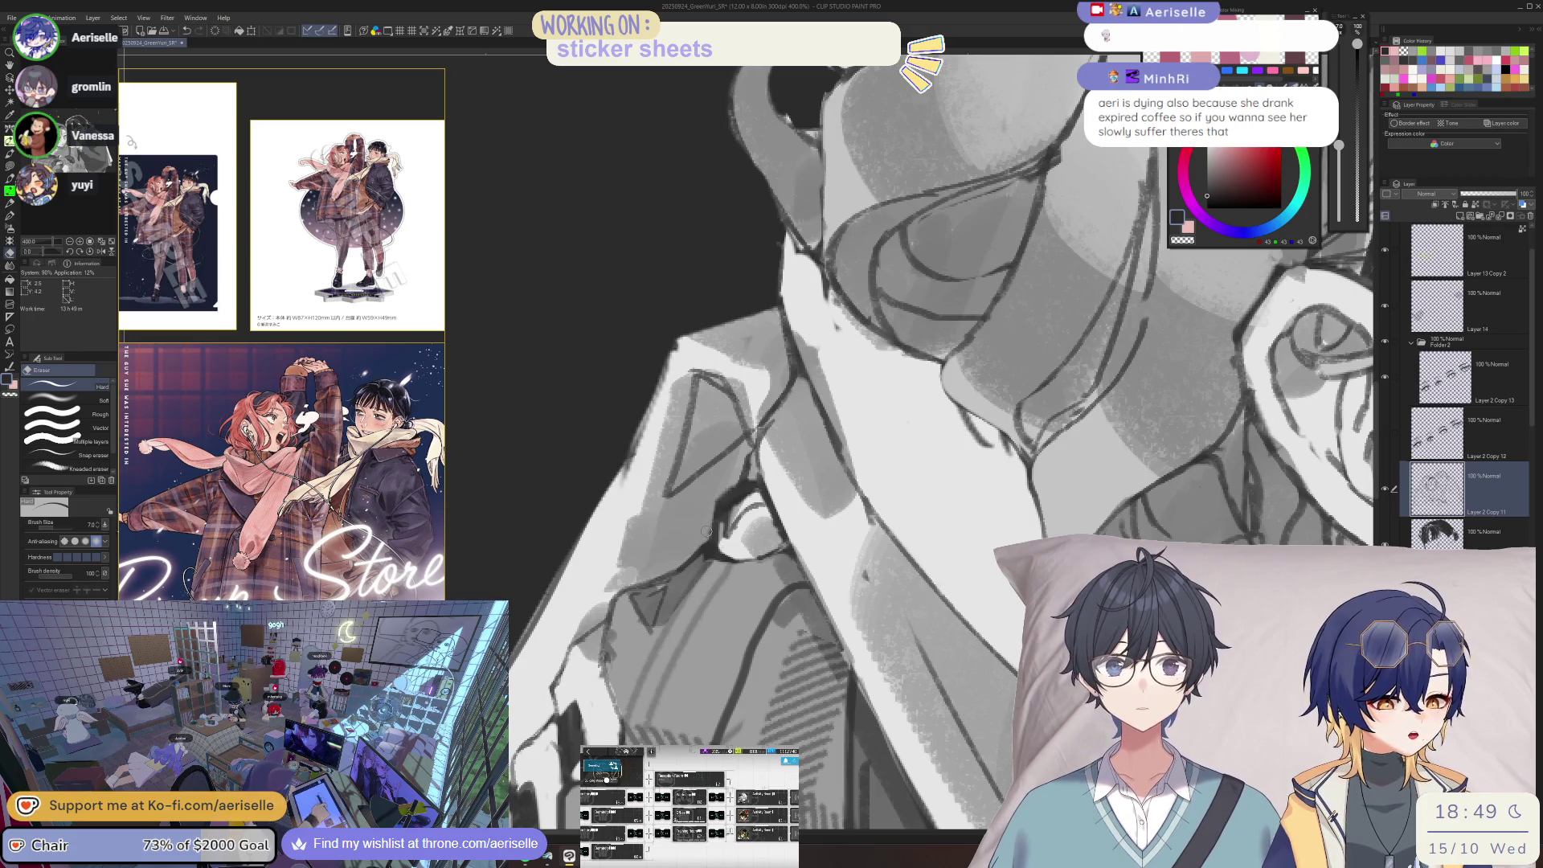
key(bracketleft)
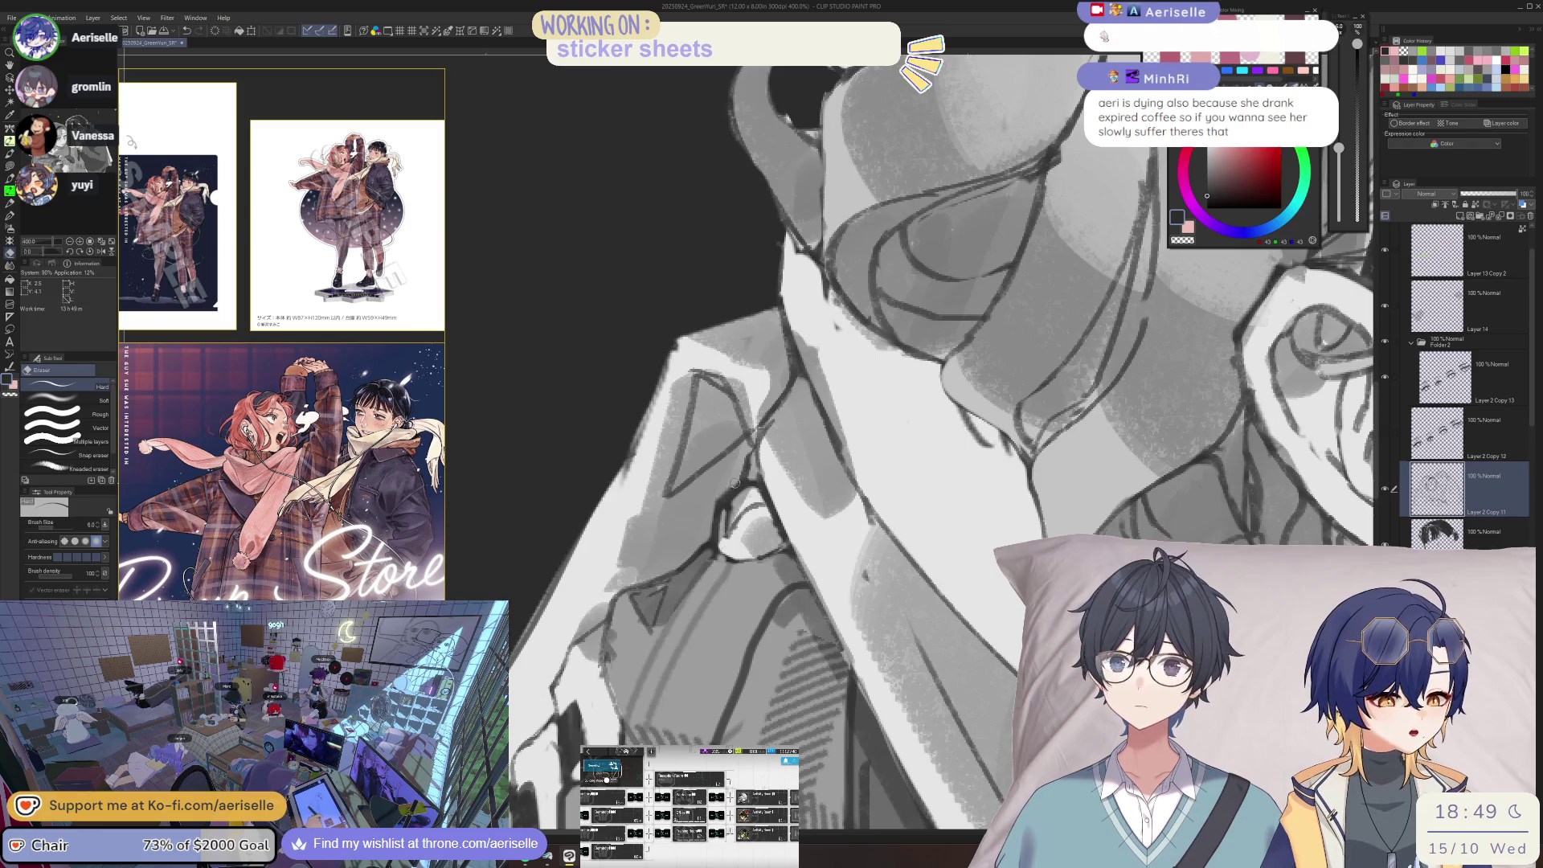
key(ctrl+alt+0)
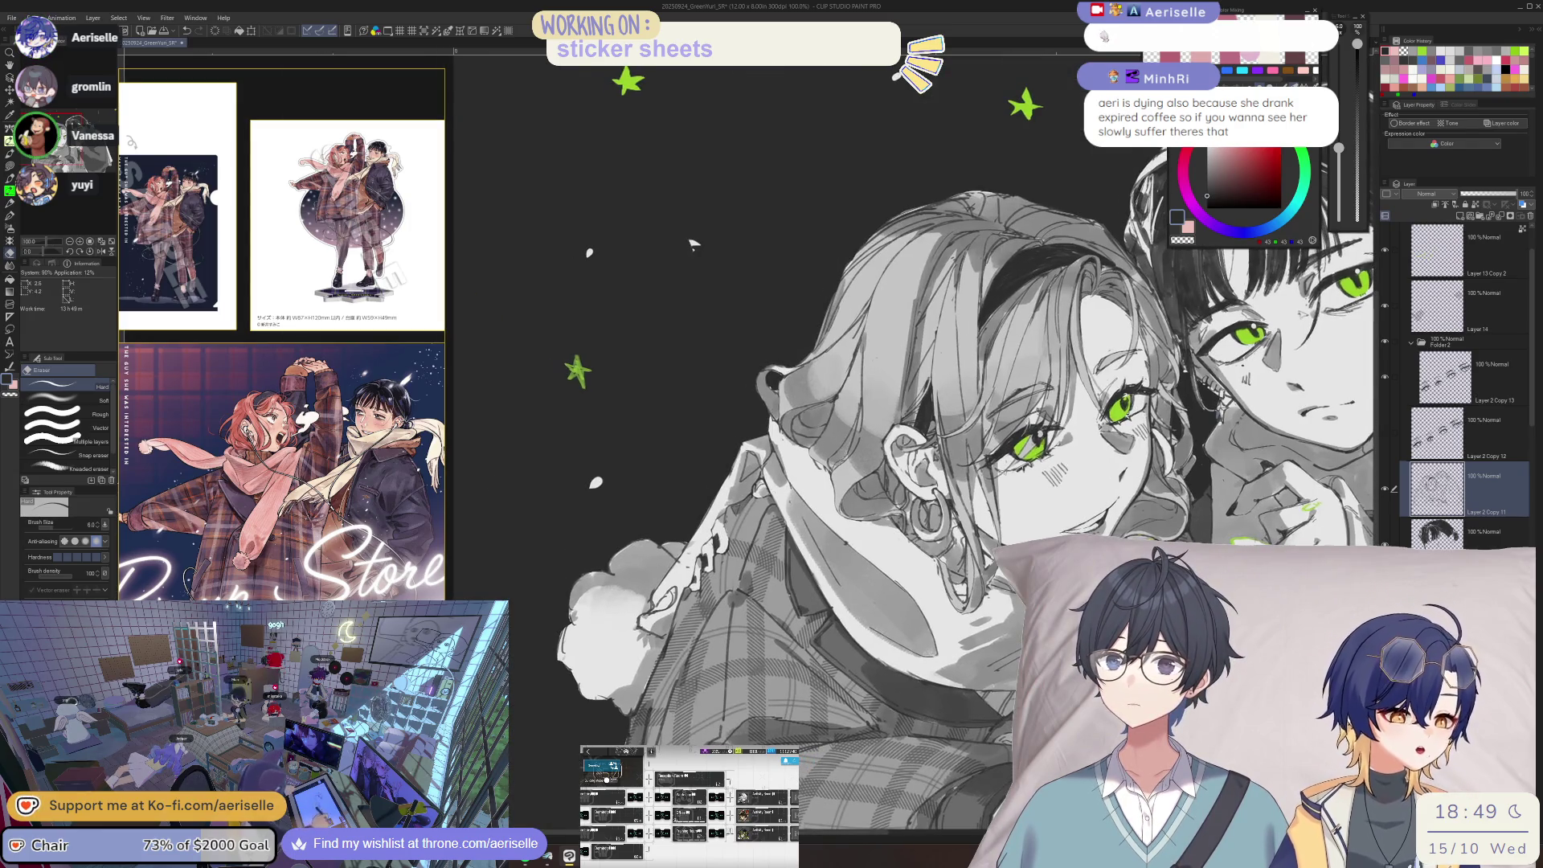
scroll(772, 522, up, 5)
key(p)
mouse_move(775, 518)
mouse_down()
mouse_move(818, 486)
mouse_move(833, 508)
mouse_up()
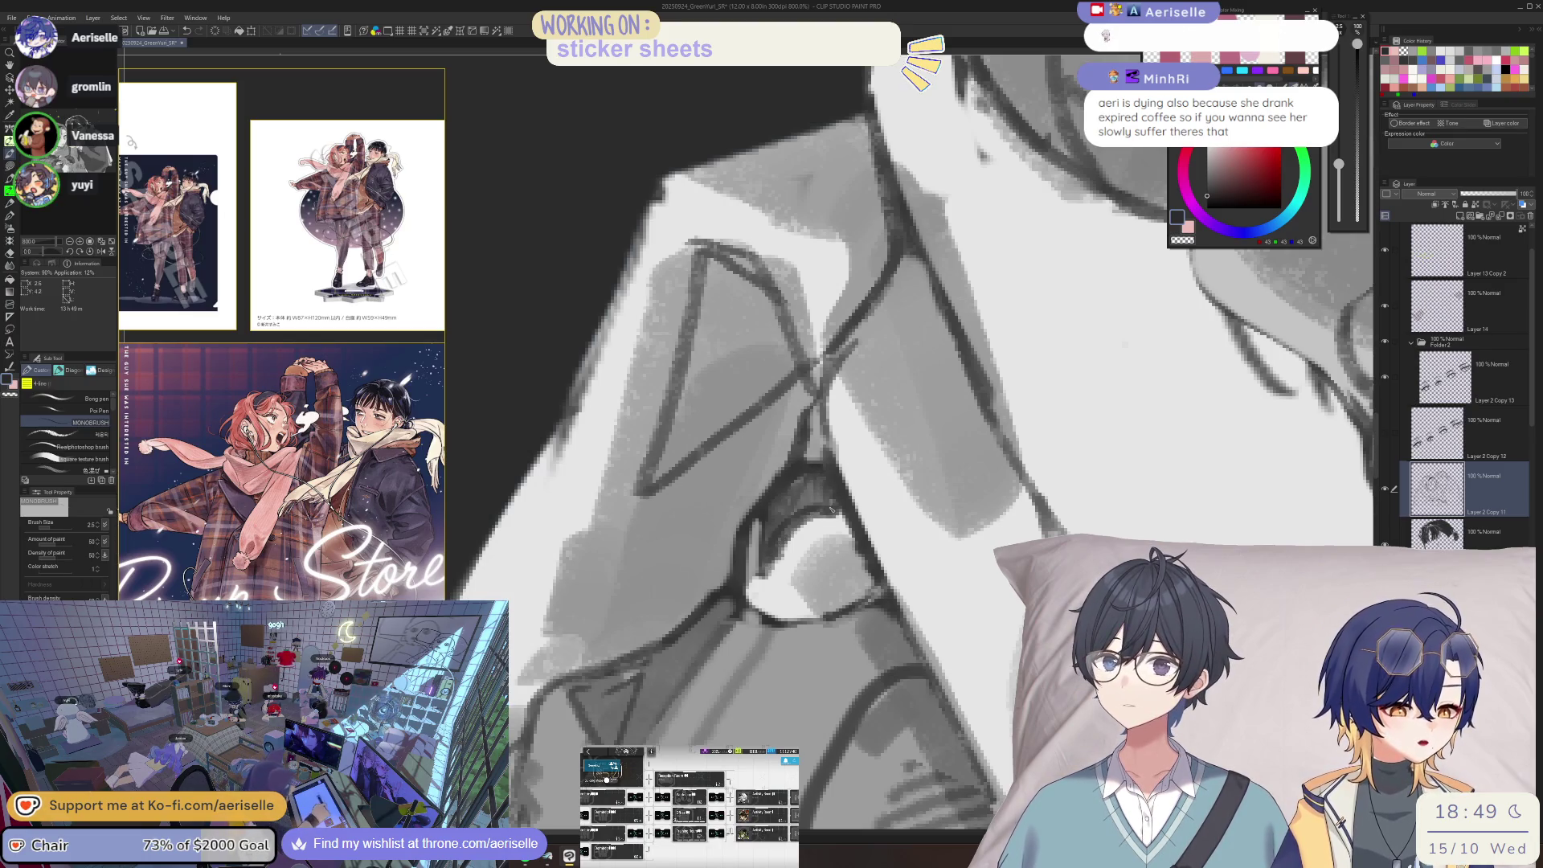
scroll(809, 566, down, 6)
drag(617, 139, 573, 146)
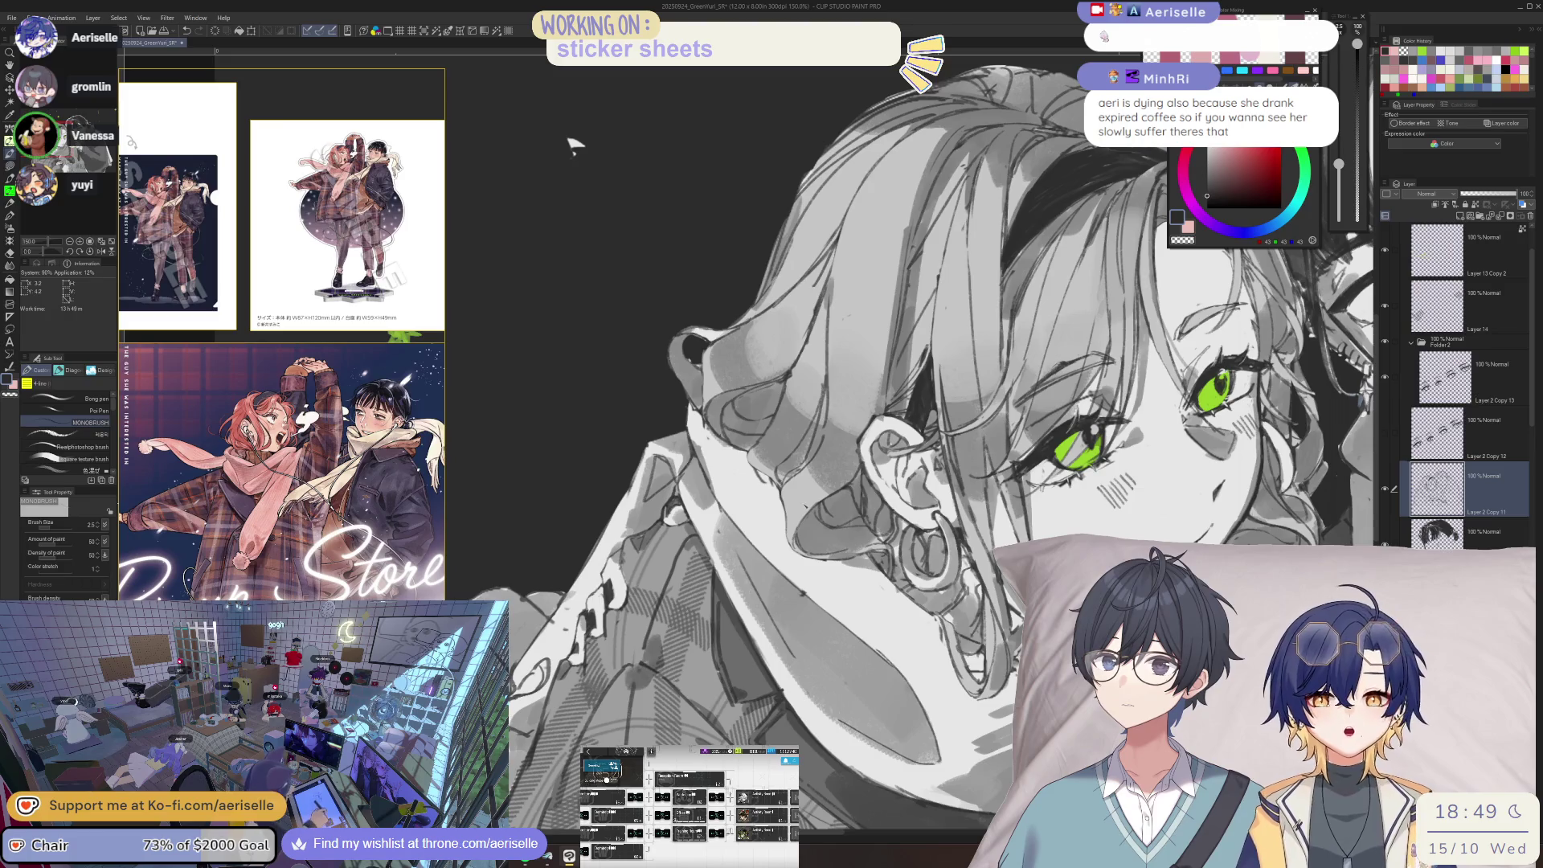
key(ctrl+s)
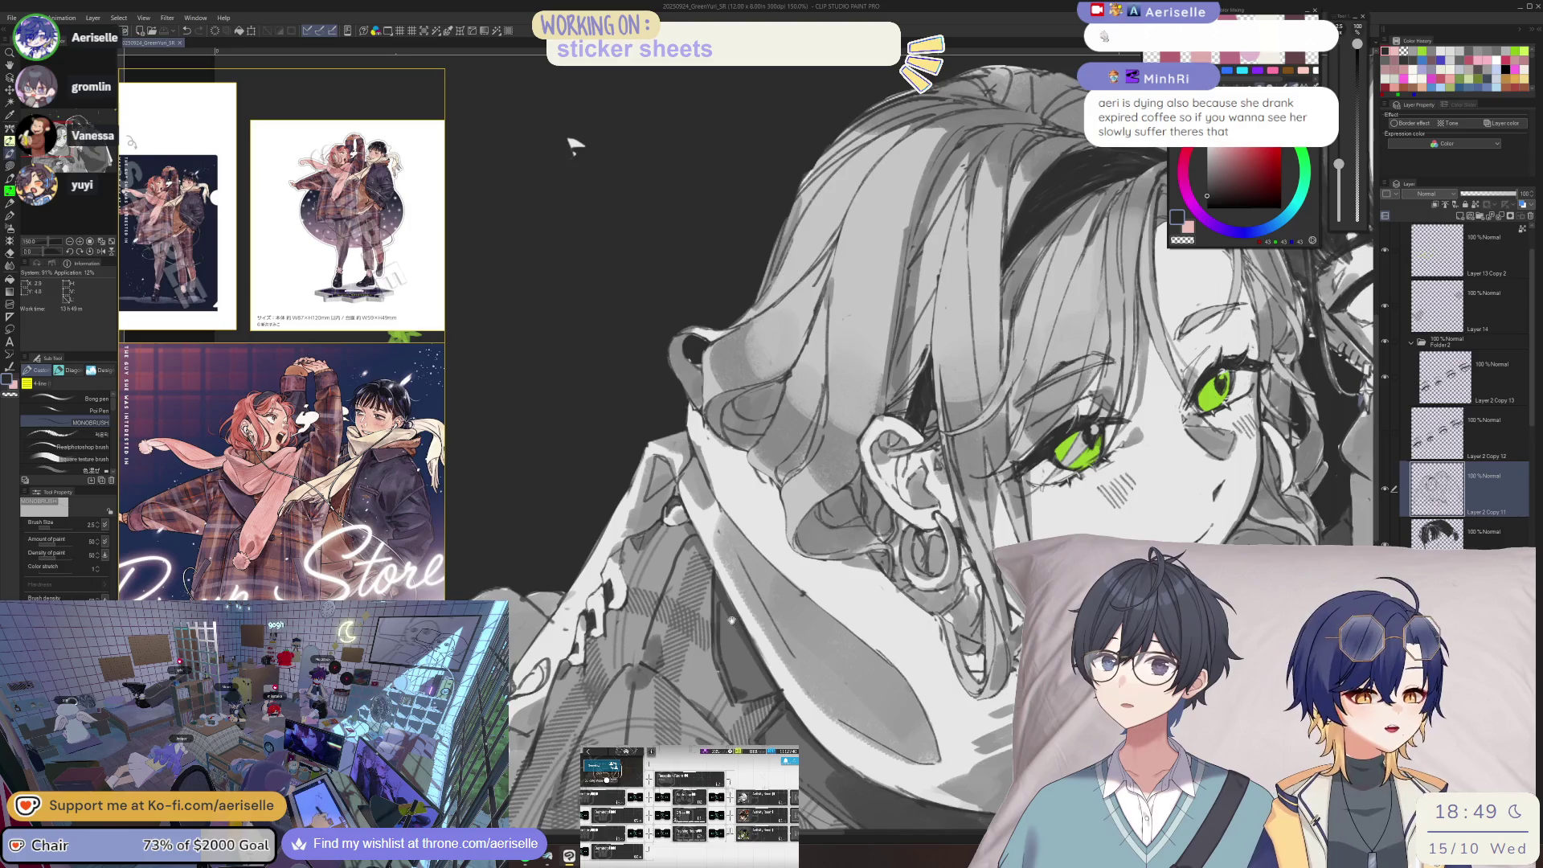
- Reposition the view around the ear and eyes, switch to the MONOBRUSH brush, and fit the whole illustration
drag(573, 146, 704, 105)
scroll(751, 545, up, 5)
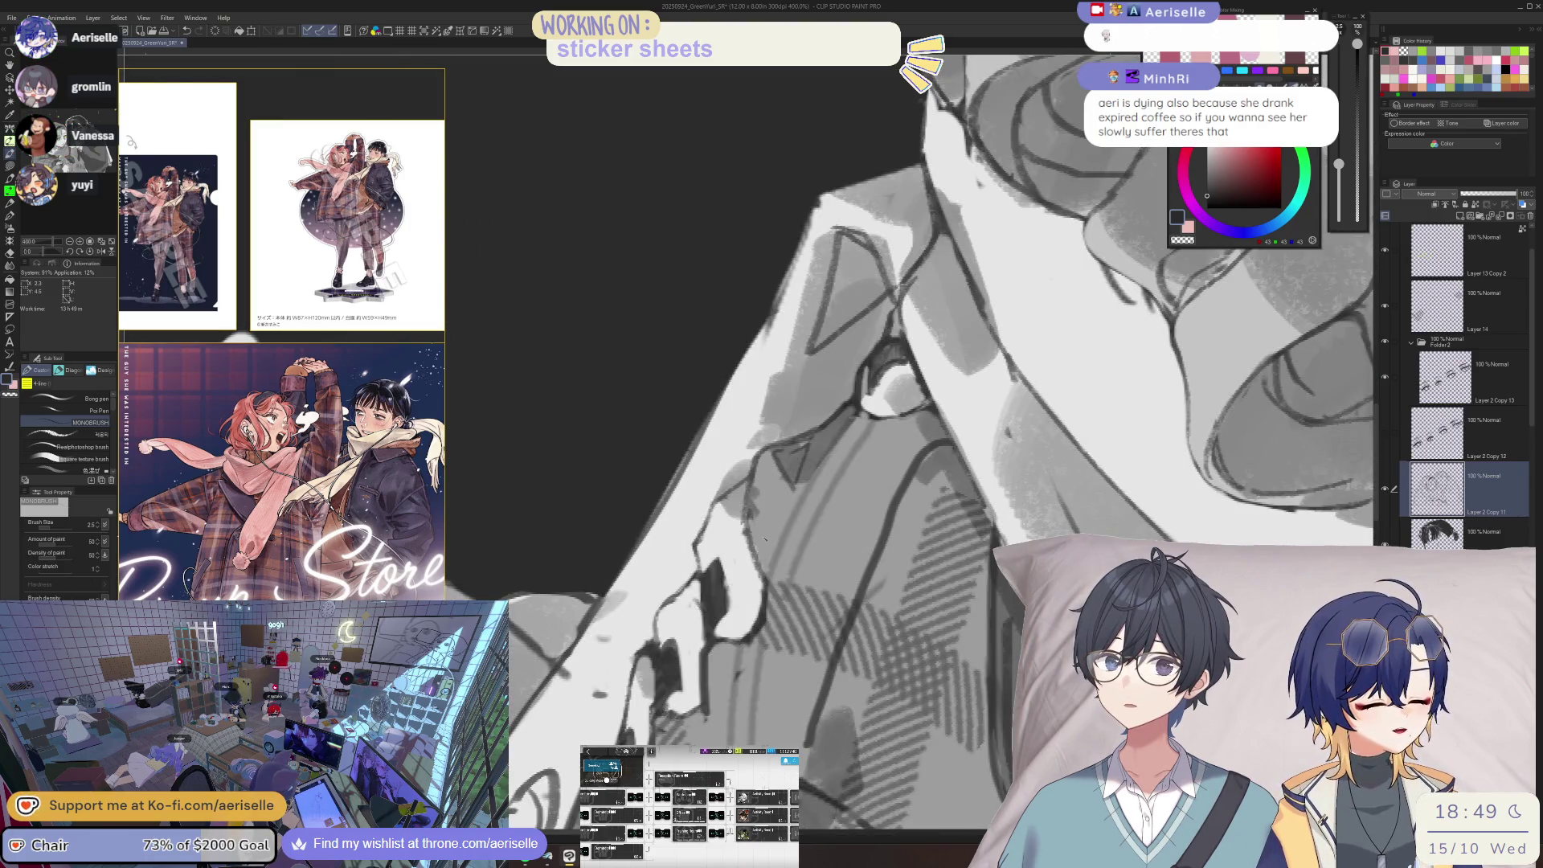
key(e)
key(ctrl+0)
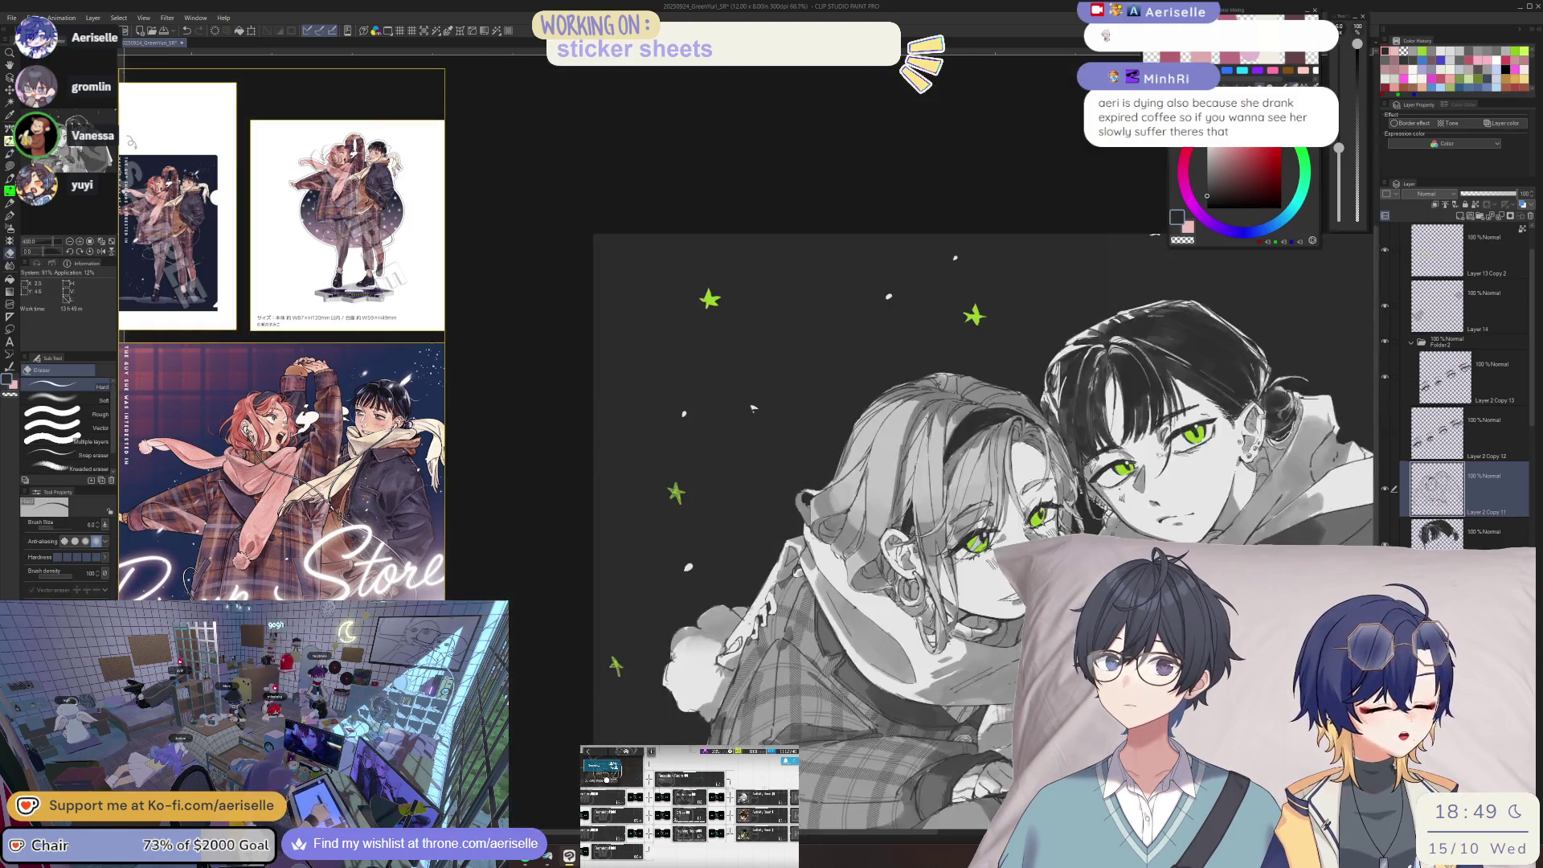
scroll(753, 408, up, 5)
key(b)
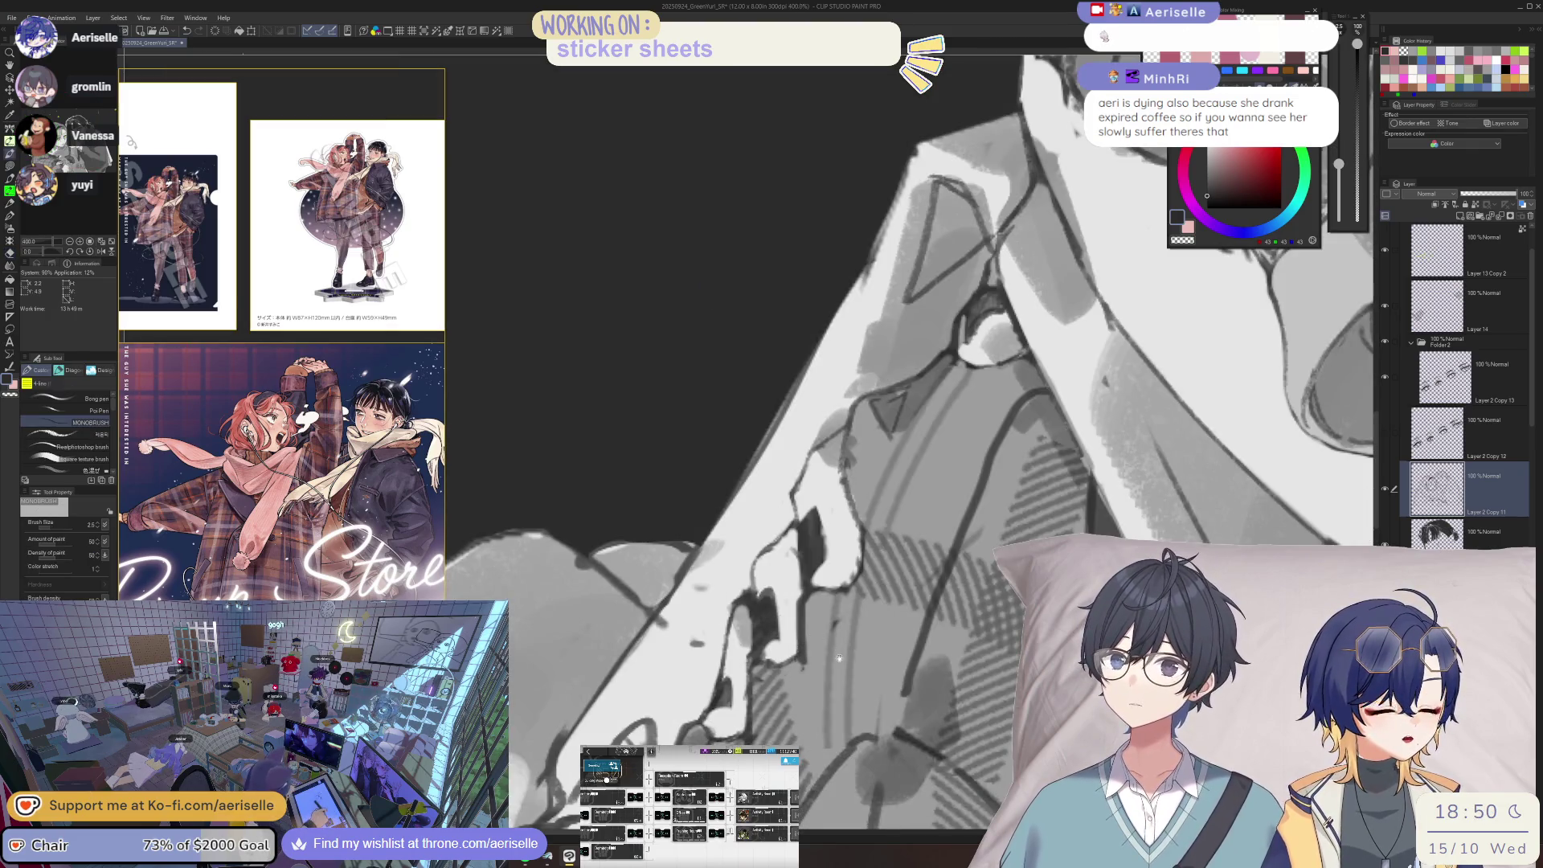
key(ctrl+0)
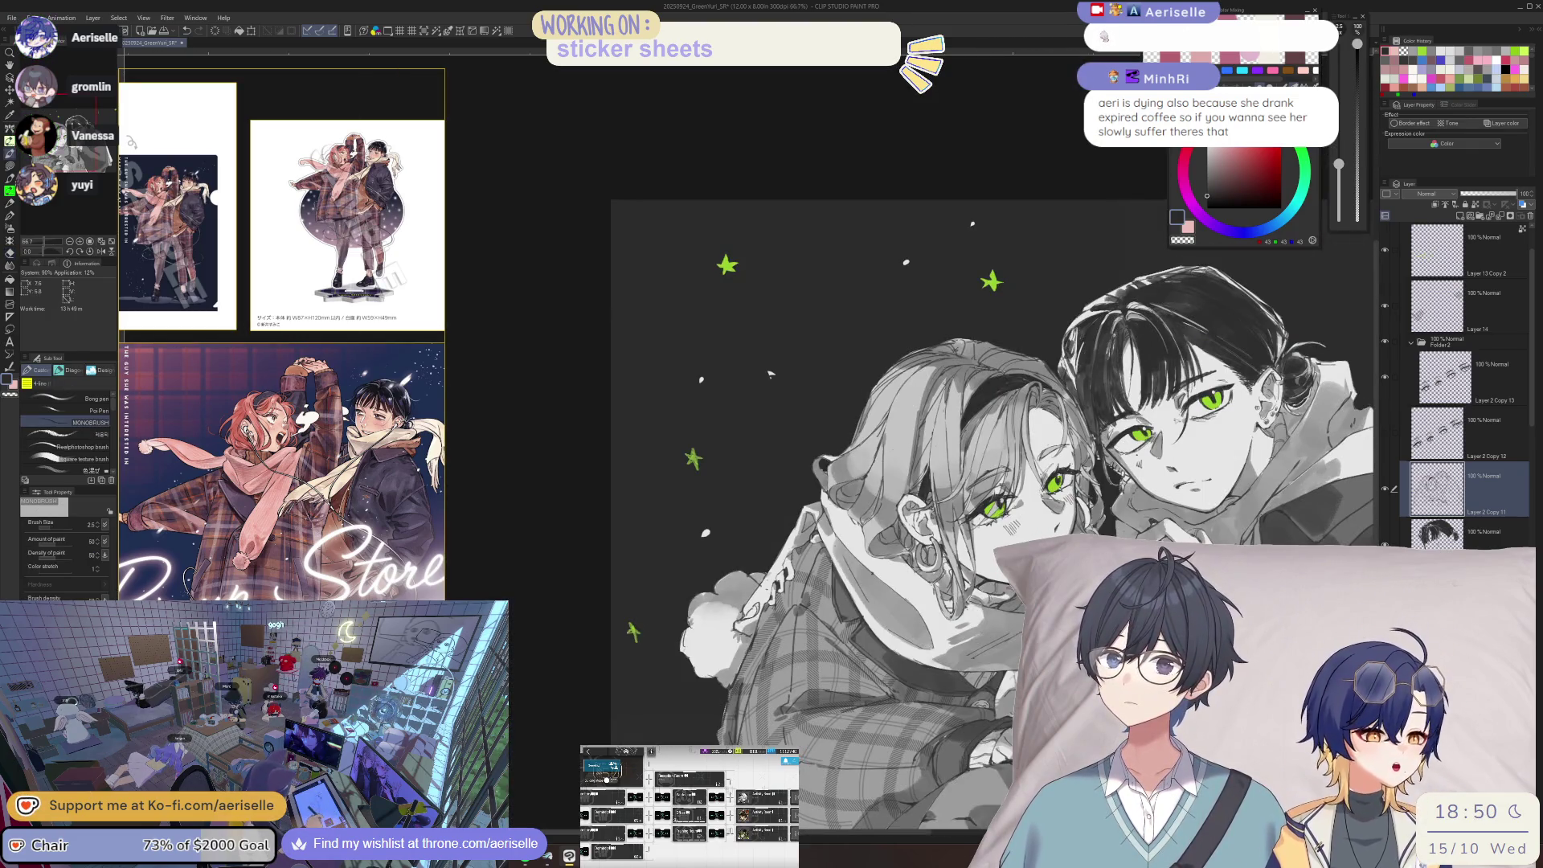
scroll(753, 324, up, 3)
scroll(771, 554, up, 3)
key(u)
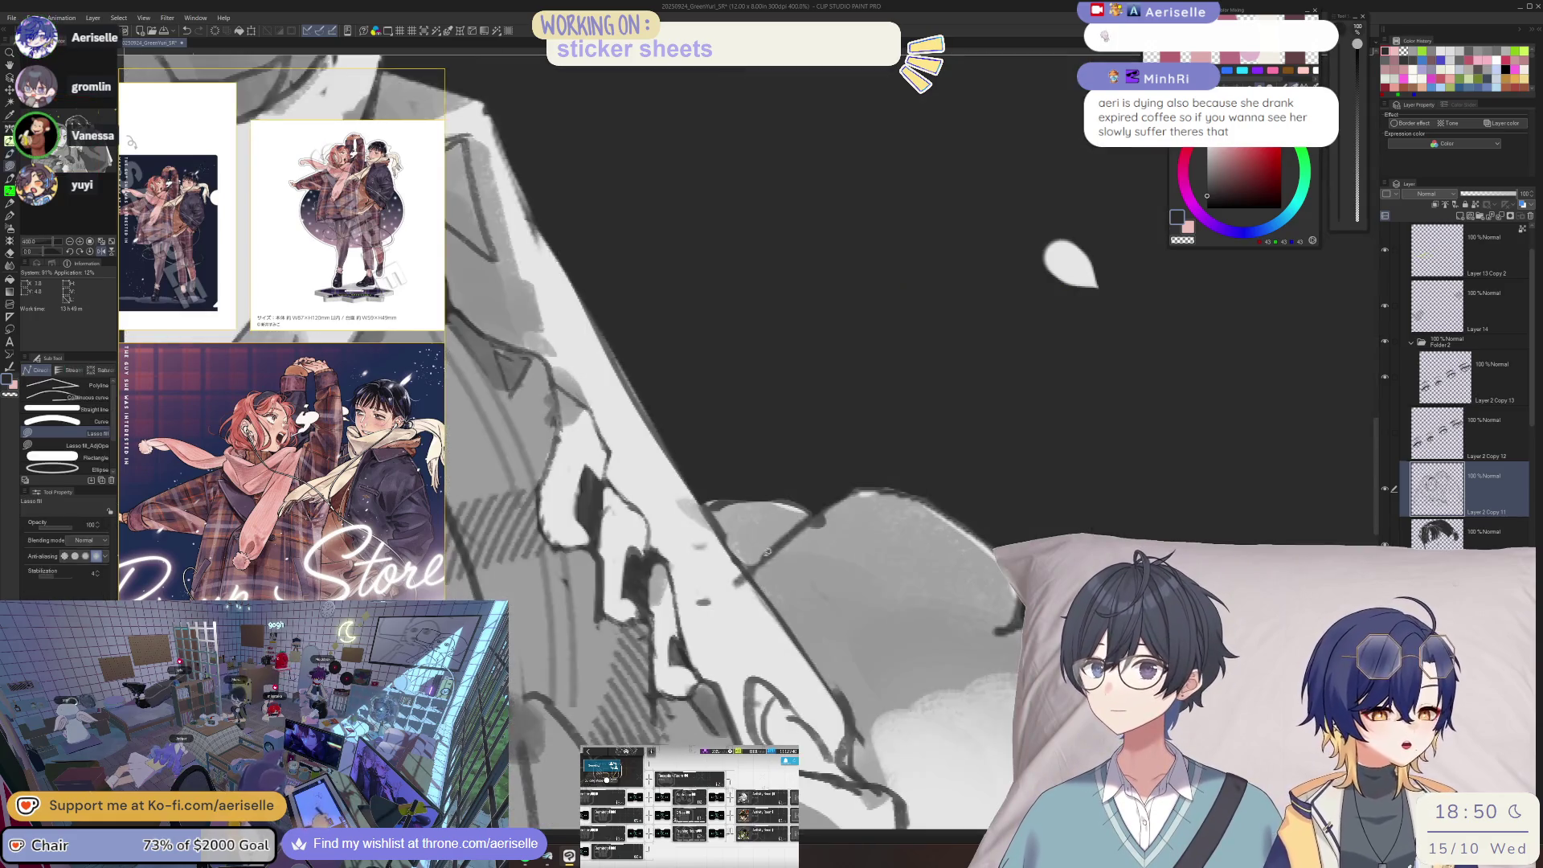
key(e)
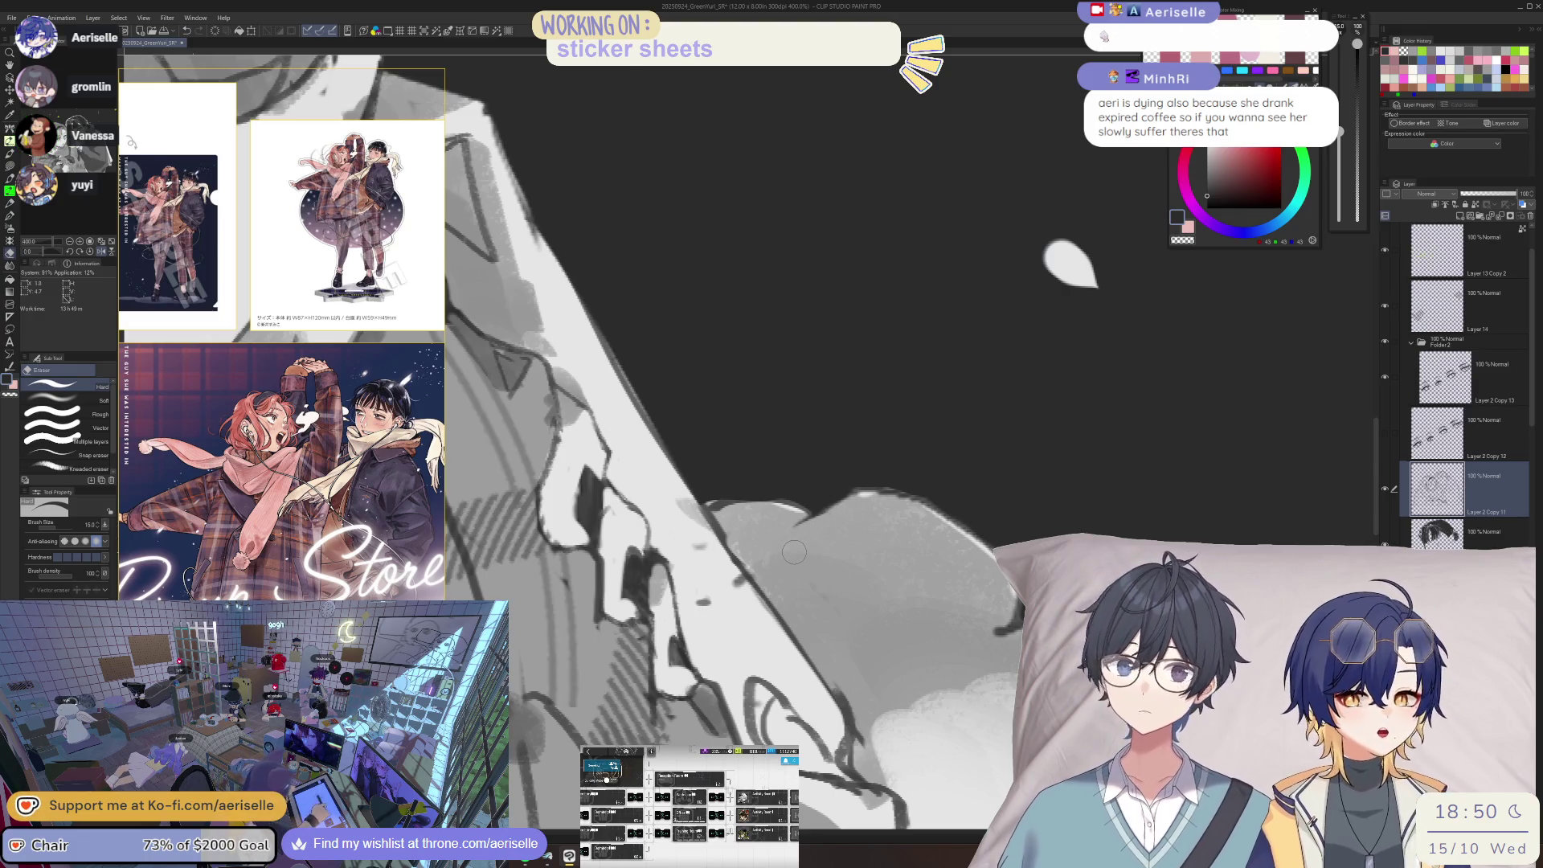
key(h)
mouse_move(763, 618)
mouse_down()
mouse_move(792, 492)
mouse_move(767, 505)
mouse_up()
key(p)
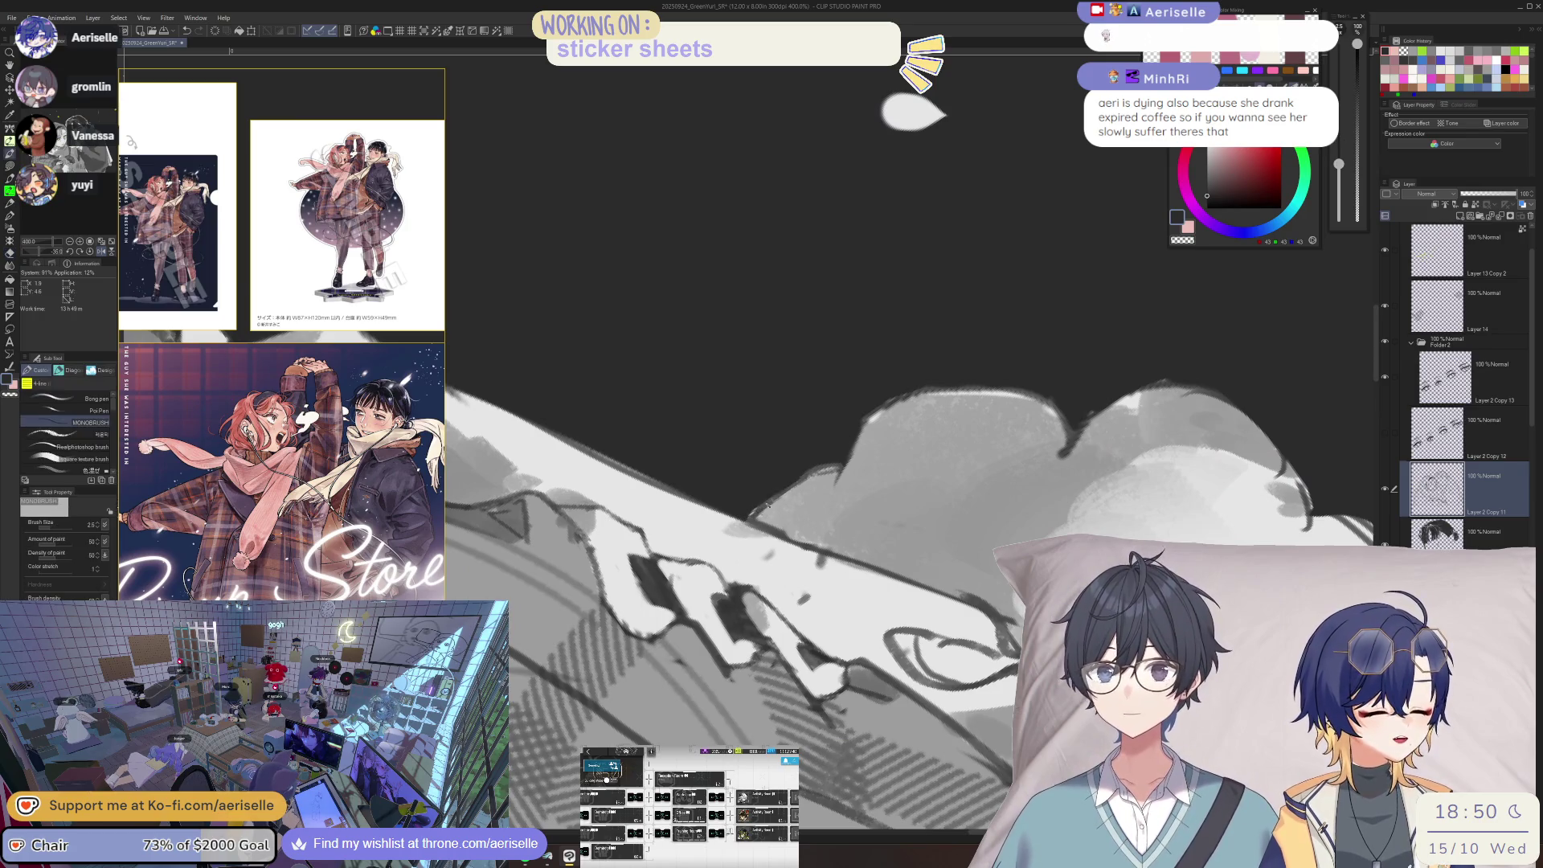
scroll(771, 498, down, 3)
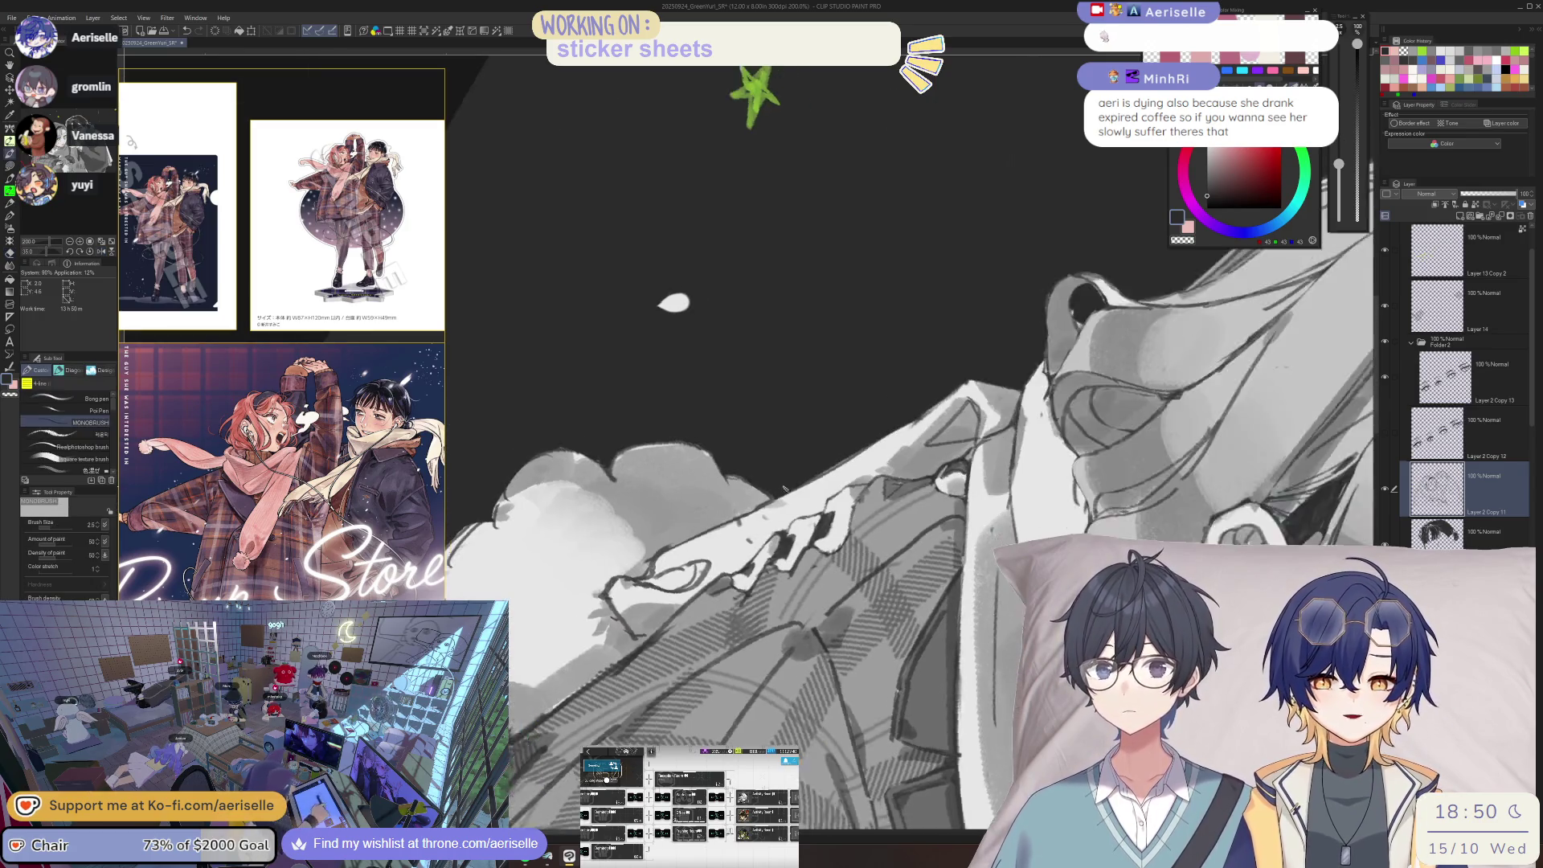
key(ctrl+@)
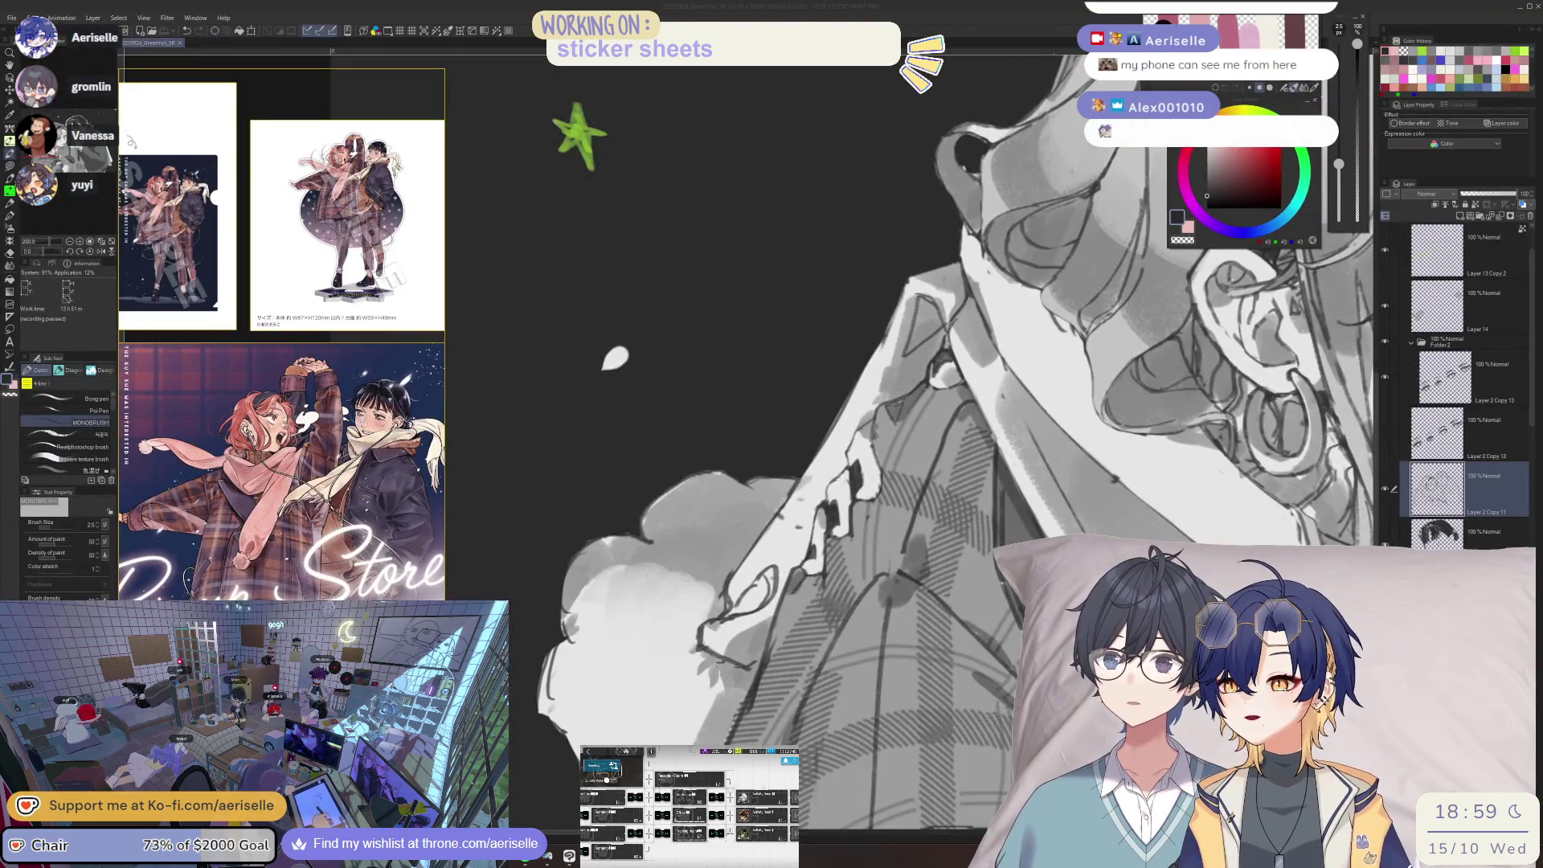
key(alt+Tab)
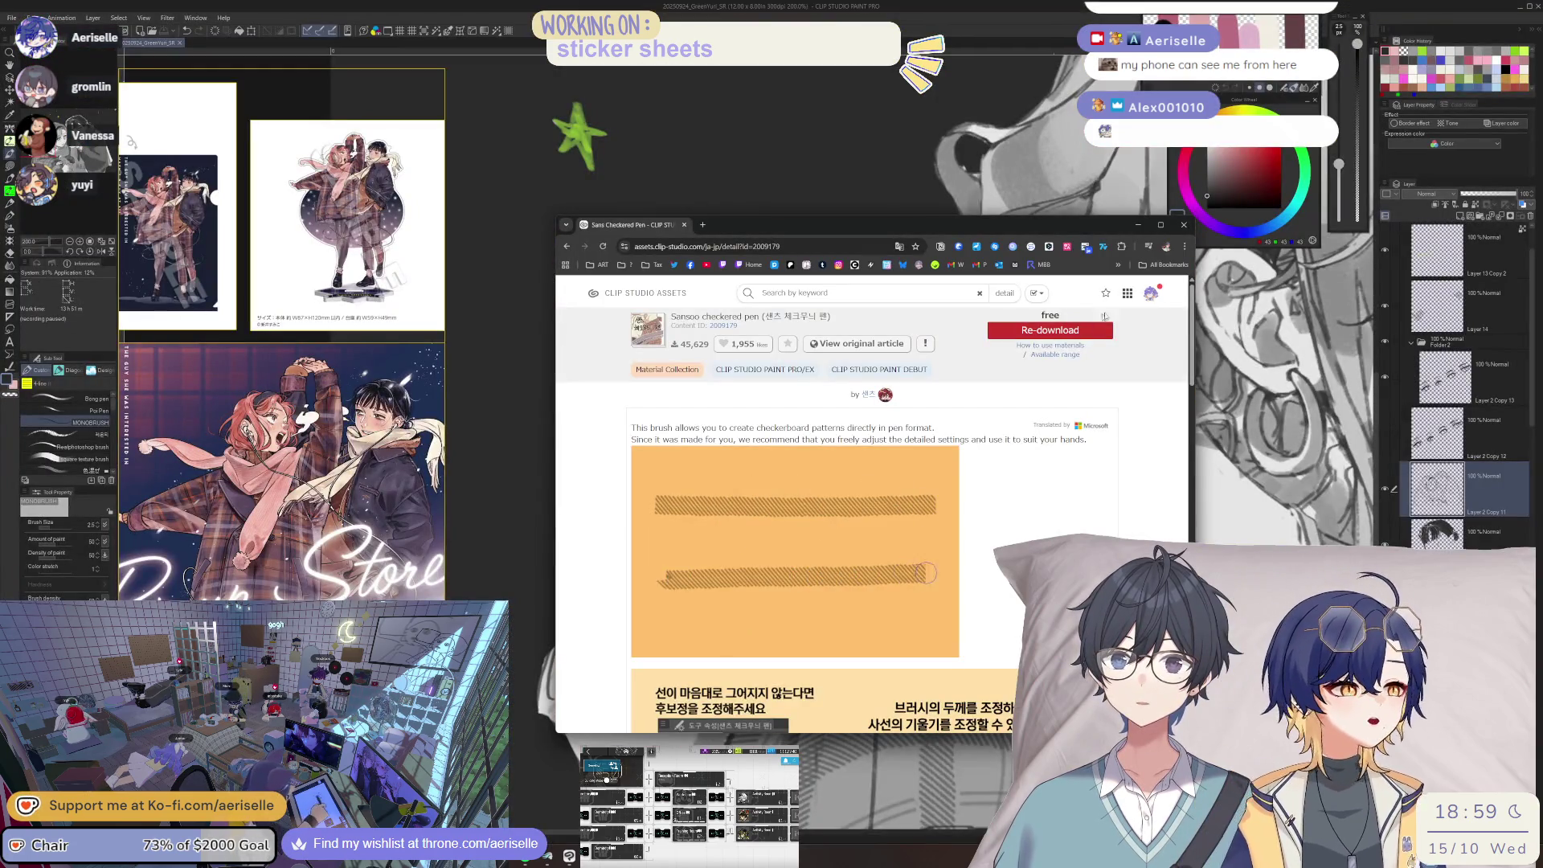
click(1182, 228)
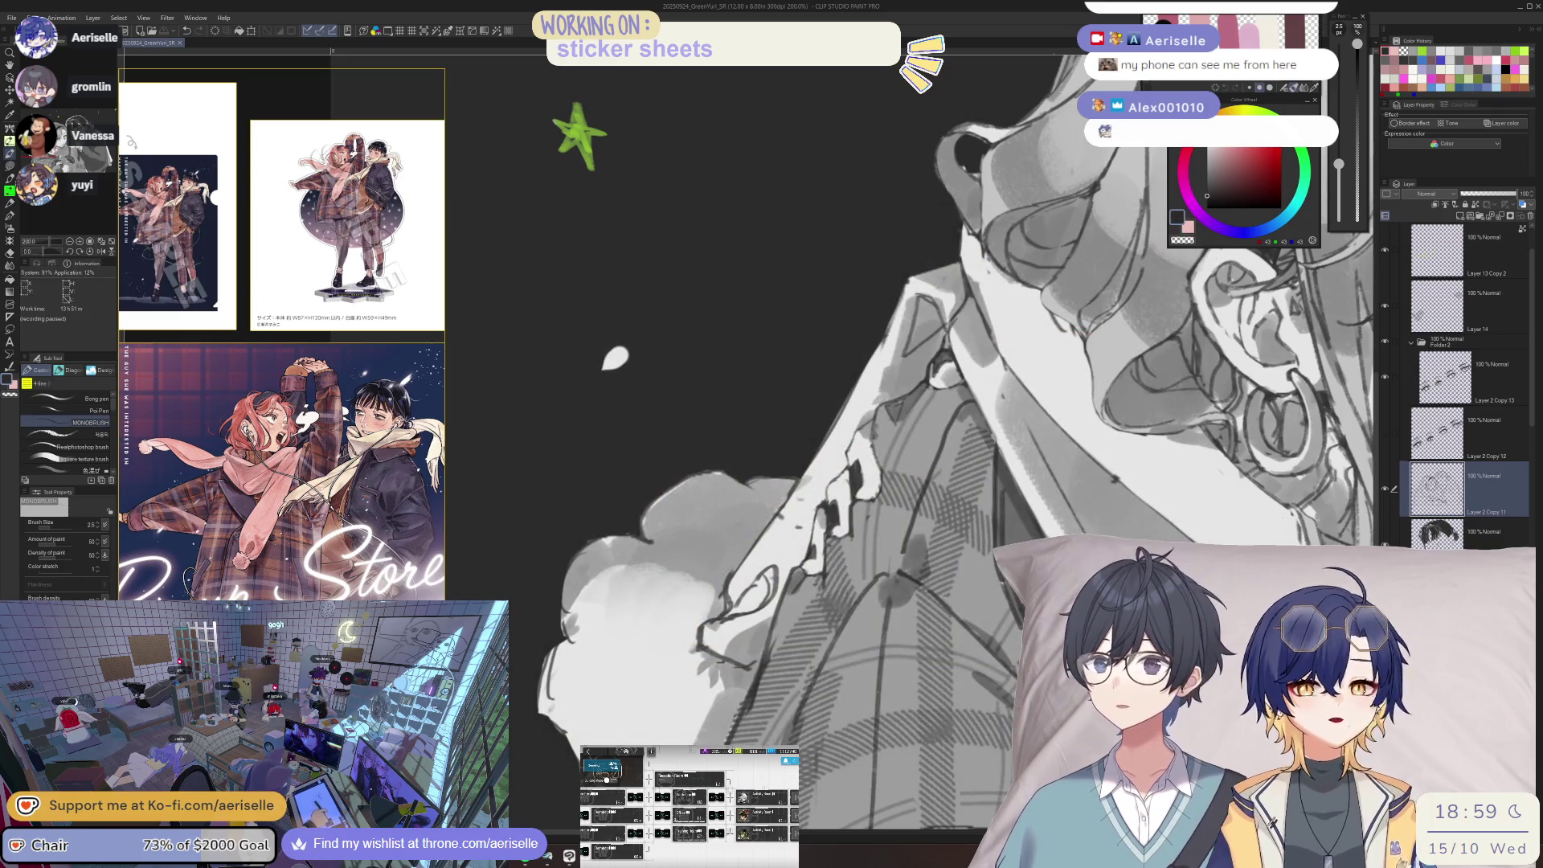
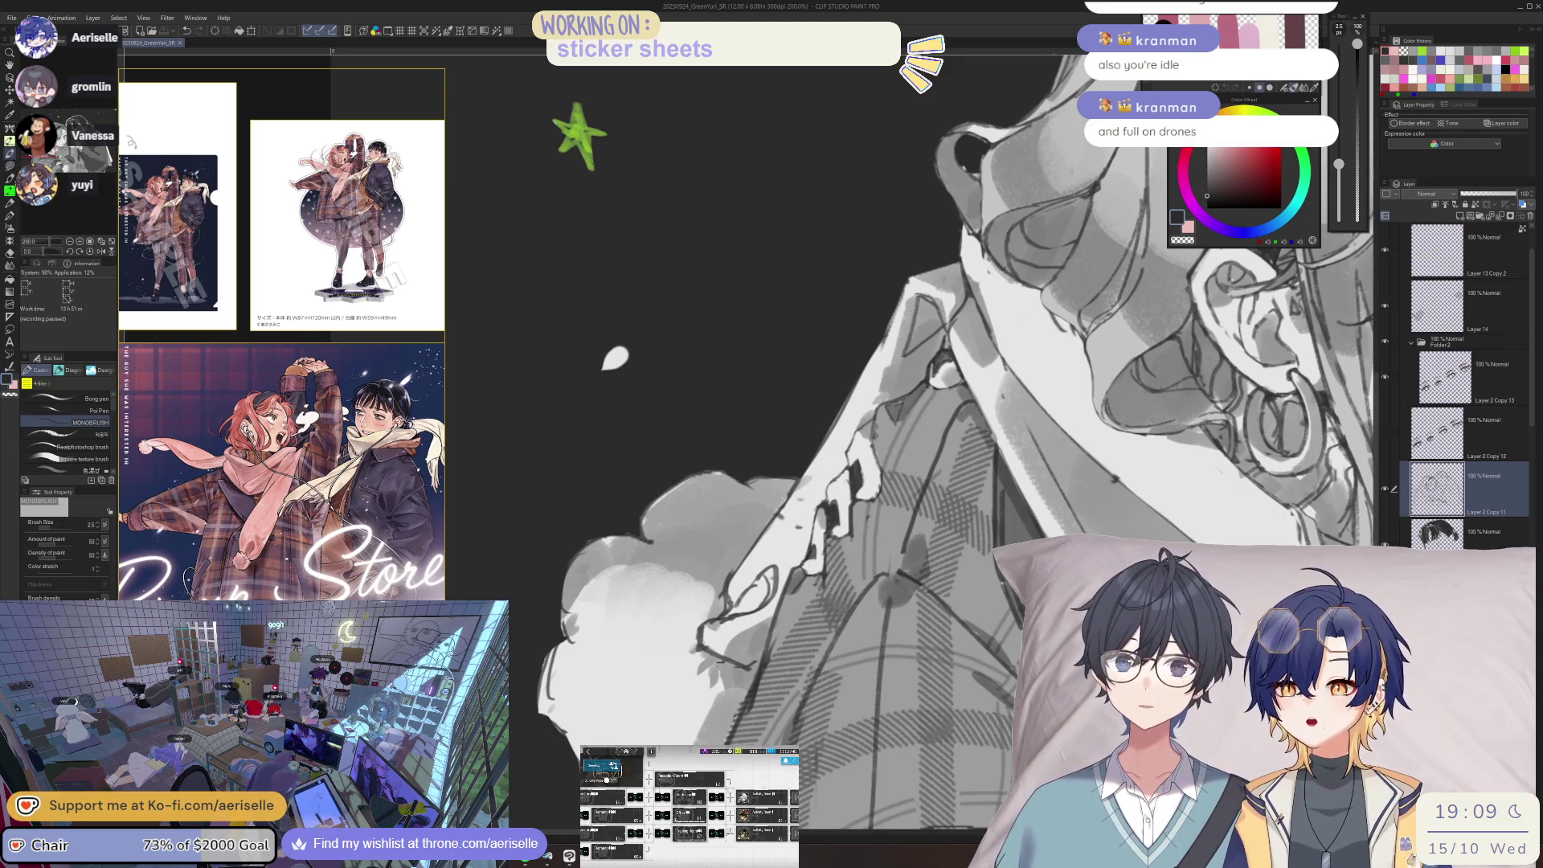
- Glance at the Spotify playlist, then switch to Arknights and collect the base's finished production
key(alt+Tab)
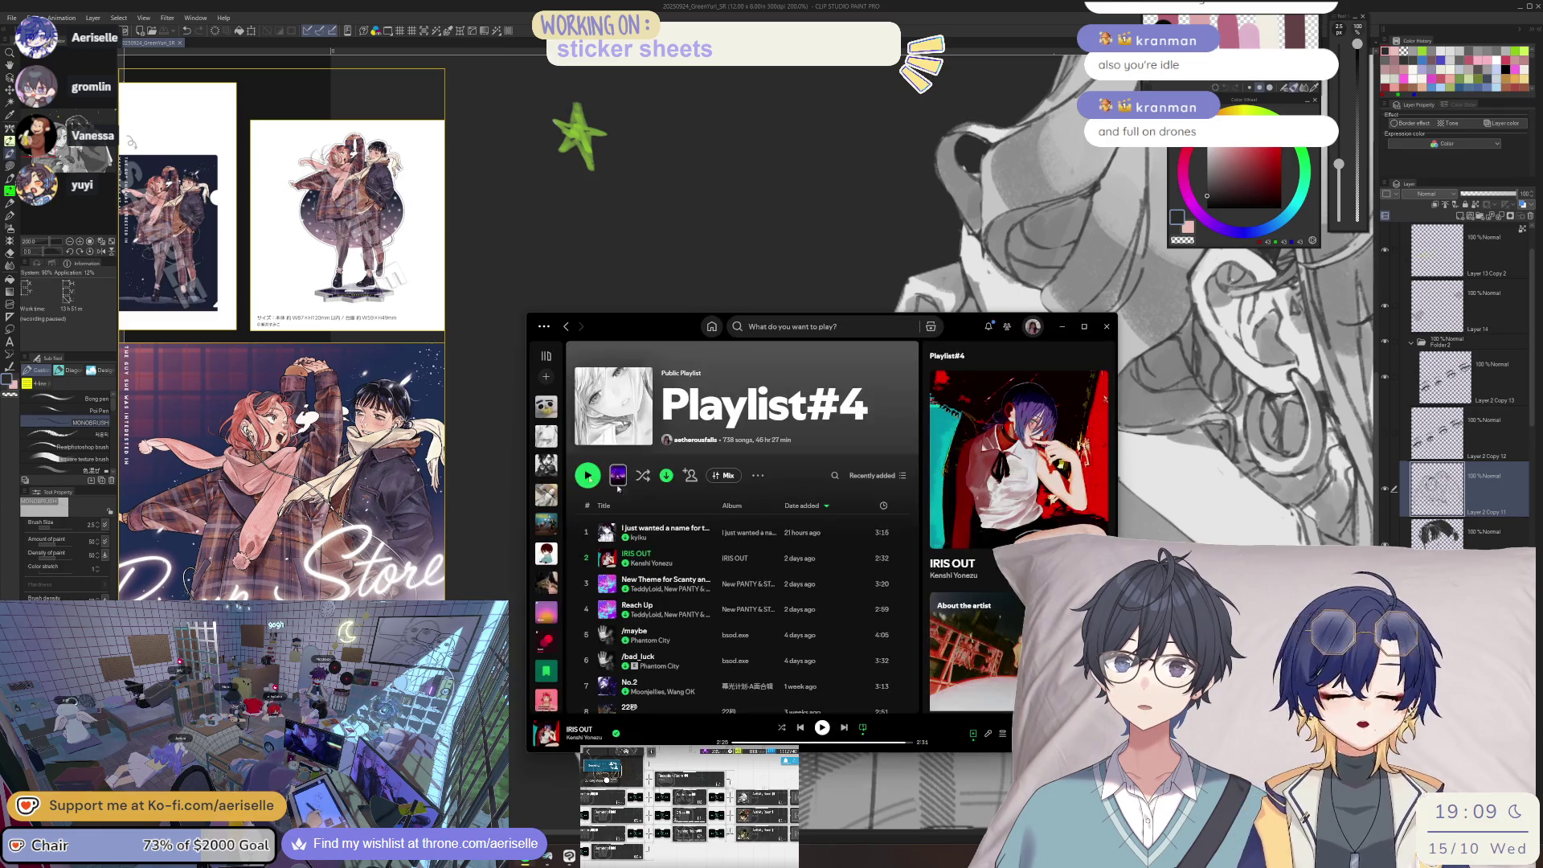
click(1060, 327)
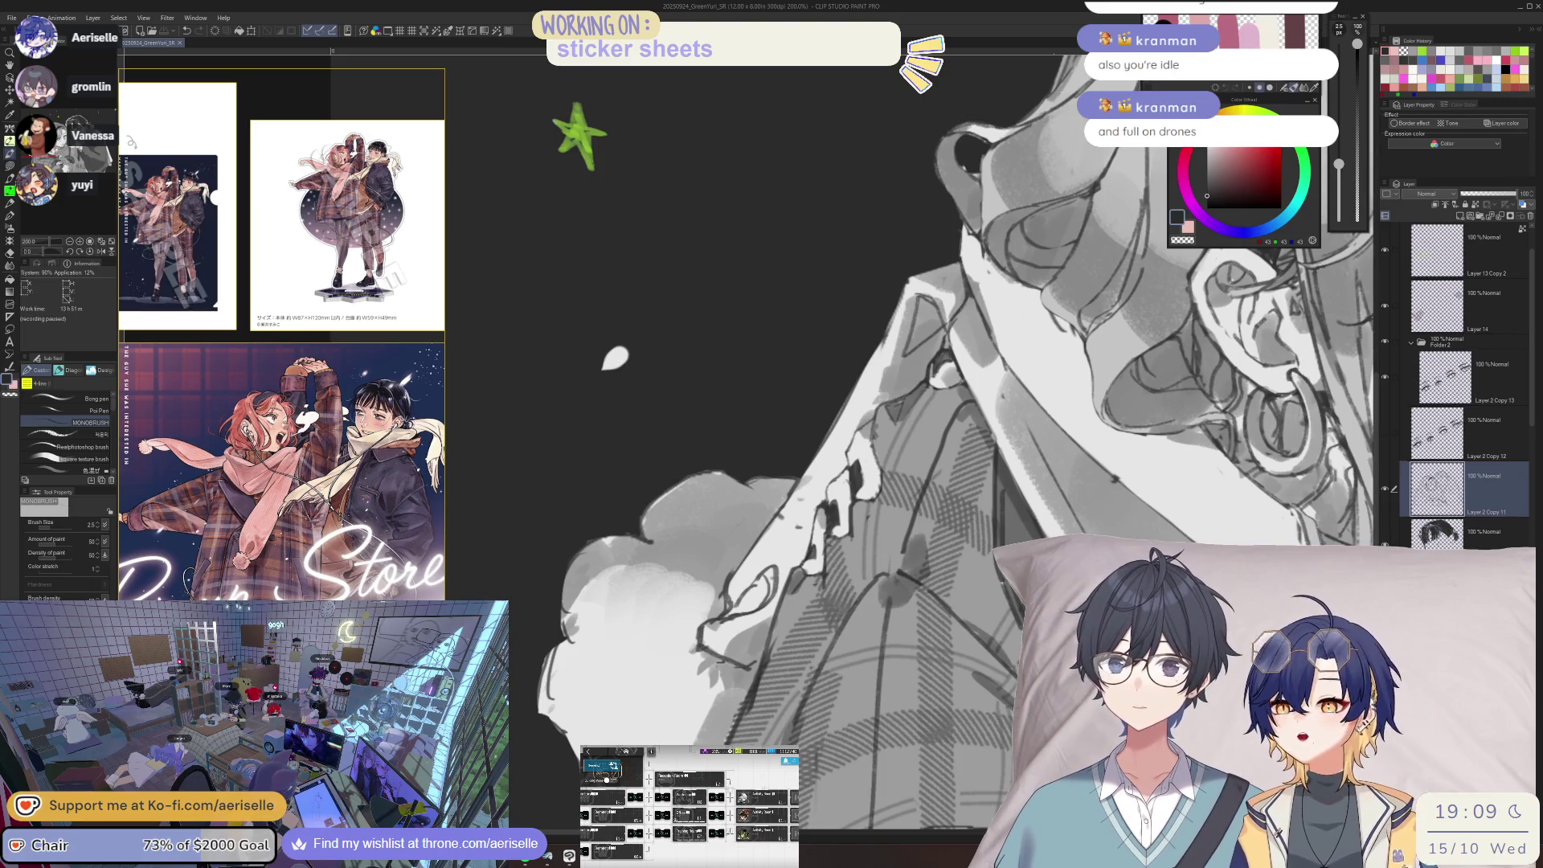
key(alt+Tab)
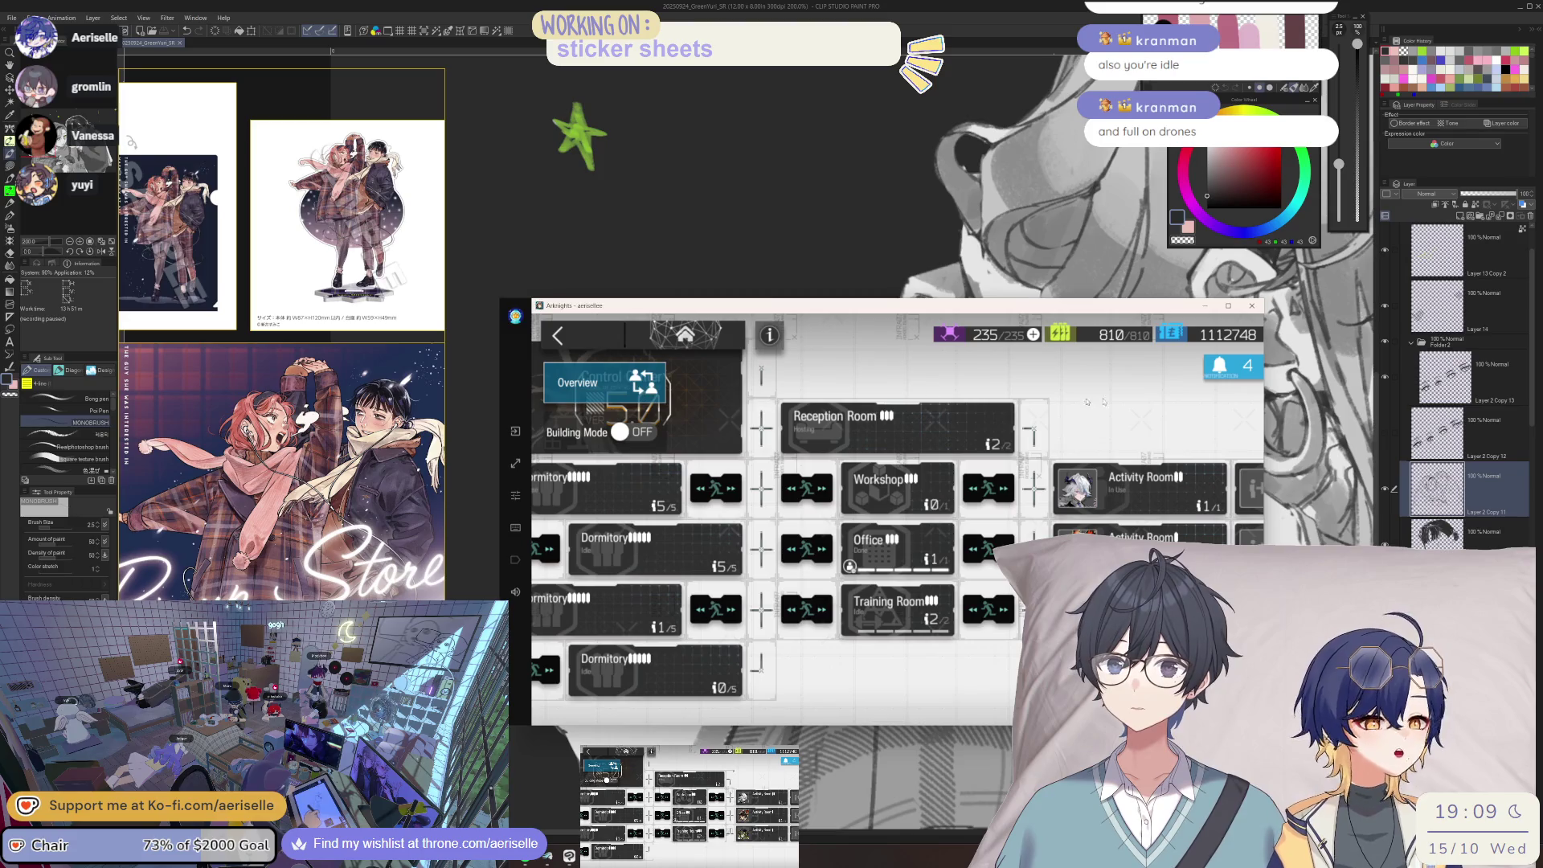
click(1219, 364)
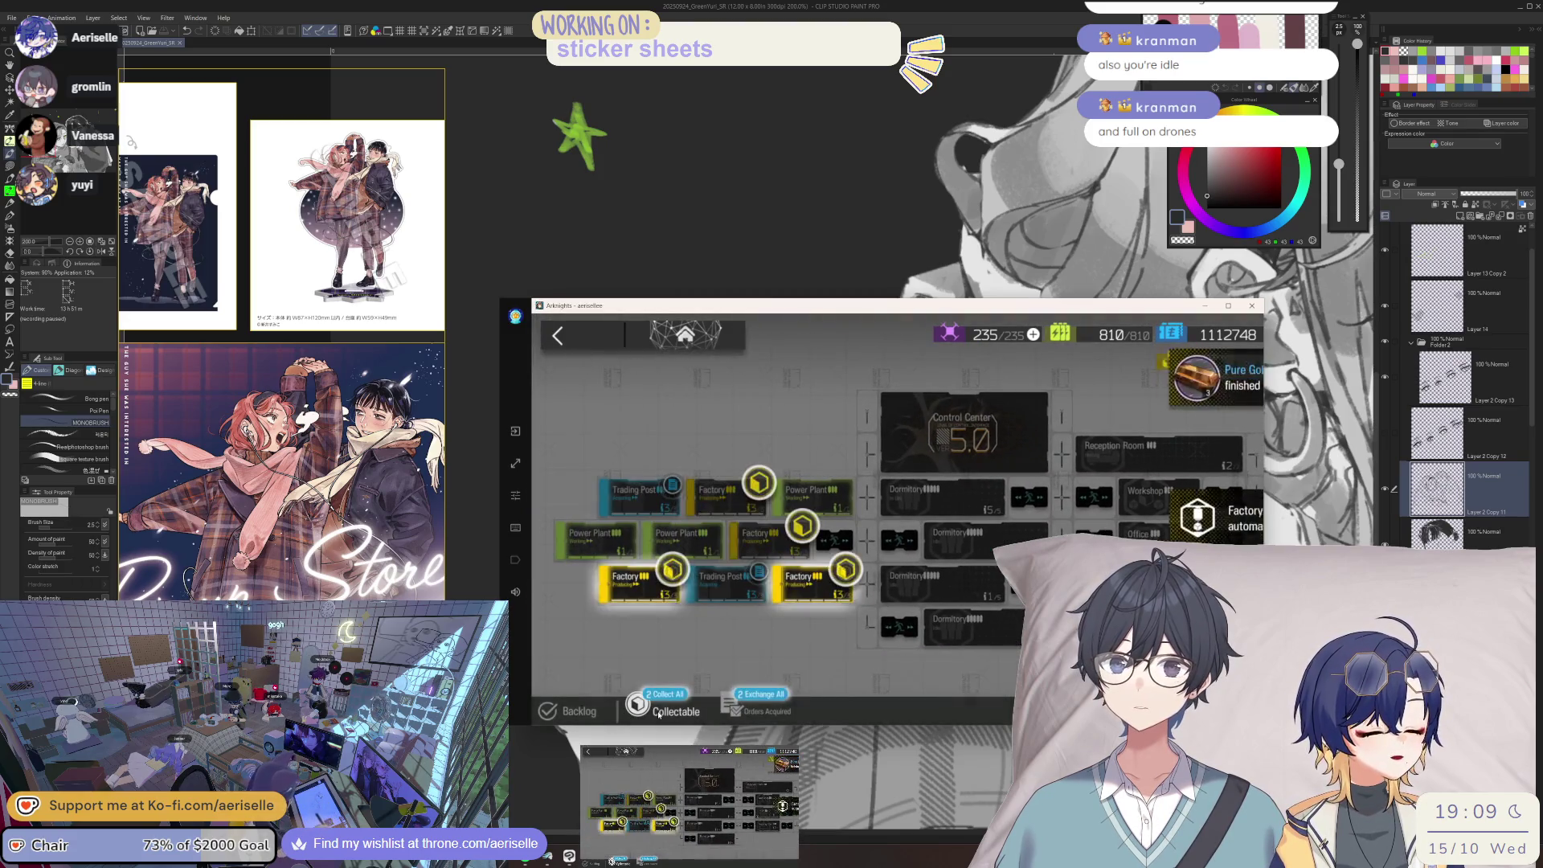
click(667, 711)
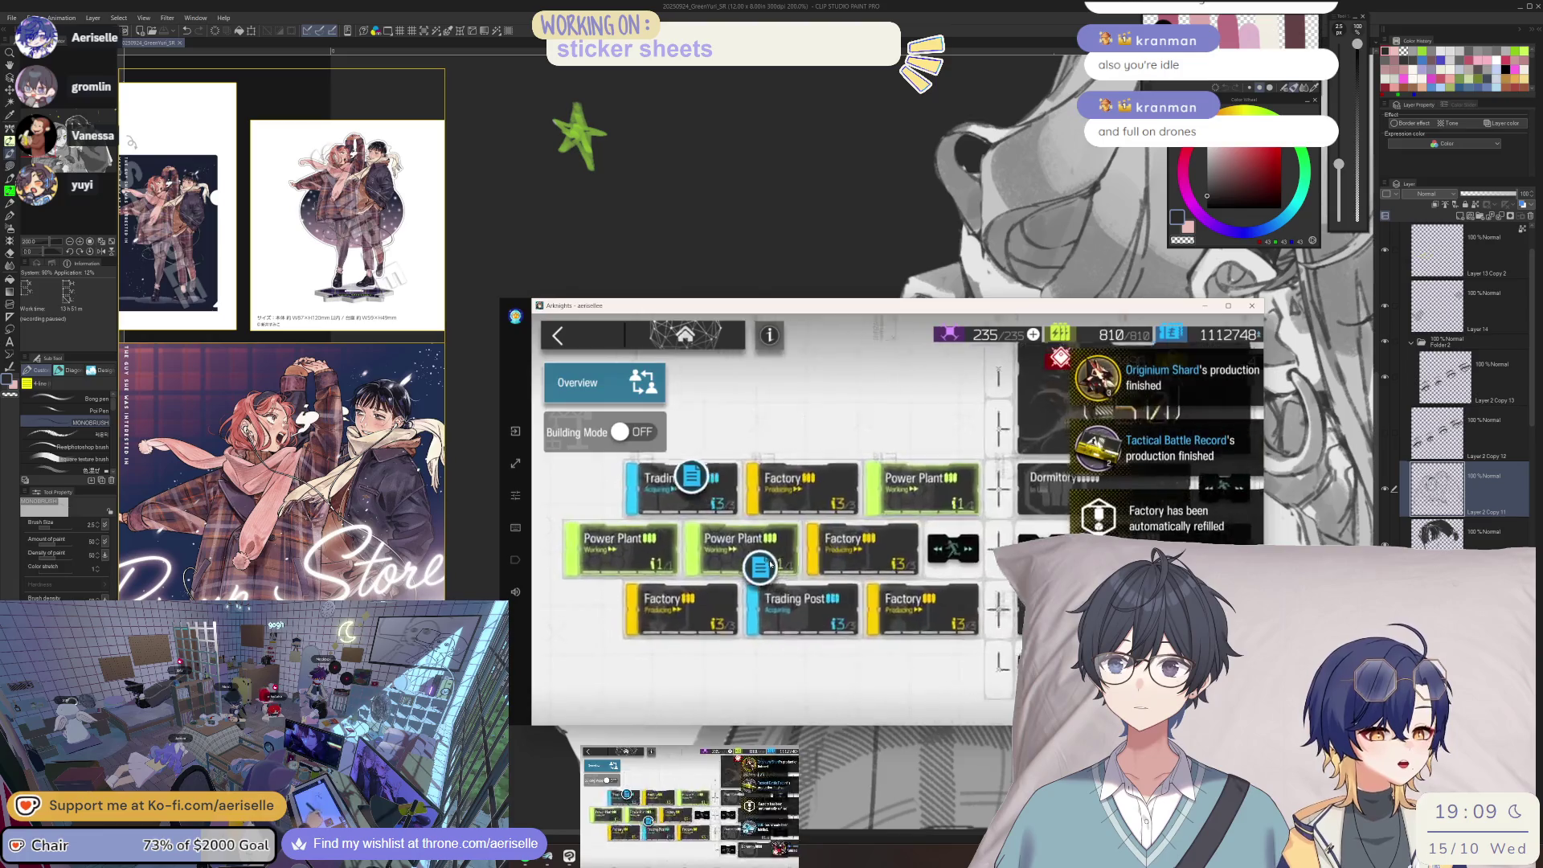
- Raise FactoryB203's Originium Shard order to maximum quantity and head back home
click(842, 554)
click(842, 554)
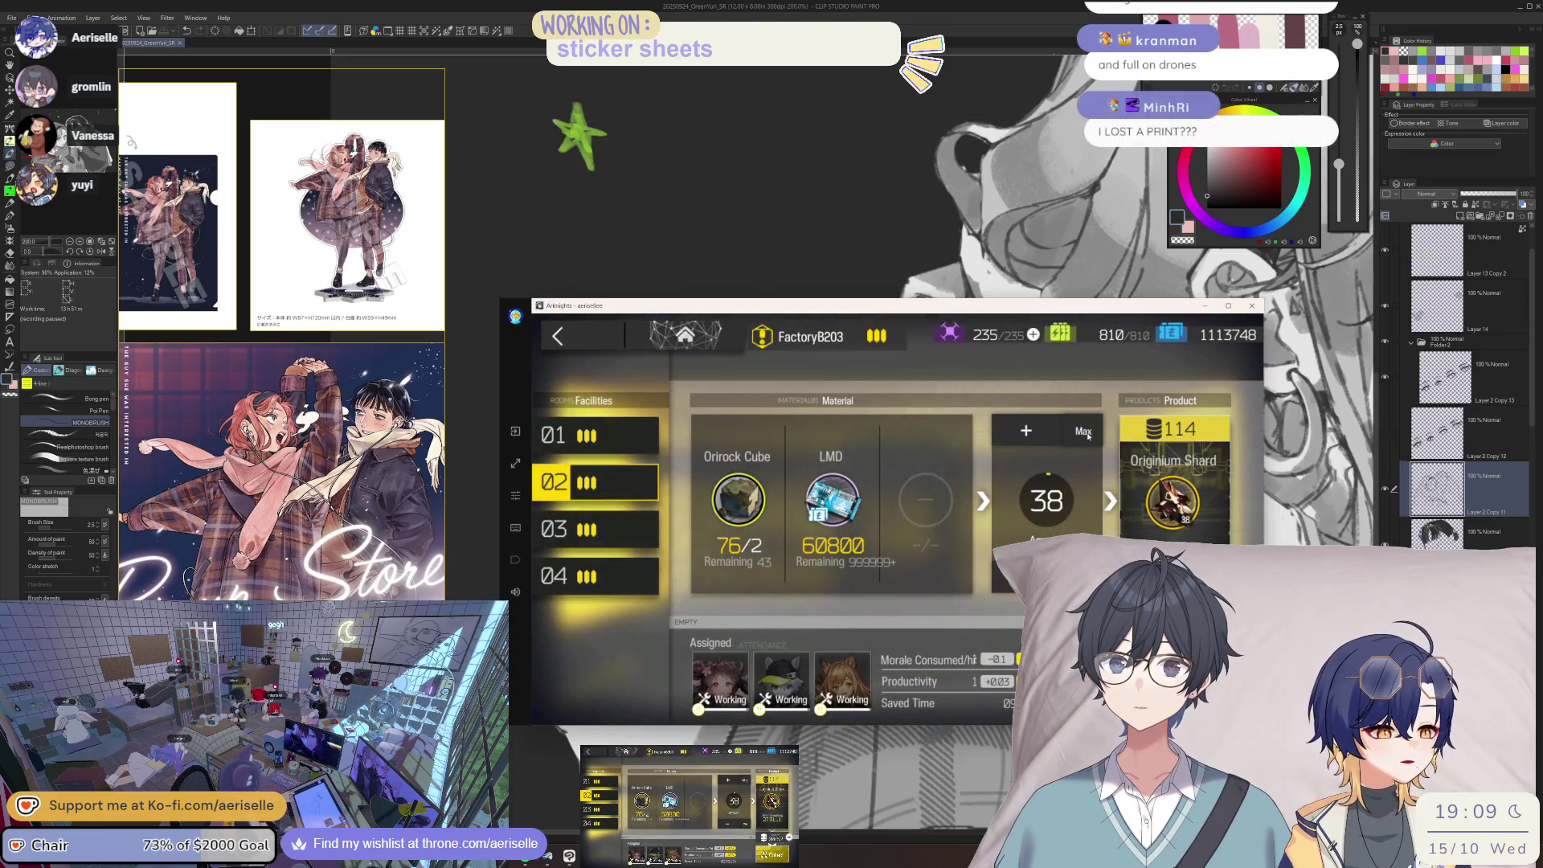
click(1083, 431)
click(685, 335)
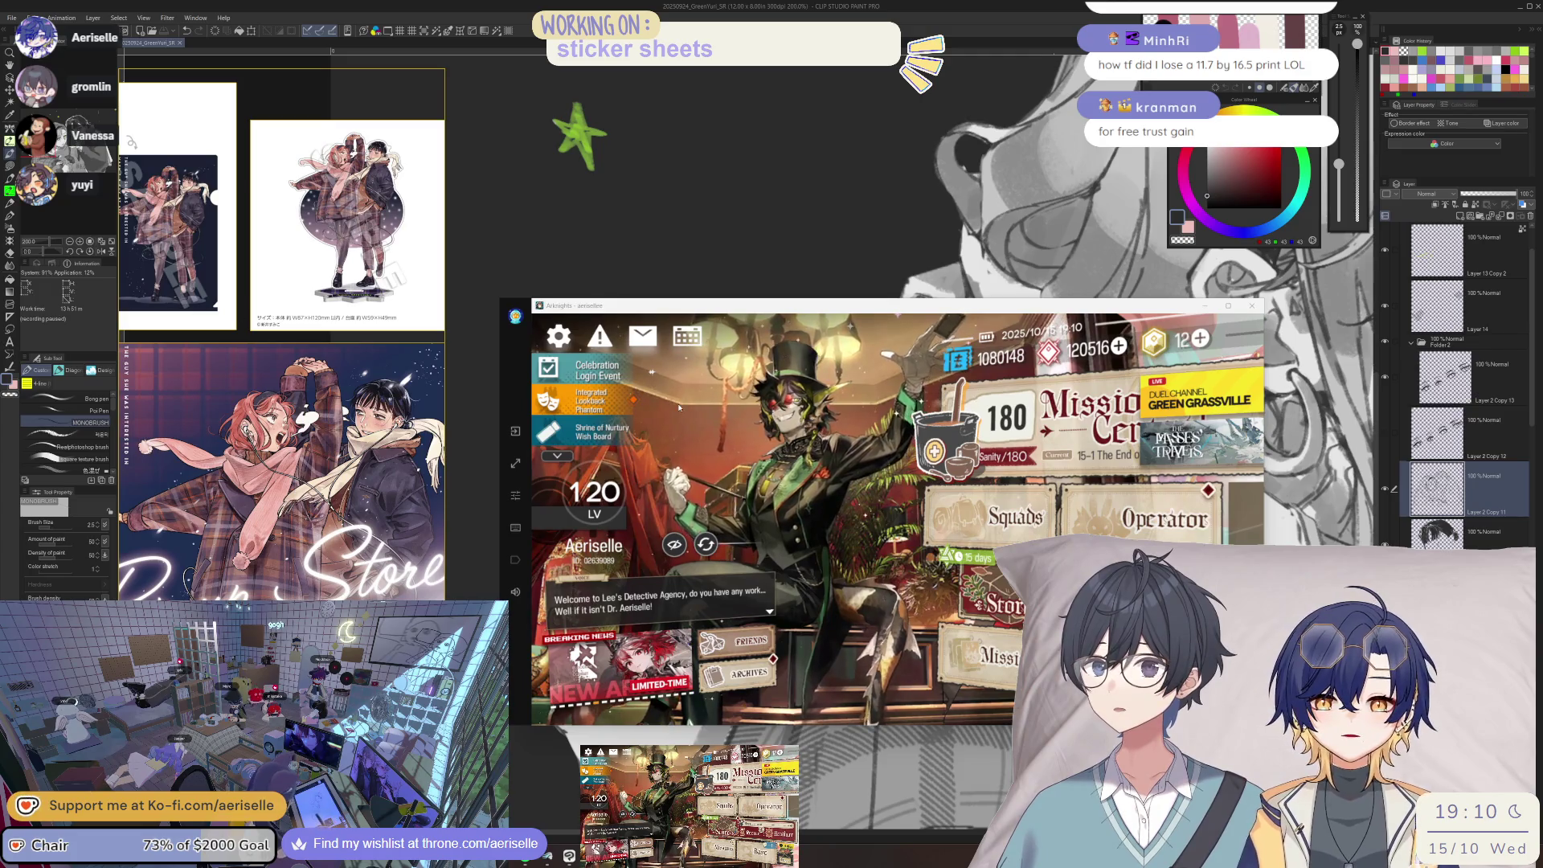
- Go through Terminal to Main Theme operation 1-7, The Tyrant, and launch it with the current squad
click(1087, 410)
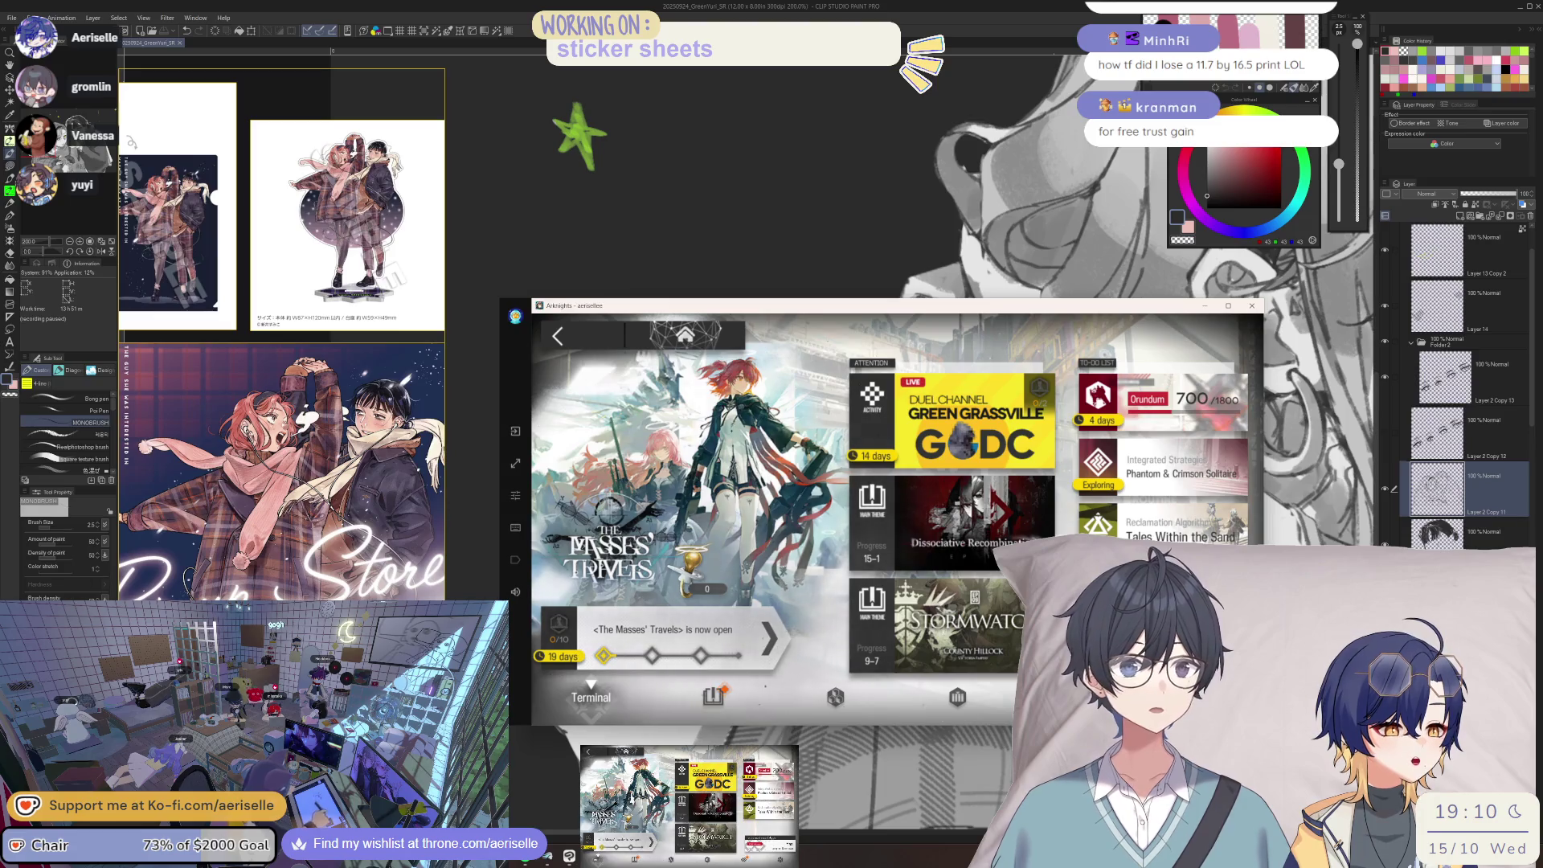
click(713, 696)
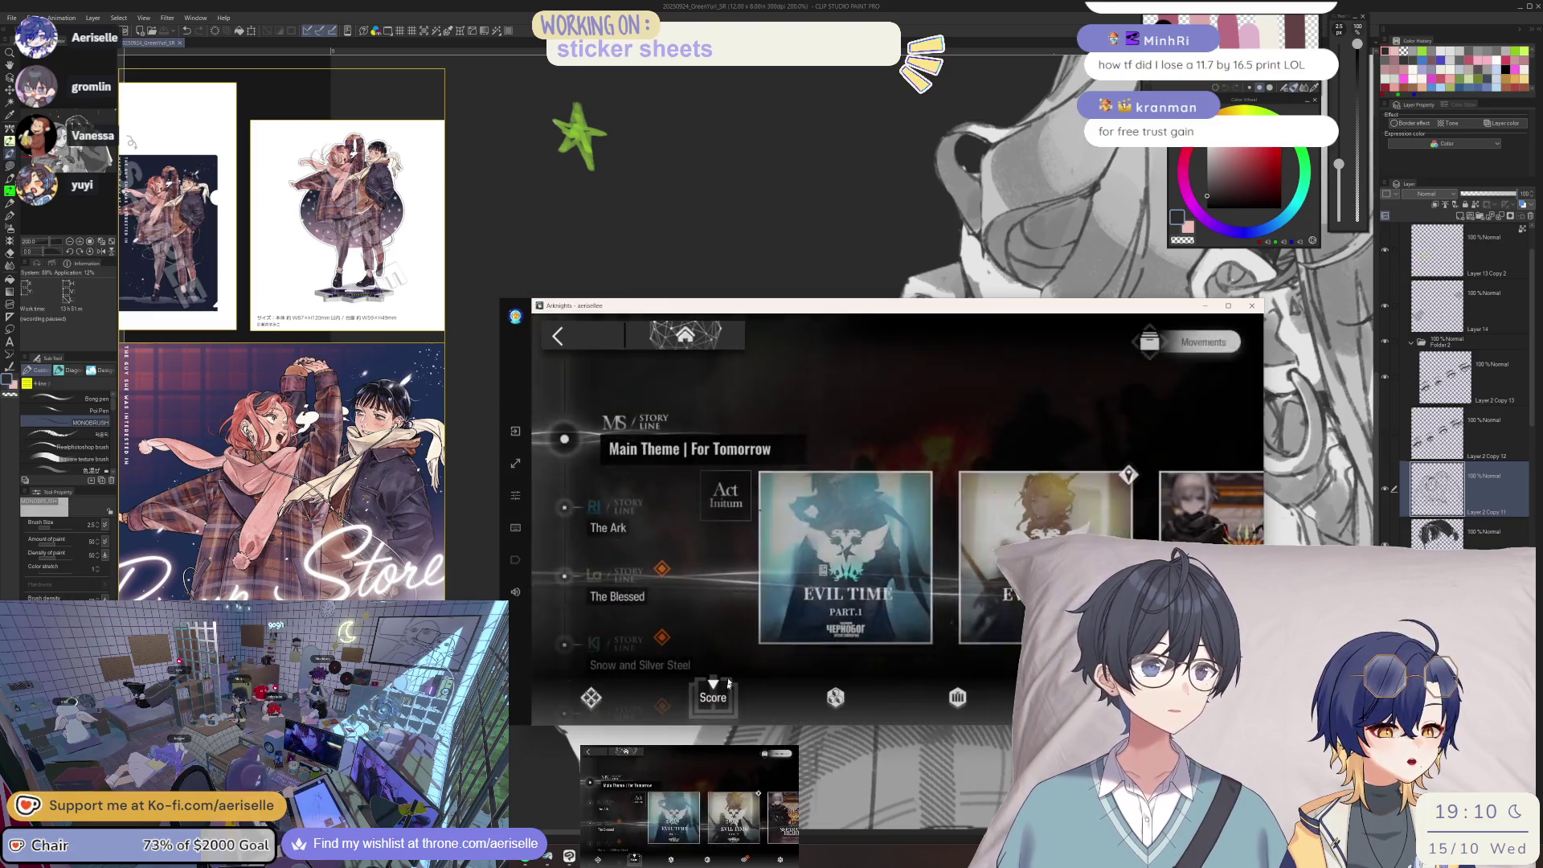
click(623, 461)
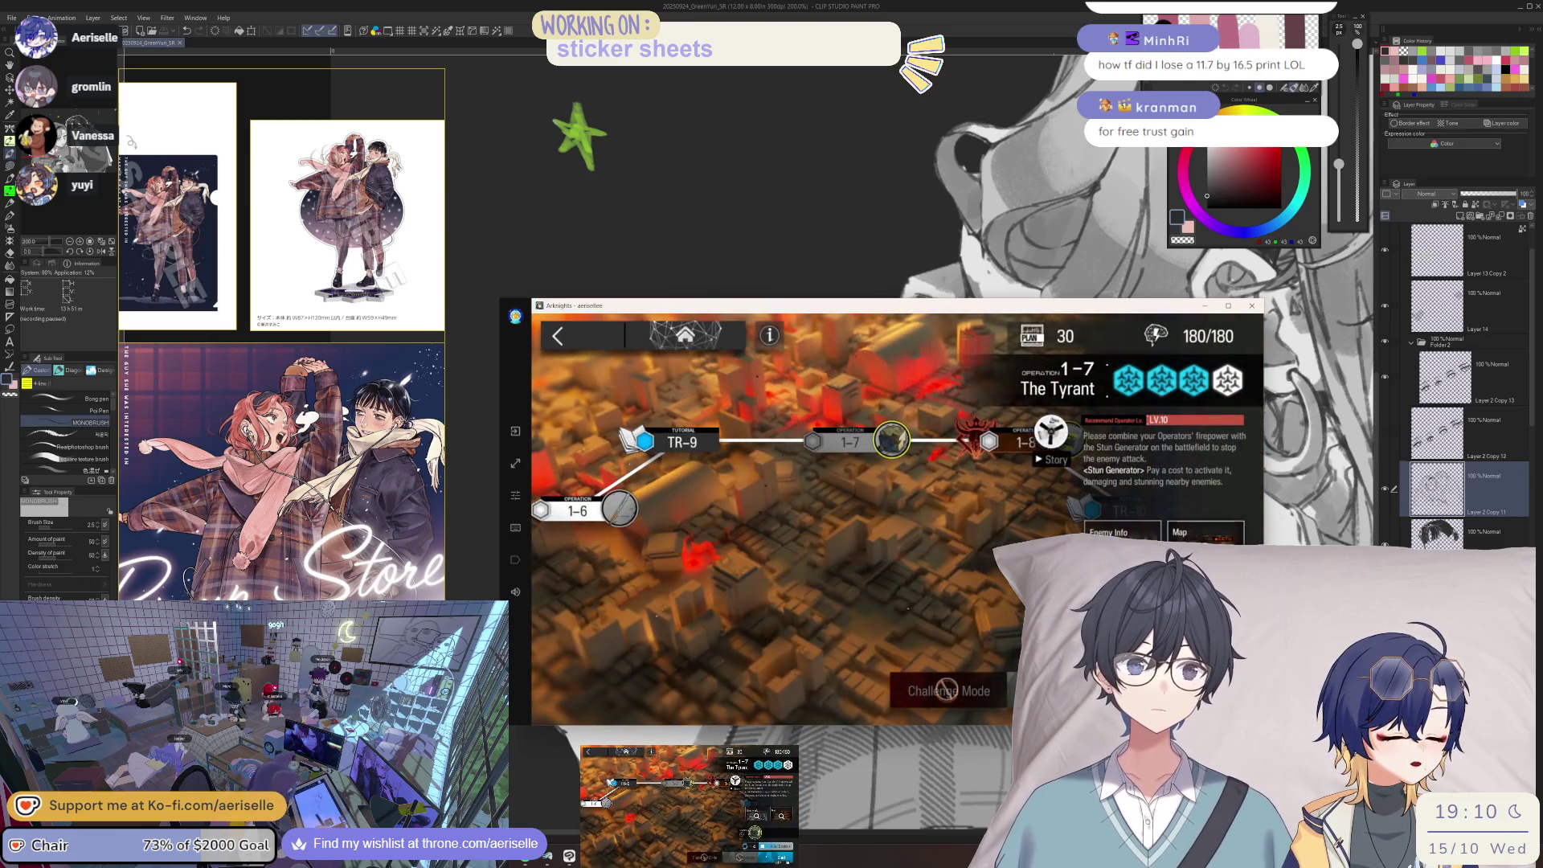
click(1189, 679)
click(1153, 655)
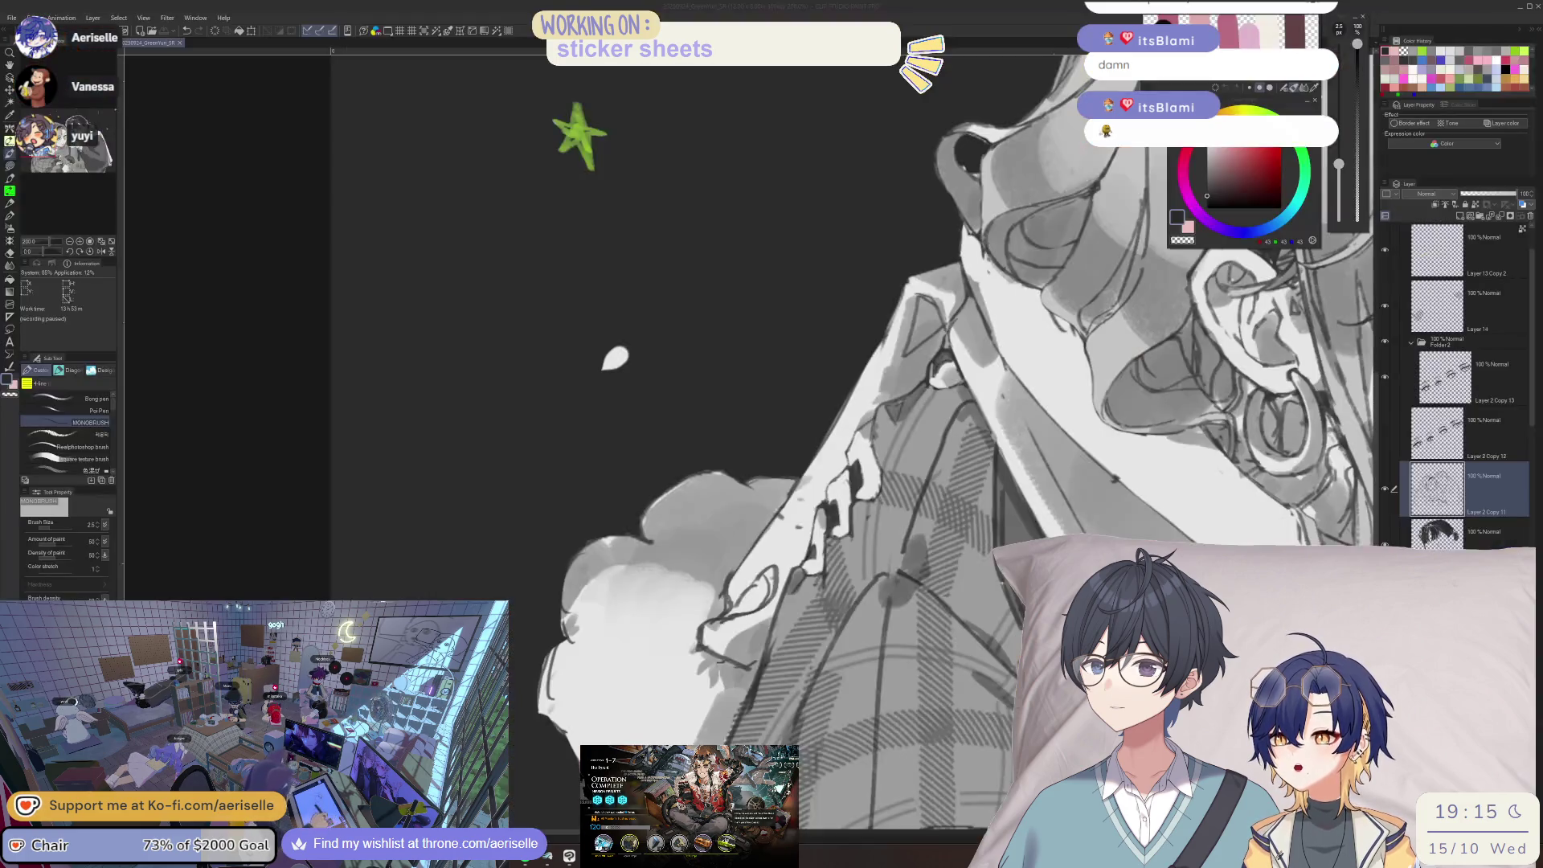
- Undo a stray pink dab, then zoom out from 200% to 100% to see both characters' faces
click(944, 276)
key(ctrl+z)
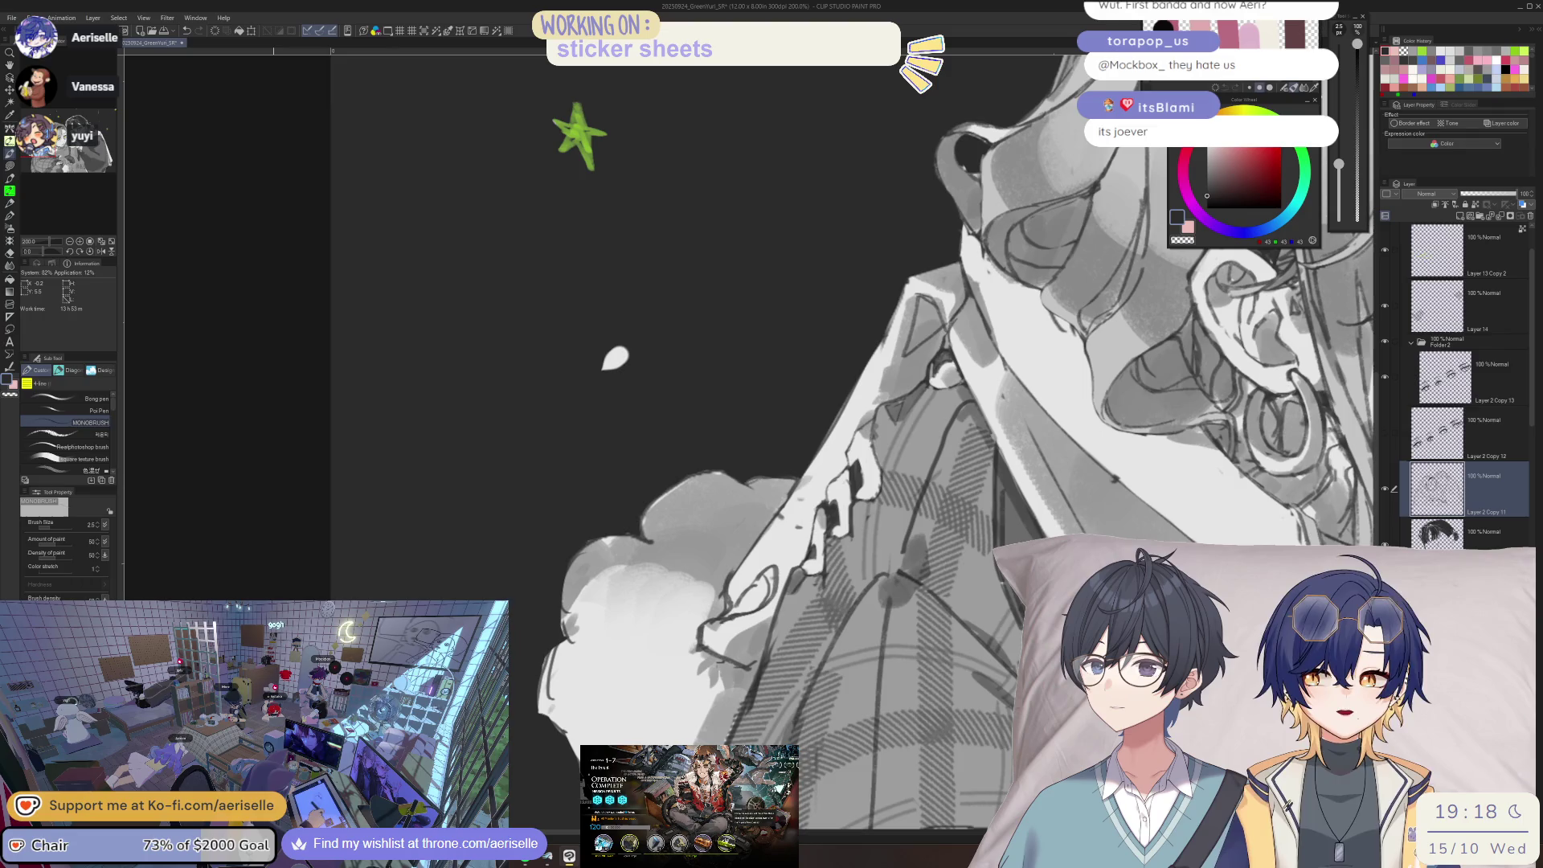
key(ctrl+minus)
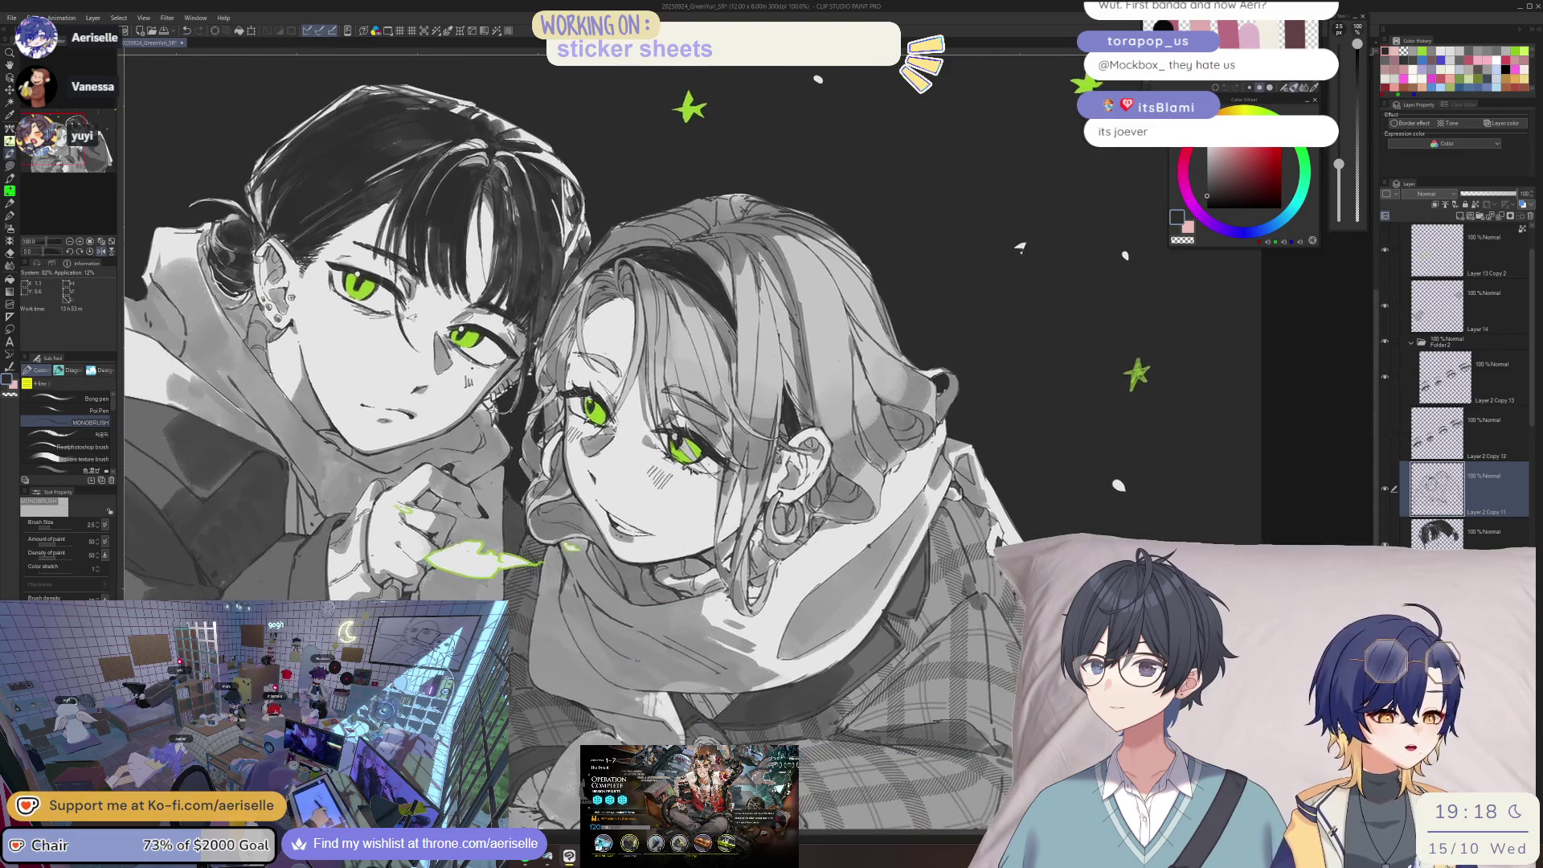